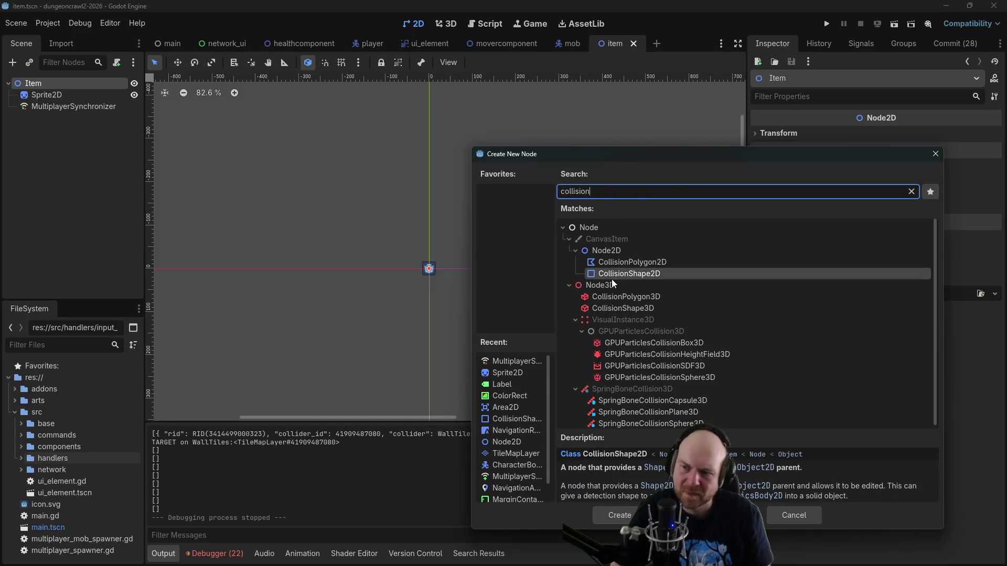
- Add a CollisionShape2D under Item and assign it a new RectangleShape2D shape
double_click(611, 274)
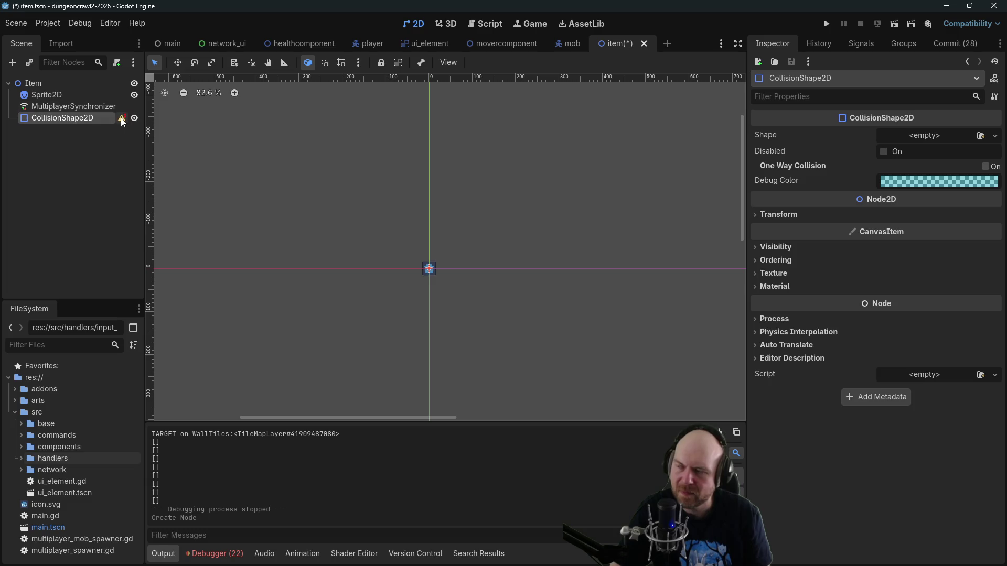
mouse_move(121, 121)
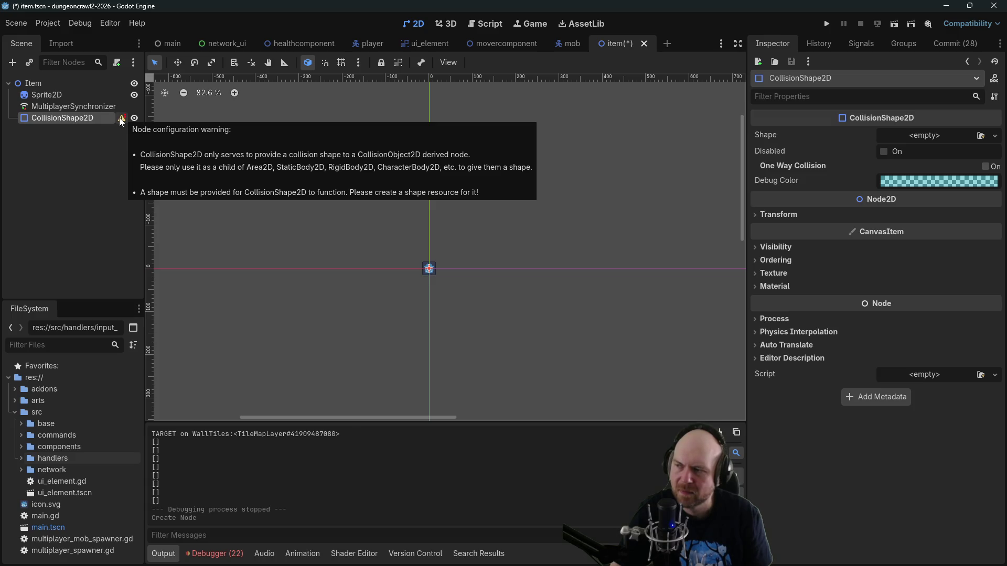
click(121, 121)
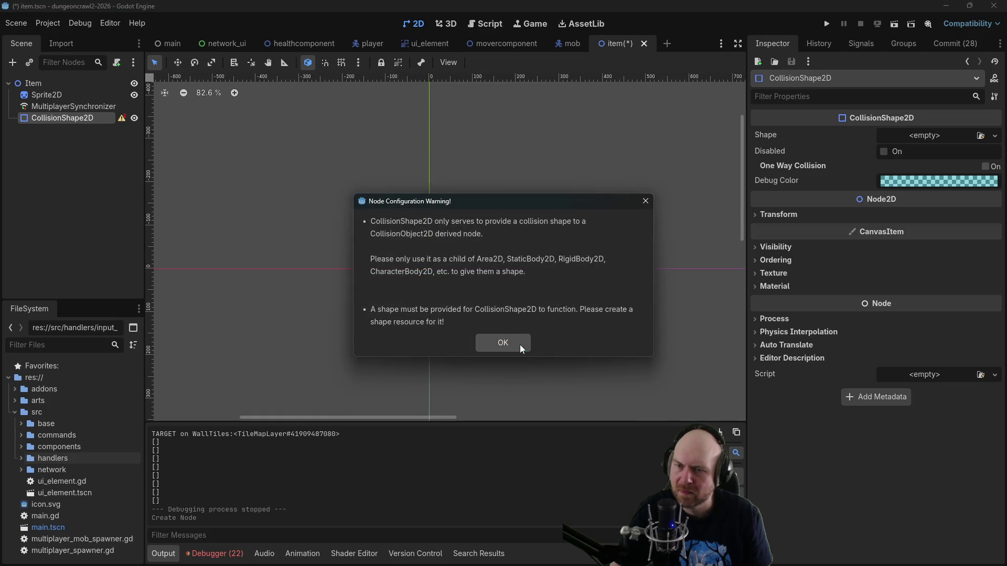
click(520, 345)
click(942, 135)
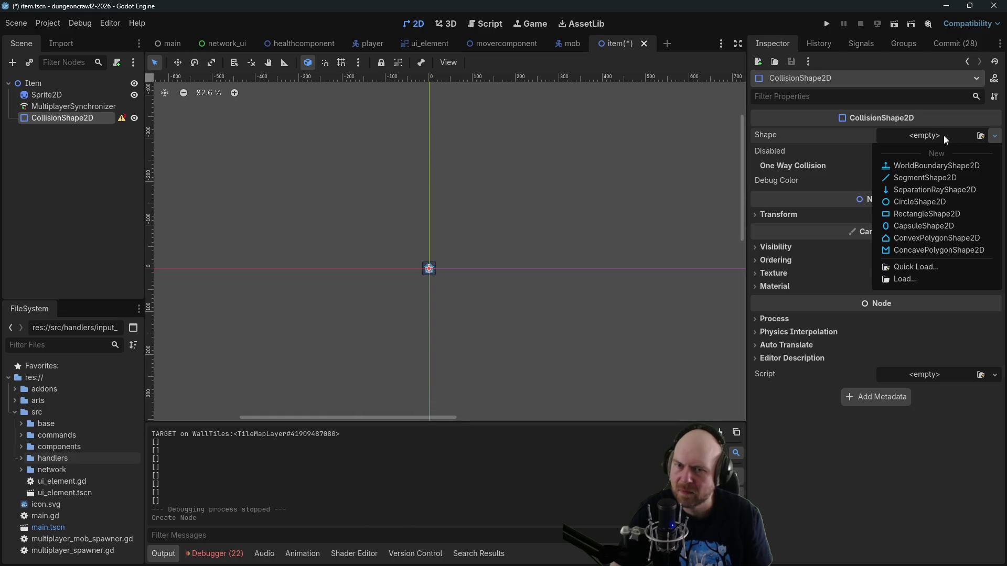
click(914, 213)
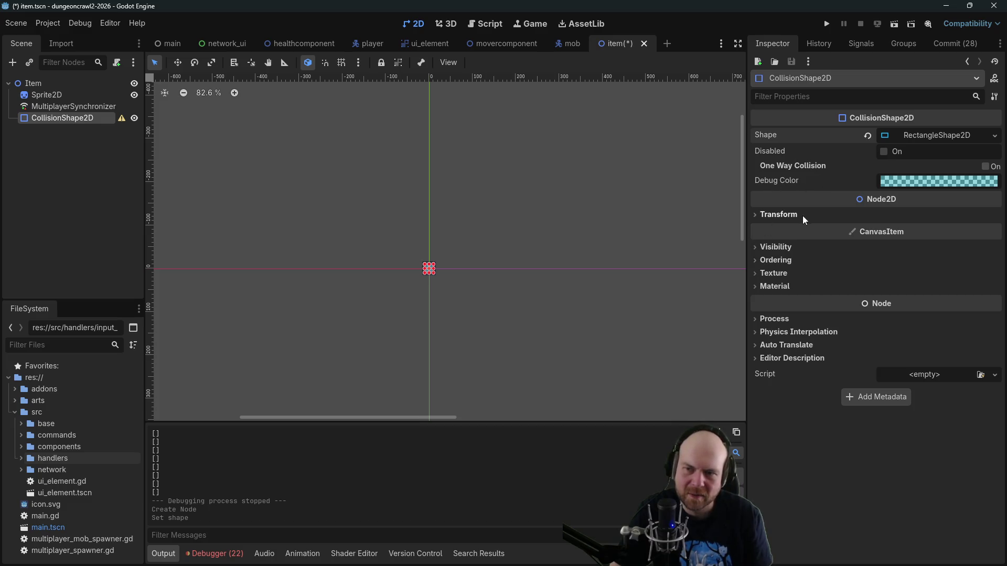
click(783, 213)
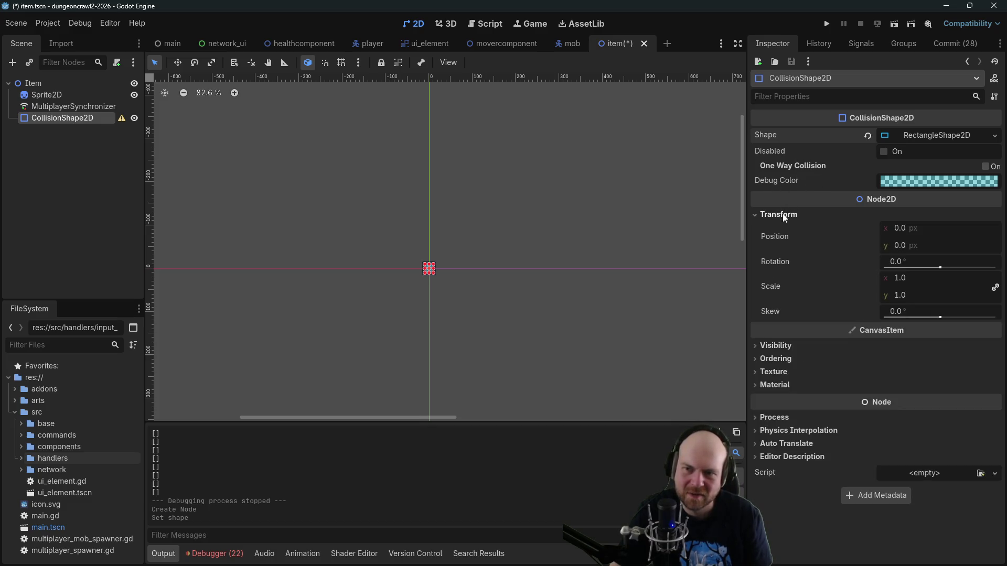
- Save the Item scene and run the game as the server
click(782, 212)
click(823, 25)
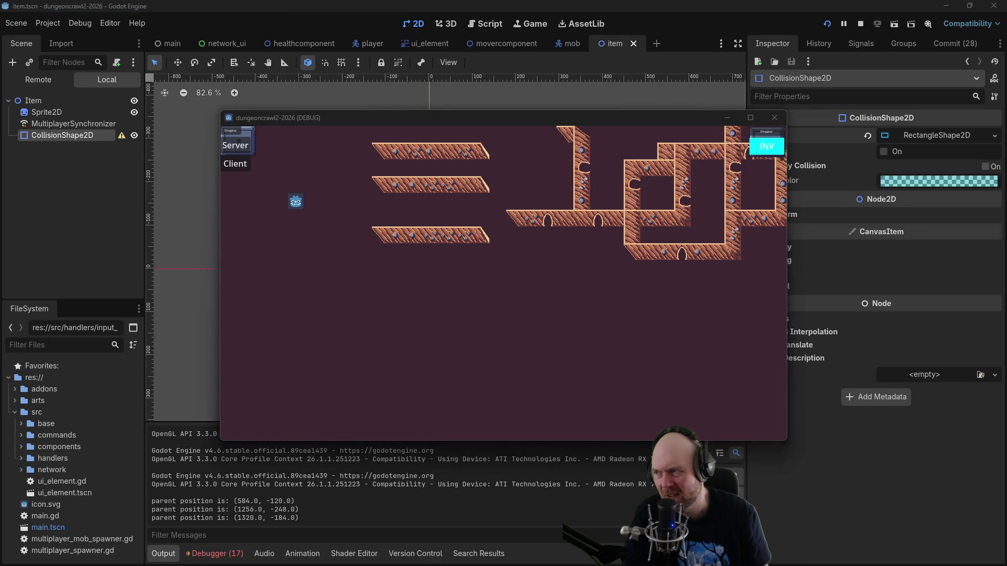
click(235, 145)
- Move the player and repeatedly try targeting the item, then stop the game
click(587, 352)
click(568, 356)
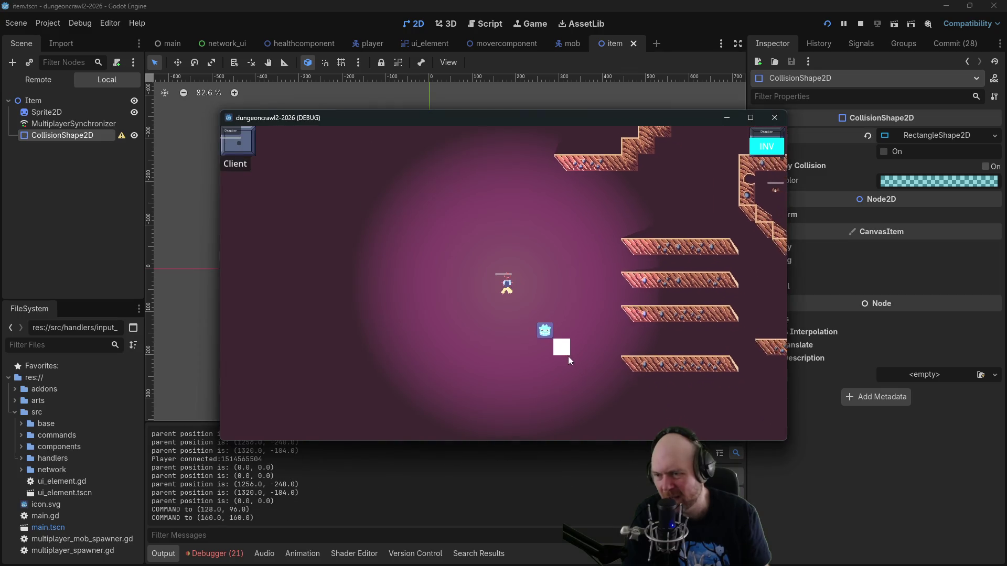
click(497, 275)
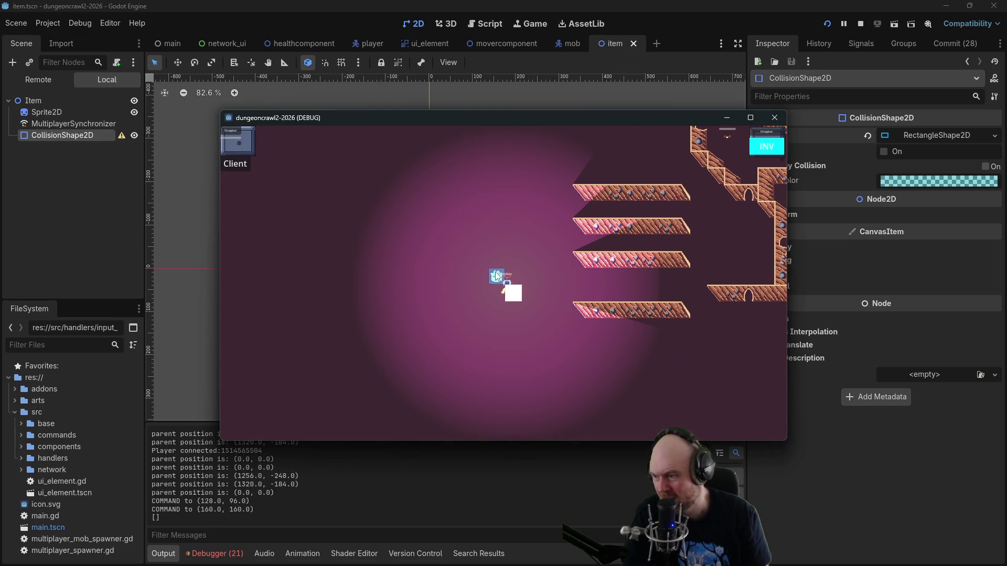
click(496, 278)
click(495, 278)
click(496, 278)
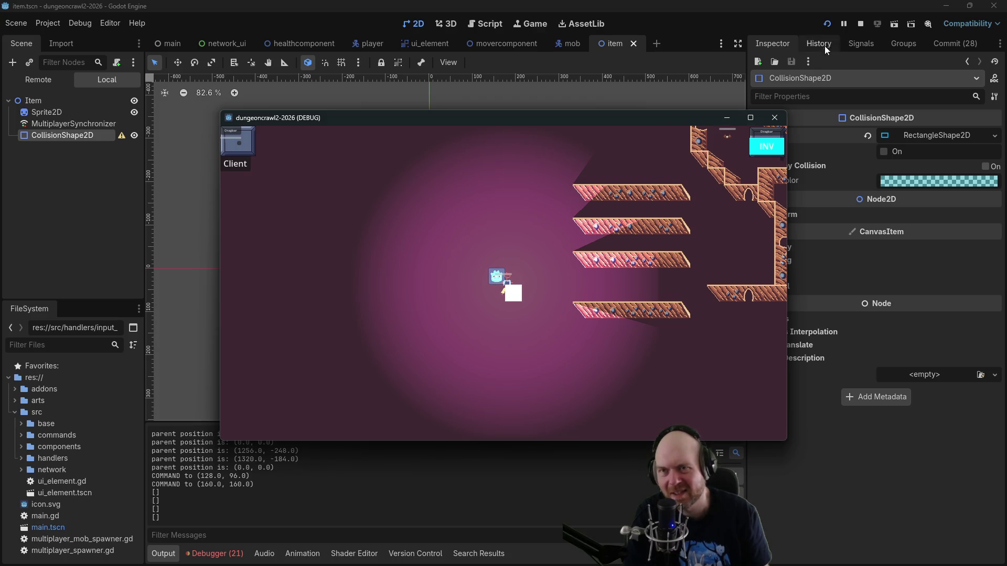
click(860, 24)
- Delete the CollisionShape2D node from the Item scene
right_click(51, 118)
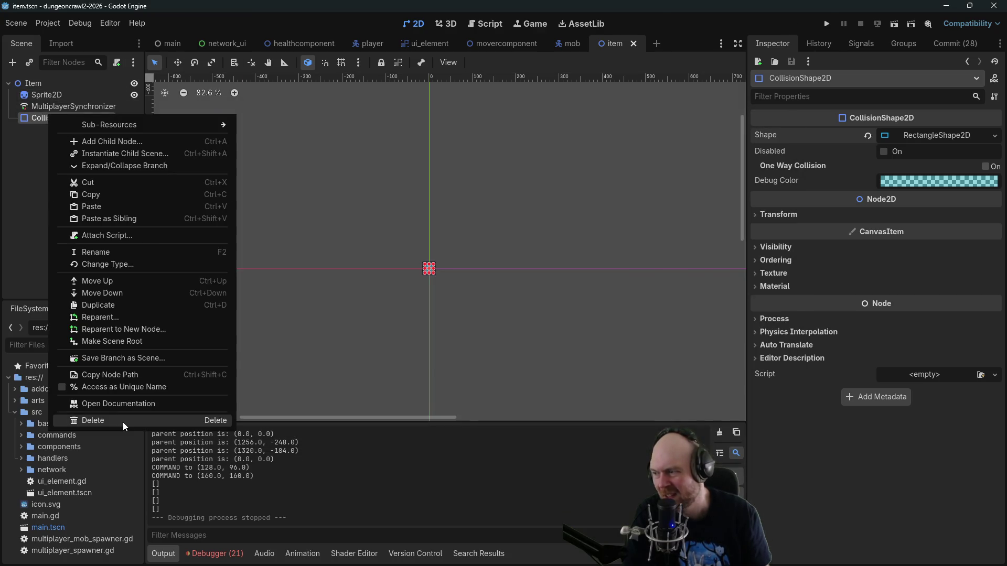
click(93, 421)
click(483, 294)
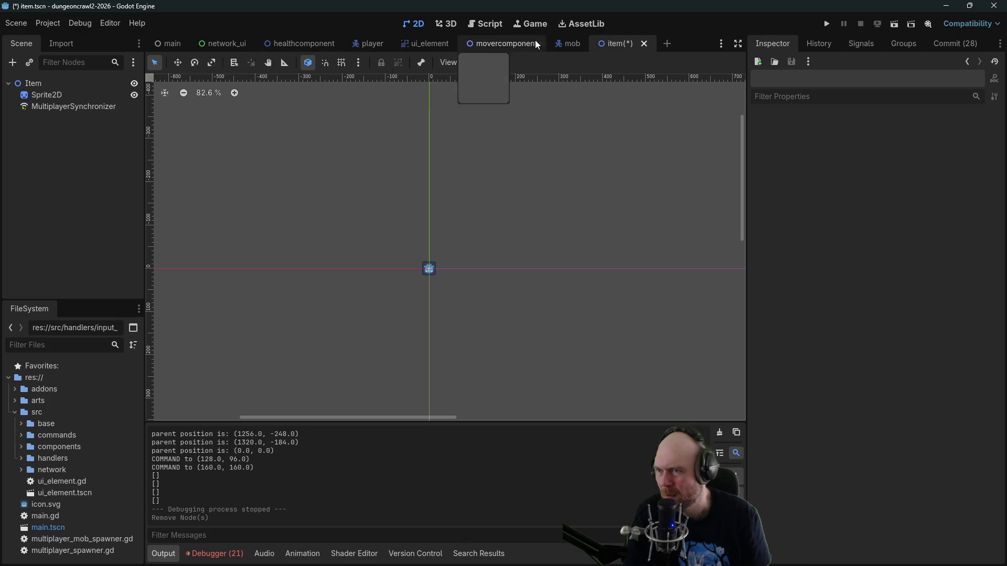
- Expand the handlers folder in the FileSystem dock to list its scripts
click(18, 449)
click(18, 450)
click(15, 458)
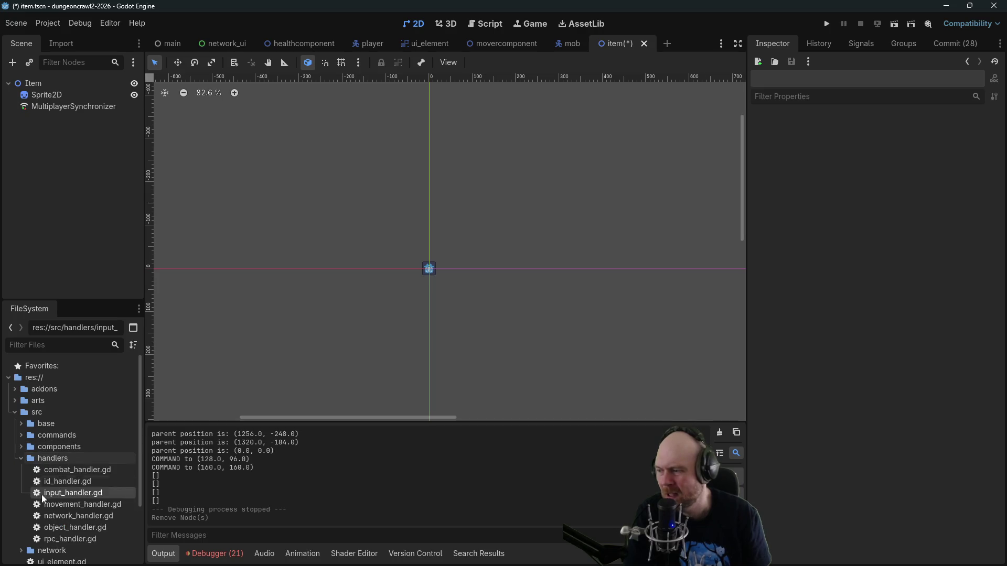
- Open input_handler.gd and read through the CanvasItem reference for get_world_2d
double_click(54, 492)
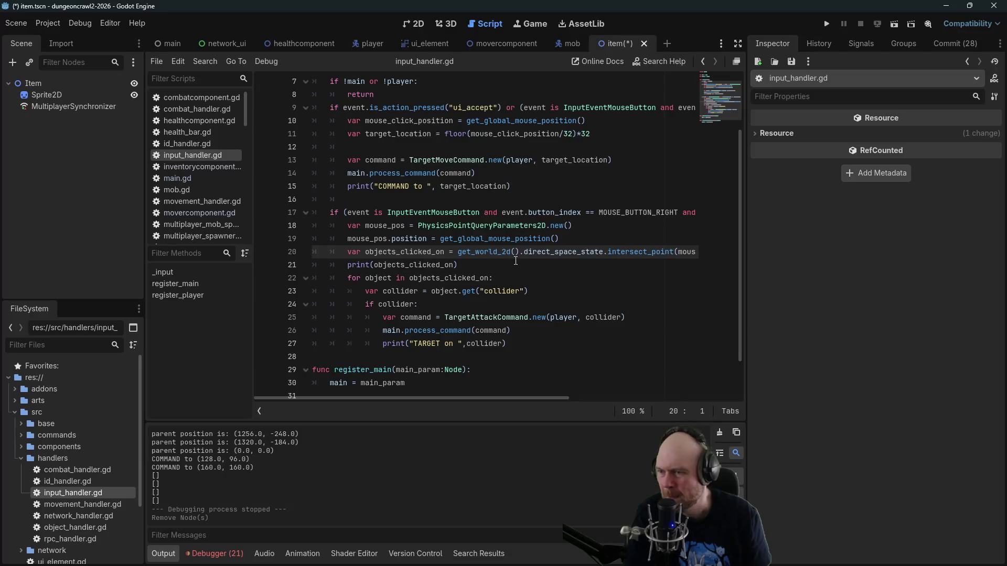
ctrl+click(490, 252)
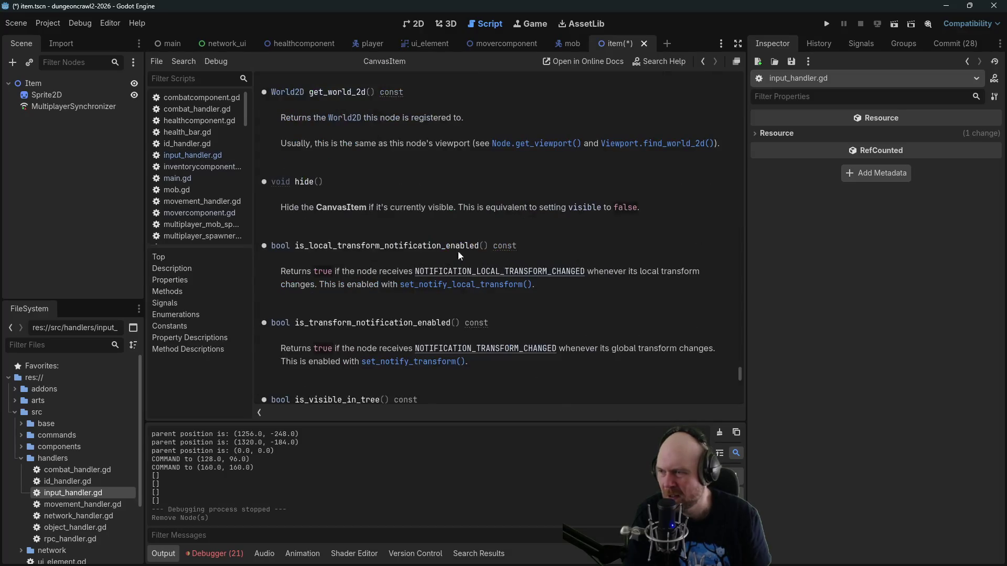
scroll(384, 207, down, 1)
scroll(382, 215, up, 2)
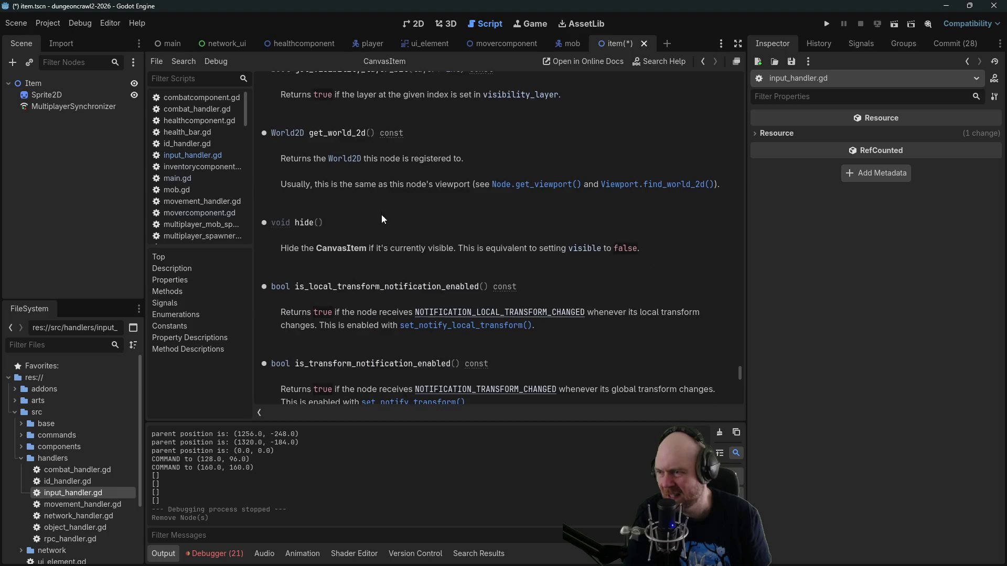
mouse_move(741, 373)
mouse_down()
mouse_move(710, 121)
mouse_move(719, 99)
mouse_move(719, 123)
mouse_move(724, 84)
mouse_up()
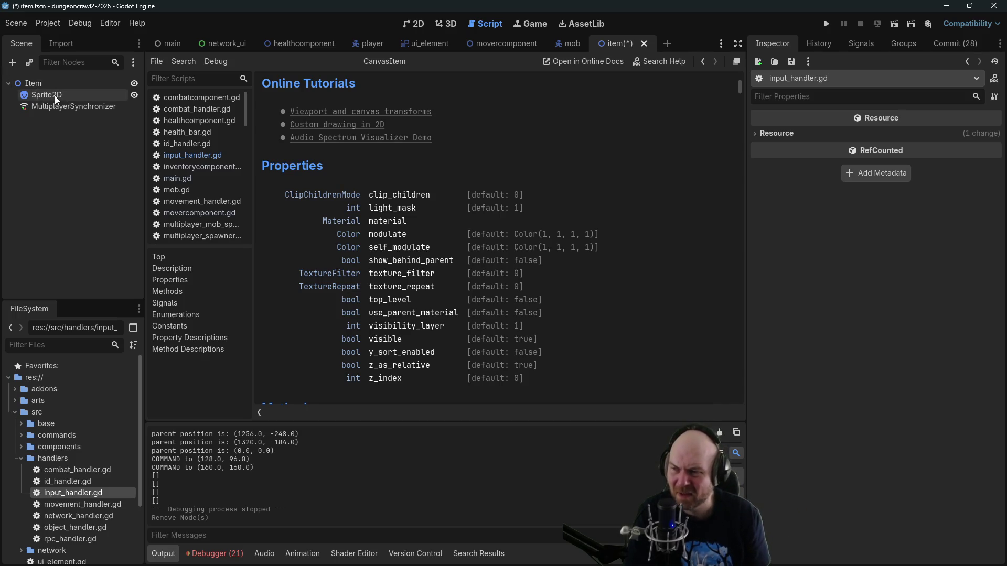
scroll(495, 266, down, 3)
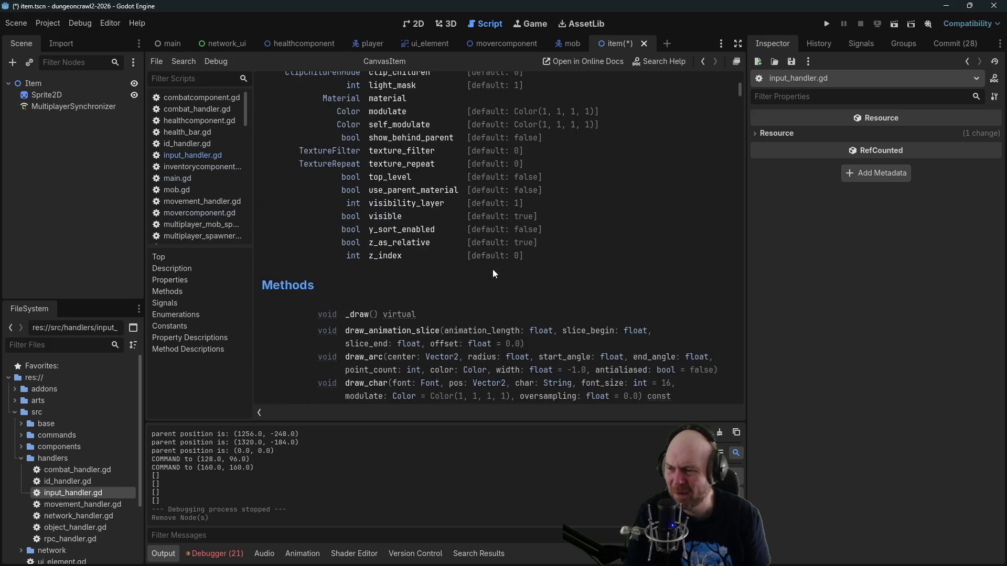
scroll(492, 269, down, 3)
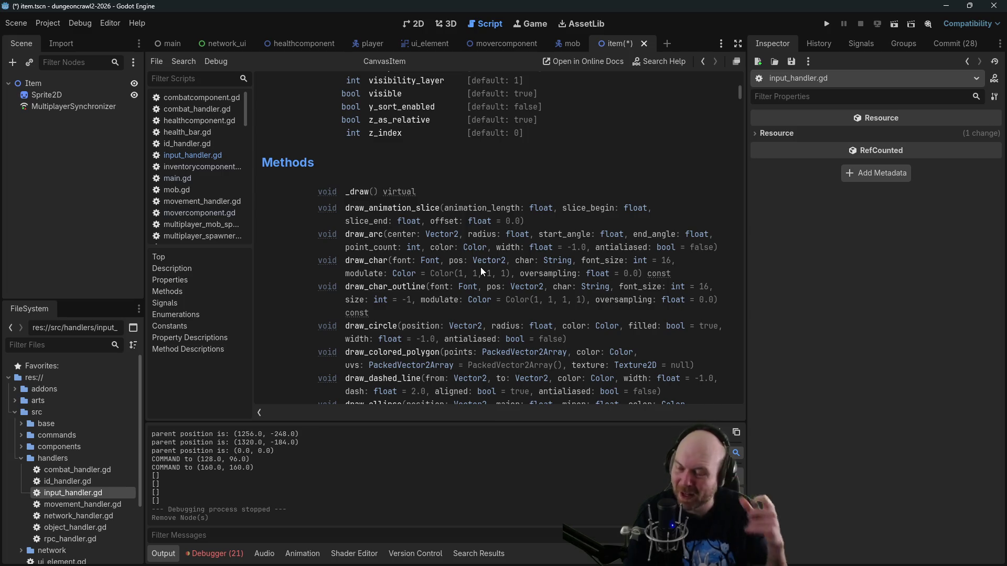
scroll(461, 270, down, 7)
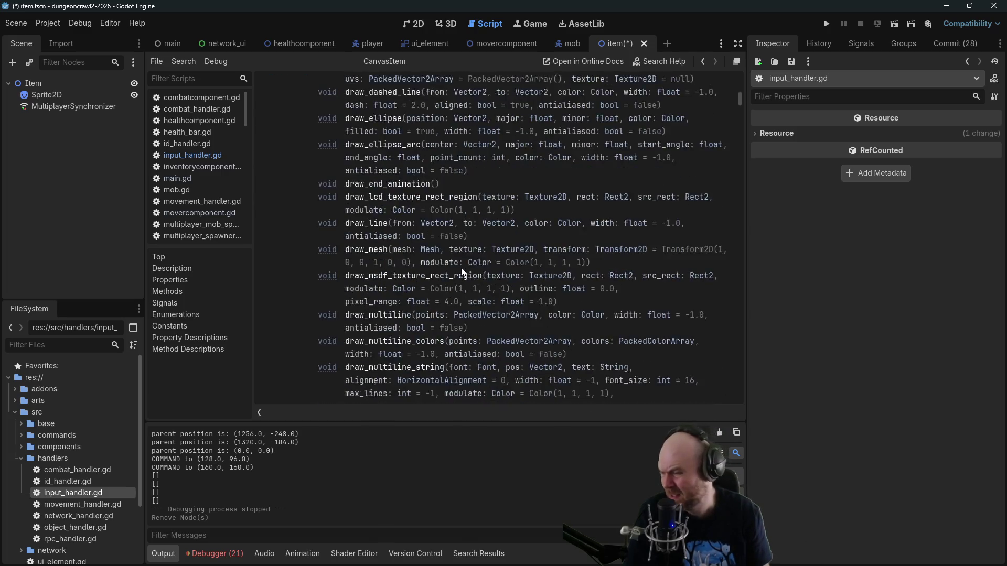
scroll(462, 268, down, 9)
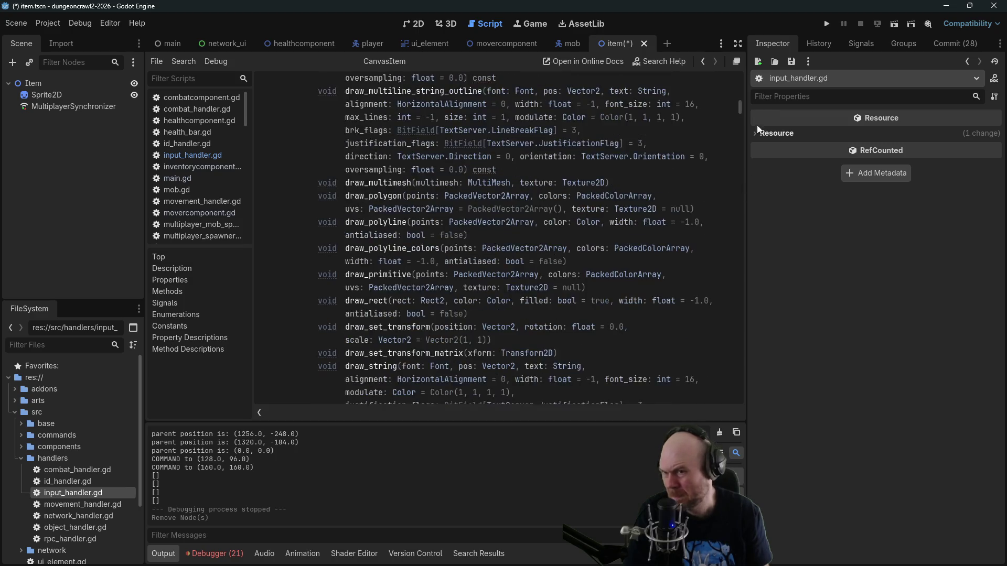
drag(741, 110, 738, 91)
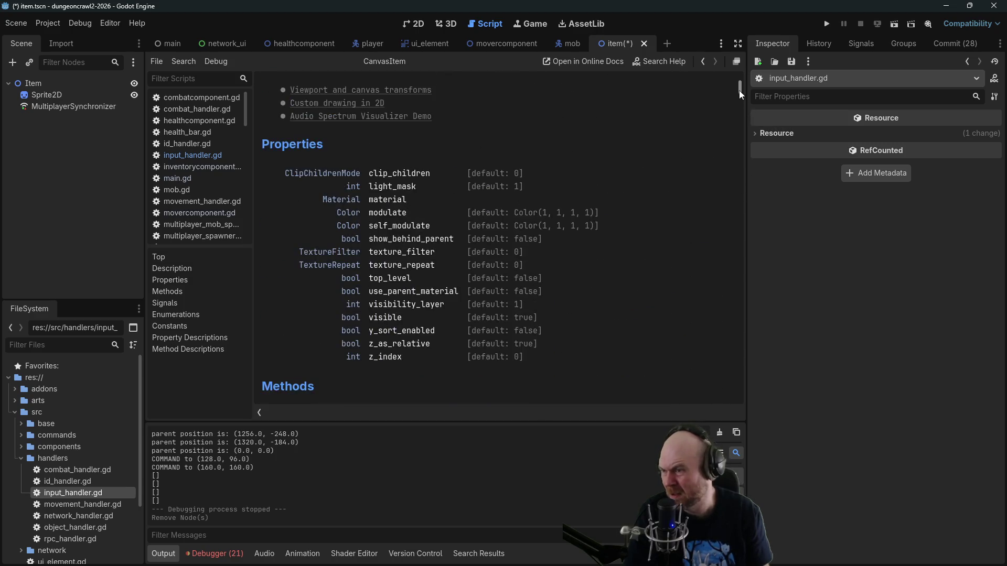
- Open the direct_space_state reference from input_handler.gd
click(703, 62)
ctrl+click(545, 254)
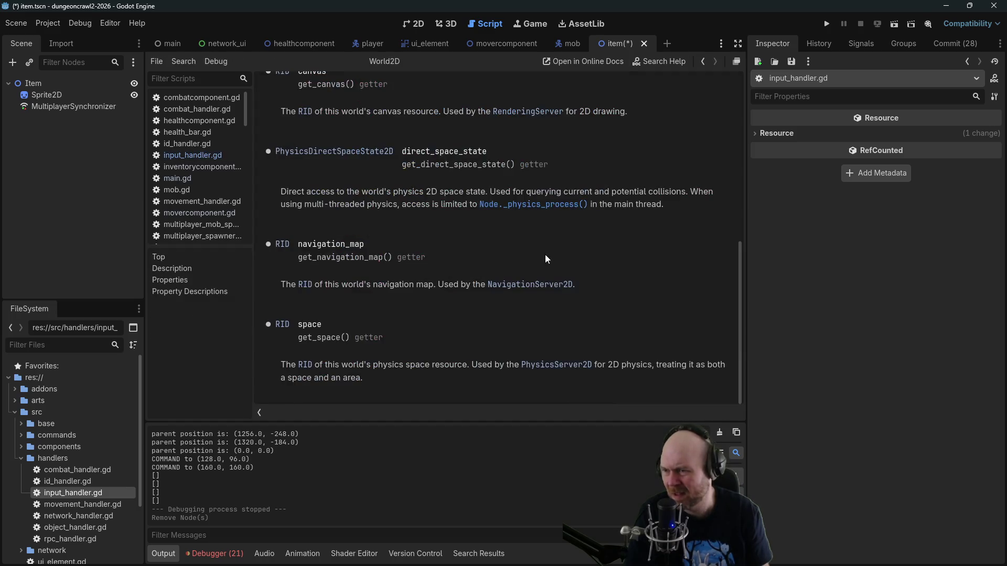
scroll(445, 187, up, 1)
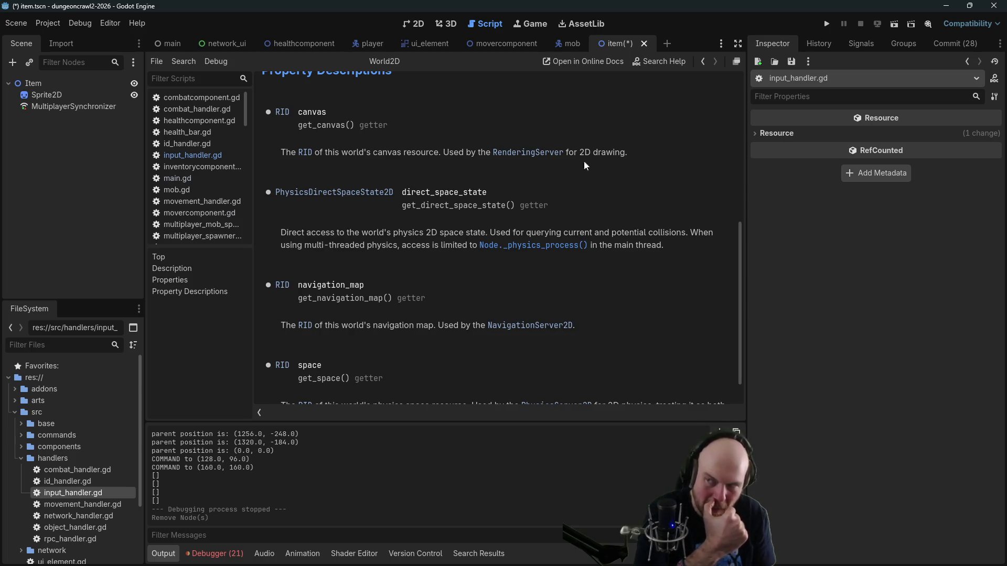
- Open the PhysicsDirectSpaceState2D intersect_point reference, then switch to the browser
click(703, 61)
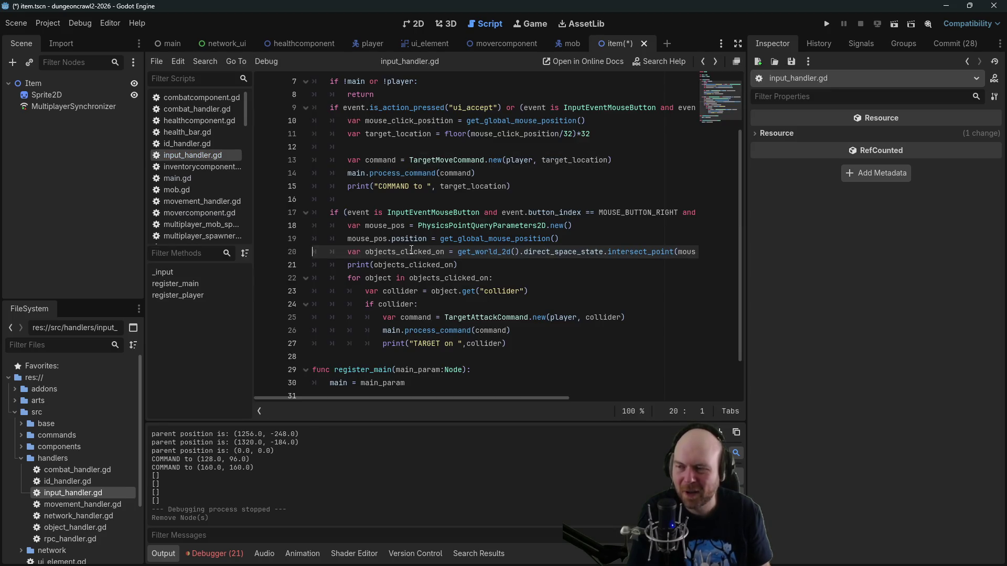
mouse_move(445, 395)
mouse_down()
mouse_move(505, 394)
mouse_move(455, 401)
mouse_move(474, 397)
mouse_move(461, 394)
mouse_up()
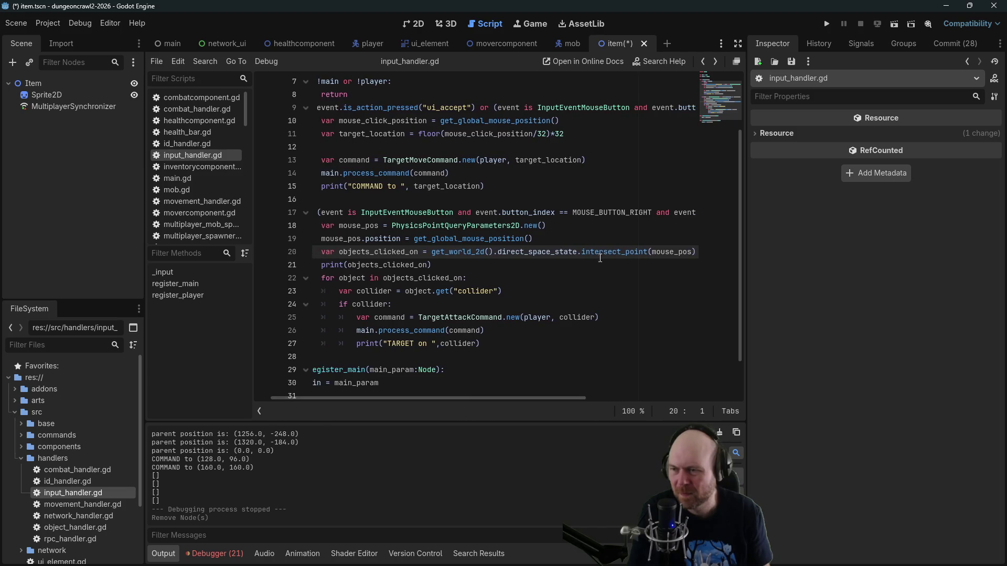
ctrl+click(603, 252)
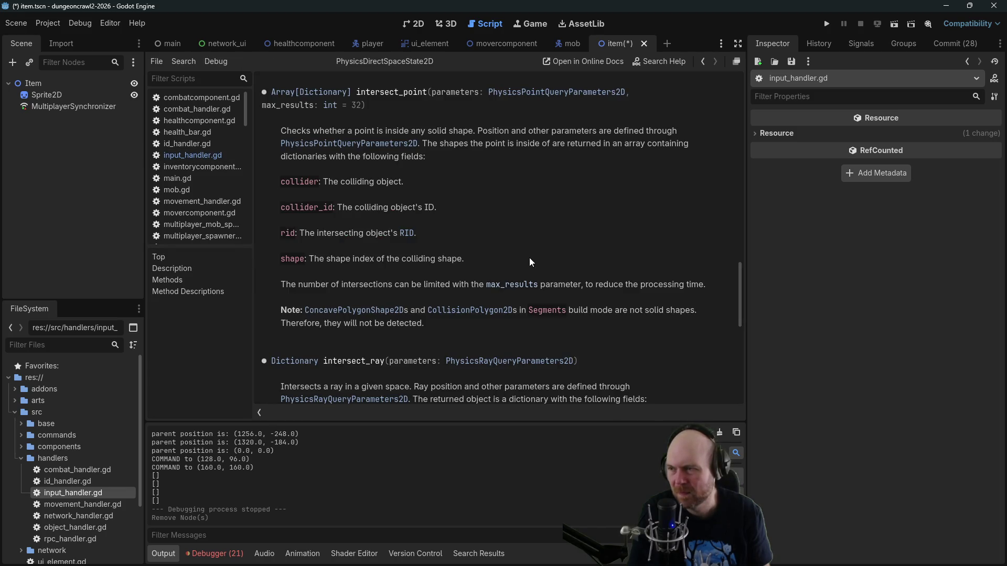
key(alt+Tab)
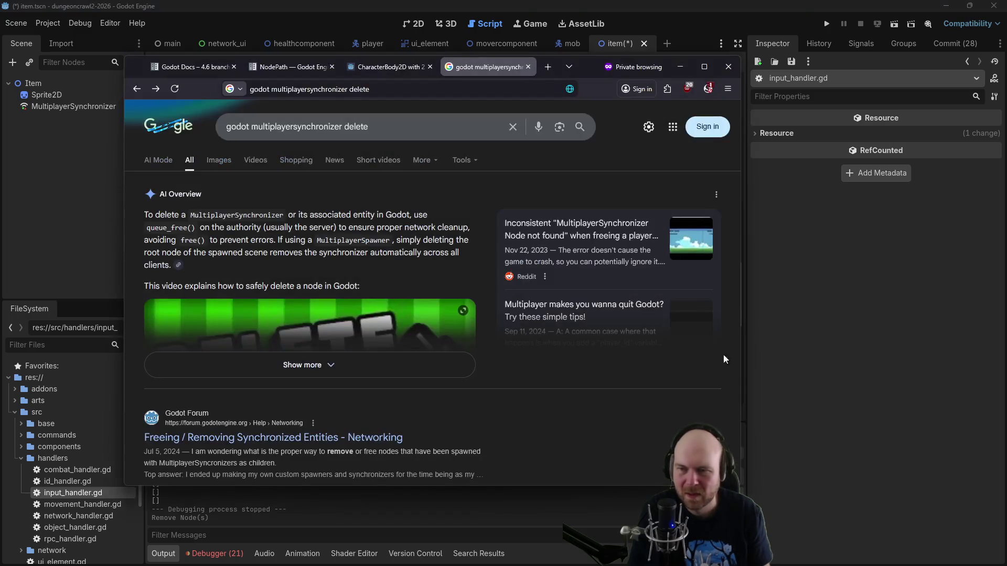
- Search Google for 'godot raycast catch things without collisions'
click(367, 126)
text(godot raycas)
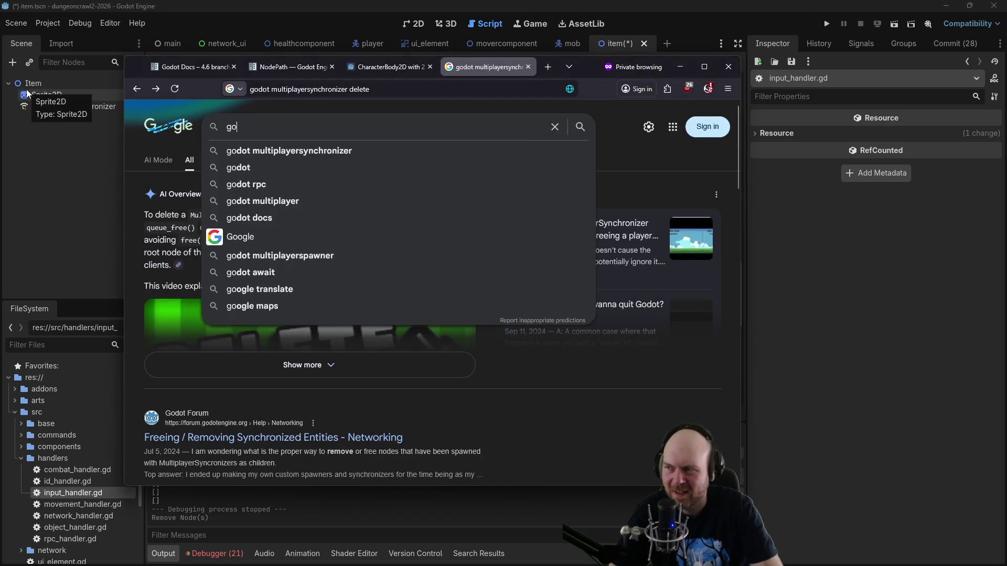
text(t catch thin)
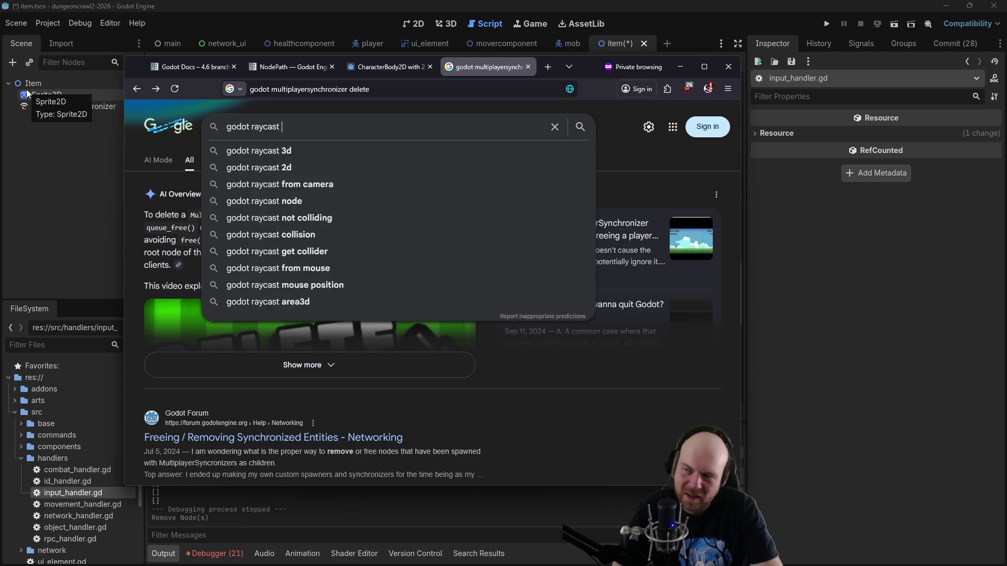
text(gs without cl)
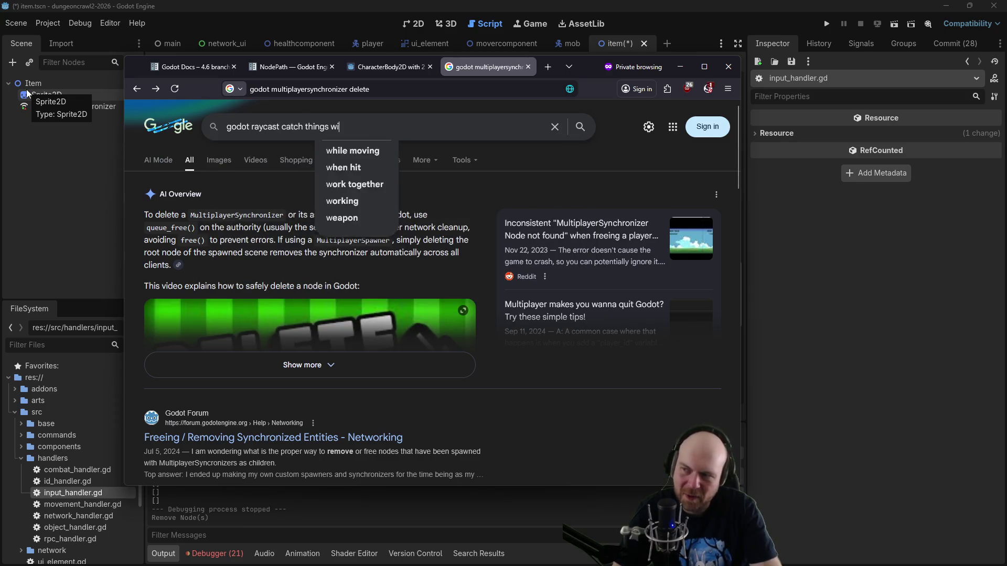
key(BackSpace)
text(ollisions)
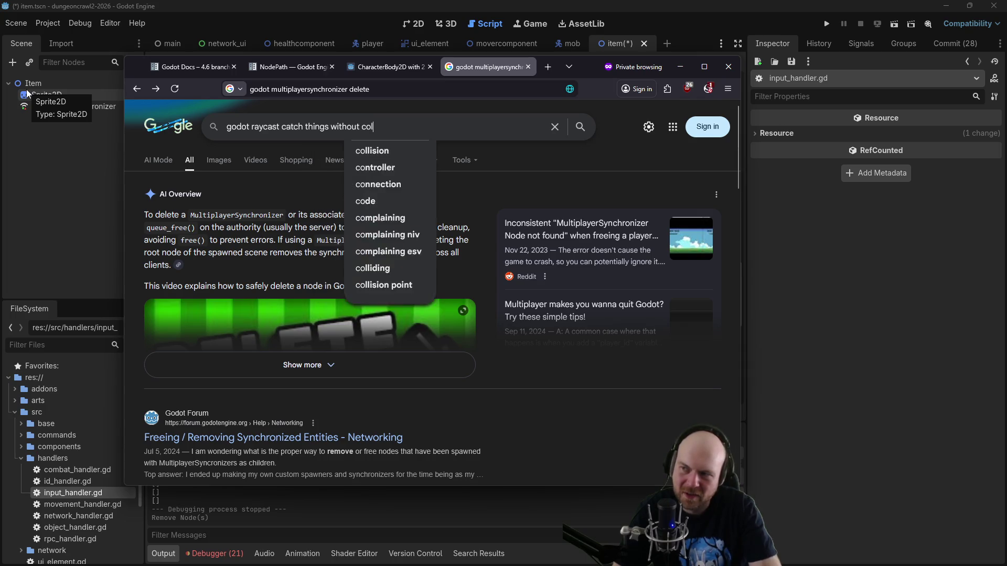
key(Return)
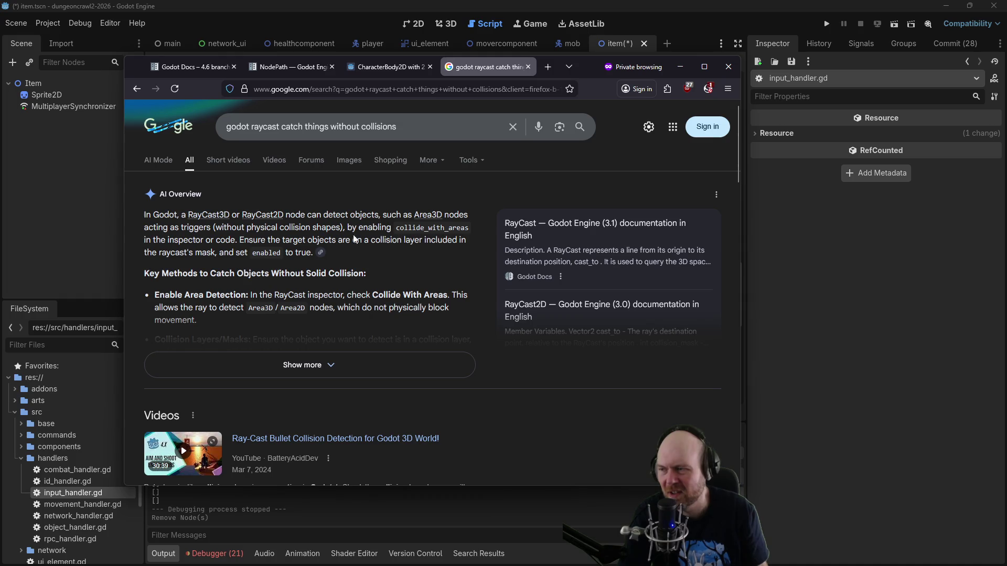
- Expand the AI Overview and read through the search results
scroll(293, 294, down, 3)
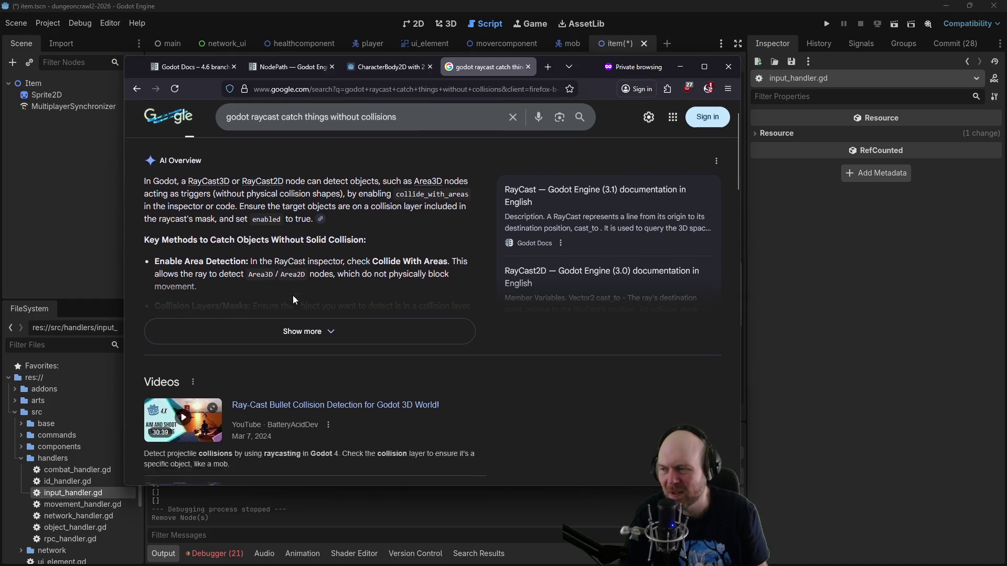
click(269, 259)
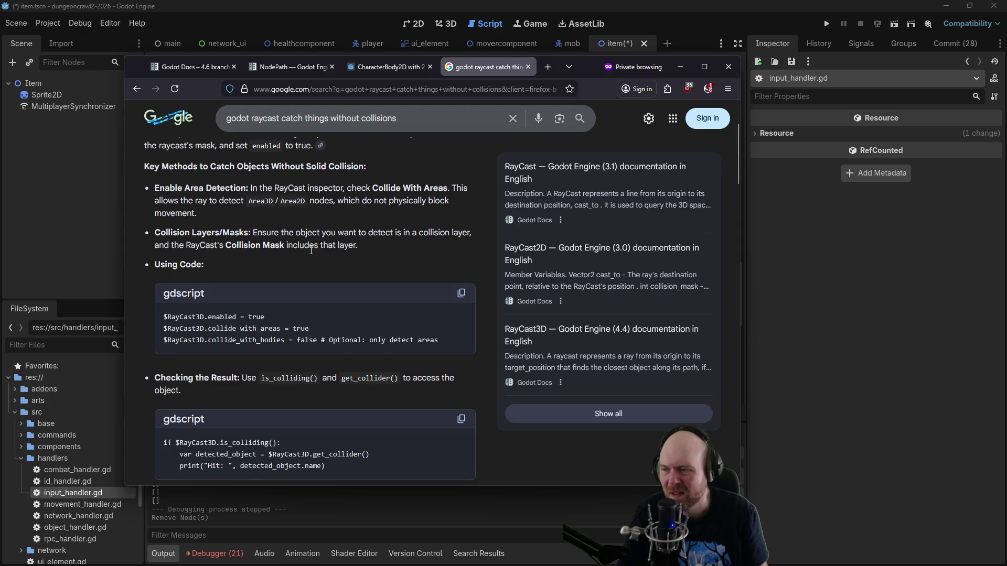
scroll(310, 252, down, 5)
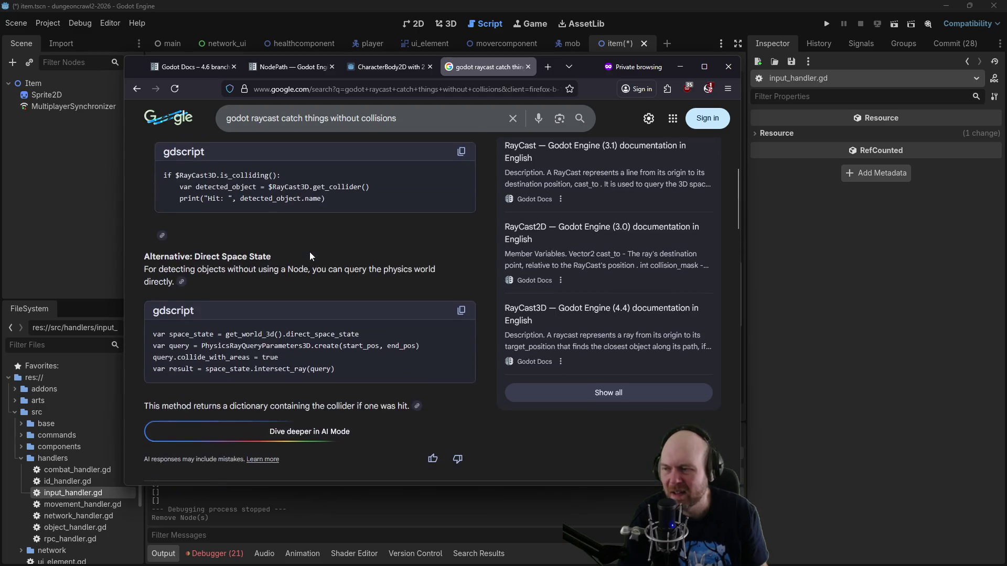
scroll(308, 259, down, 4)
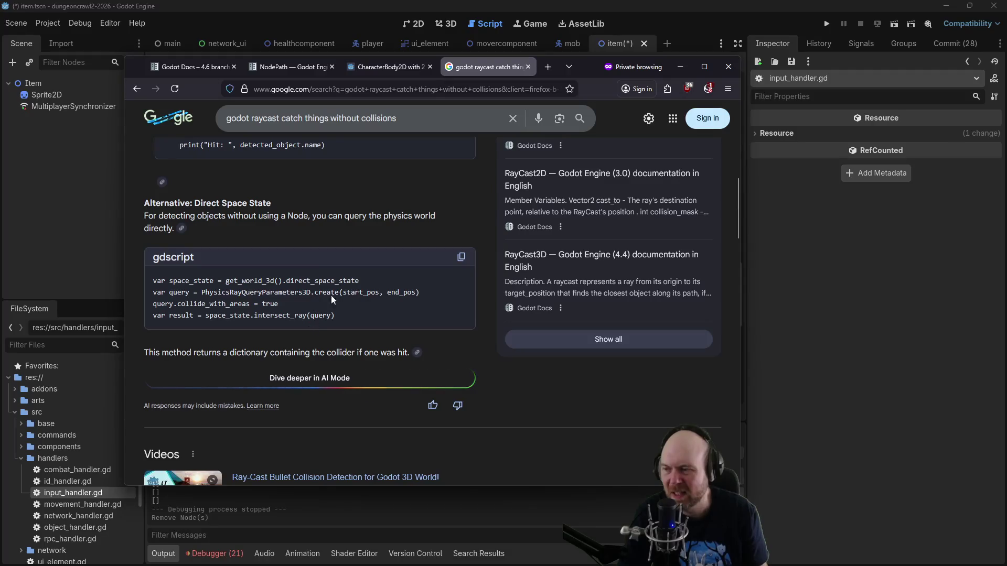
scroll(330, 315, down, 4)
scroll(330, 332, down, 10)
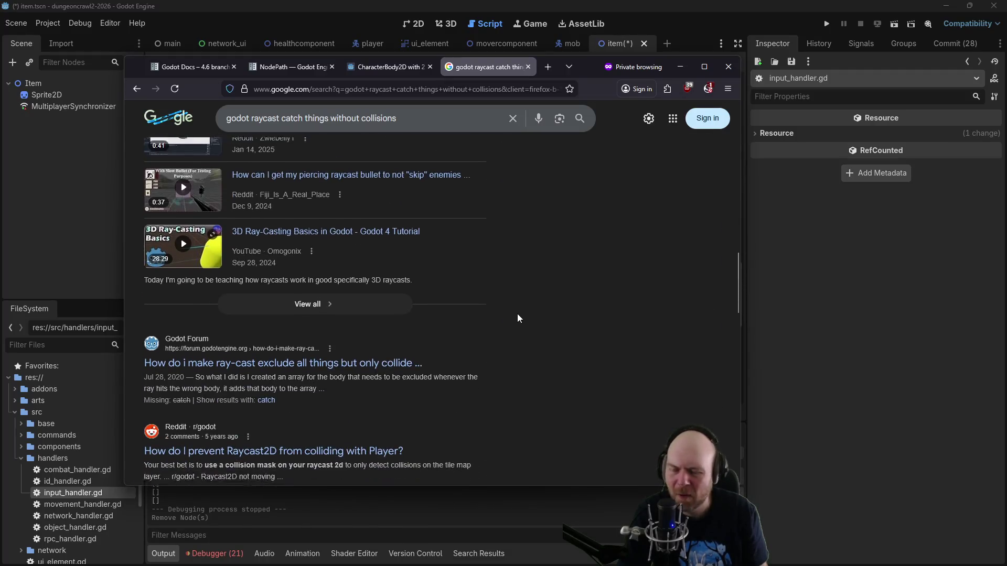
scroll(515, 318, down, 5)
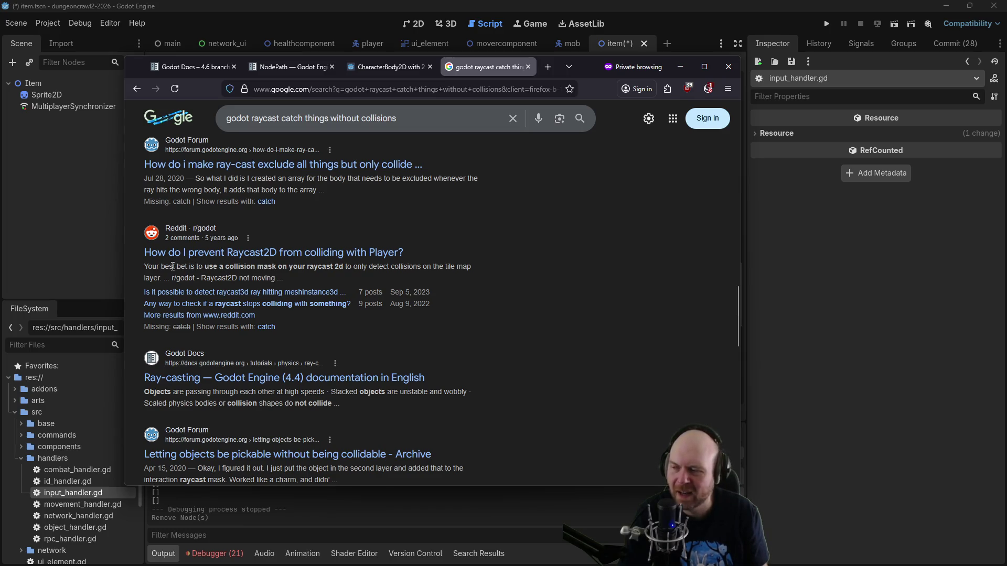
scroll(199, 269, up, 2)
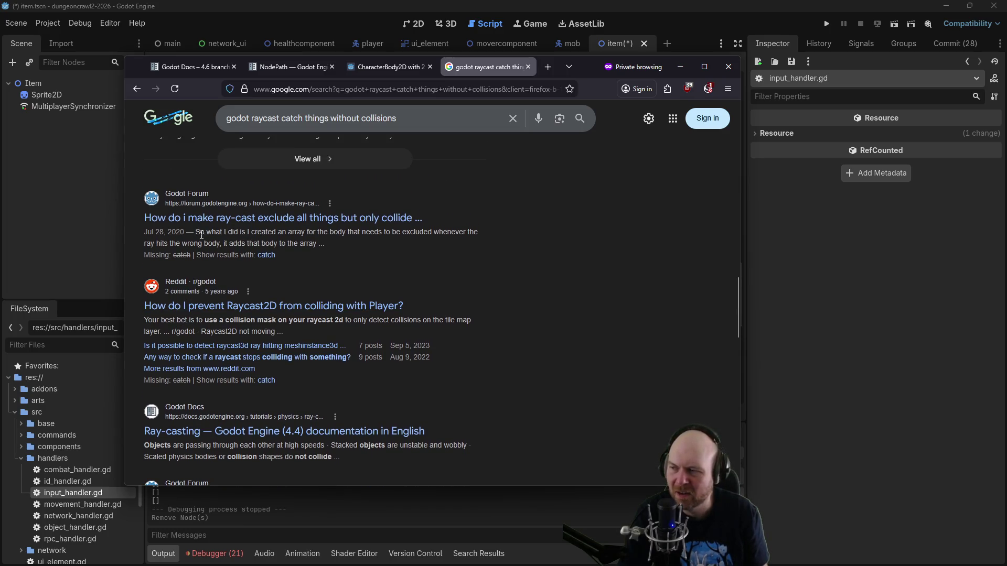
- Read the Godot Forum thread on ray-cast exclusions, then minimize Firefox
click(189, 219)
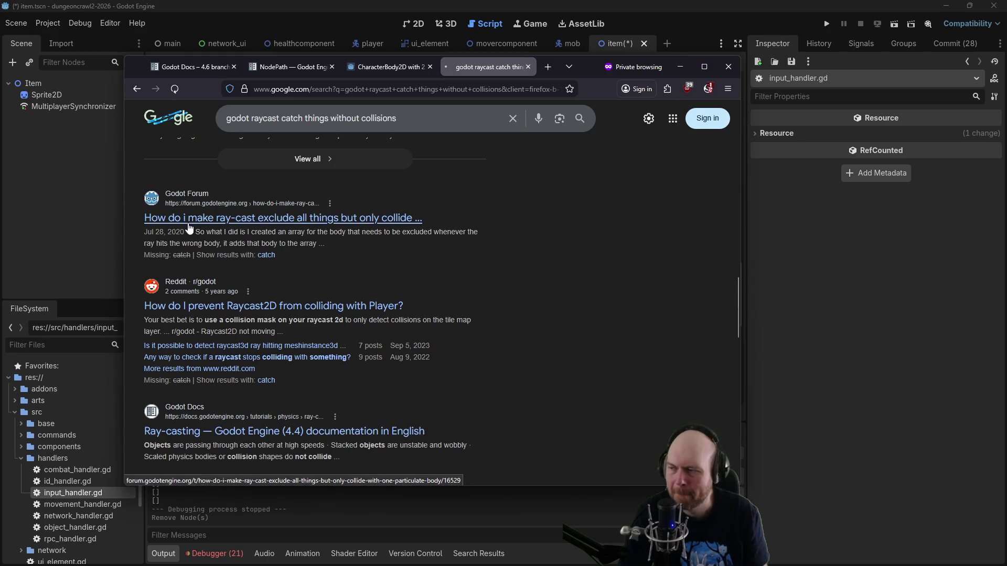
scroll(294, 262, down, 8)
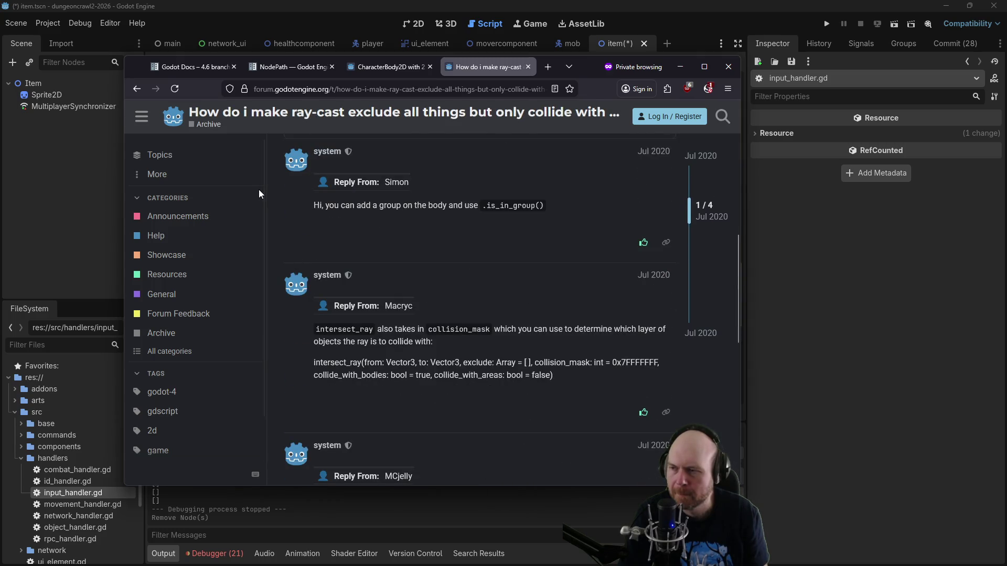
click(681, 67)
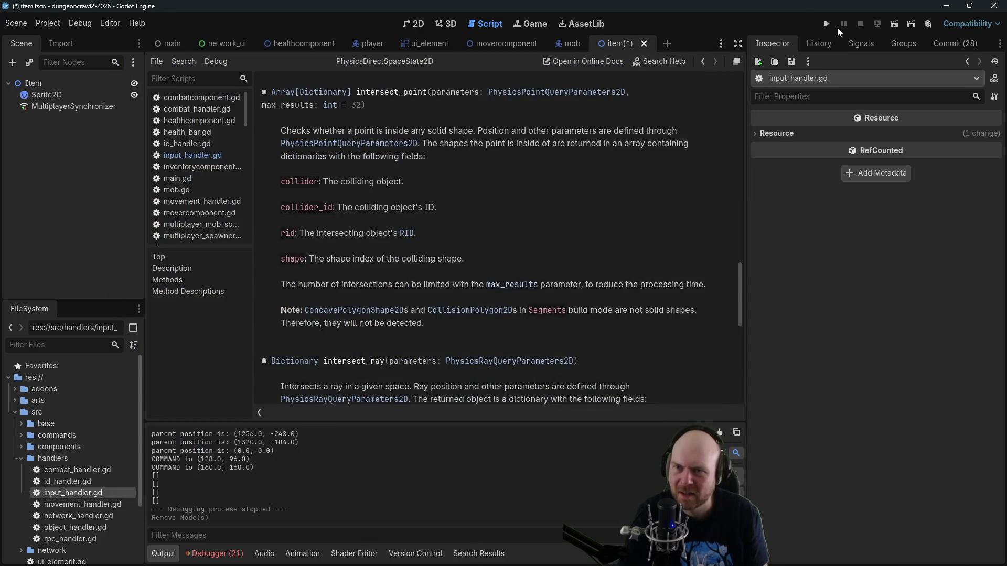
- Check the Item root's Signals list, then return to Firefox with a new private tab
click(37, 84)
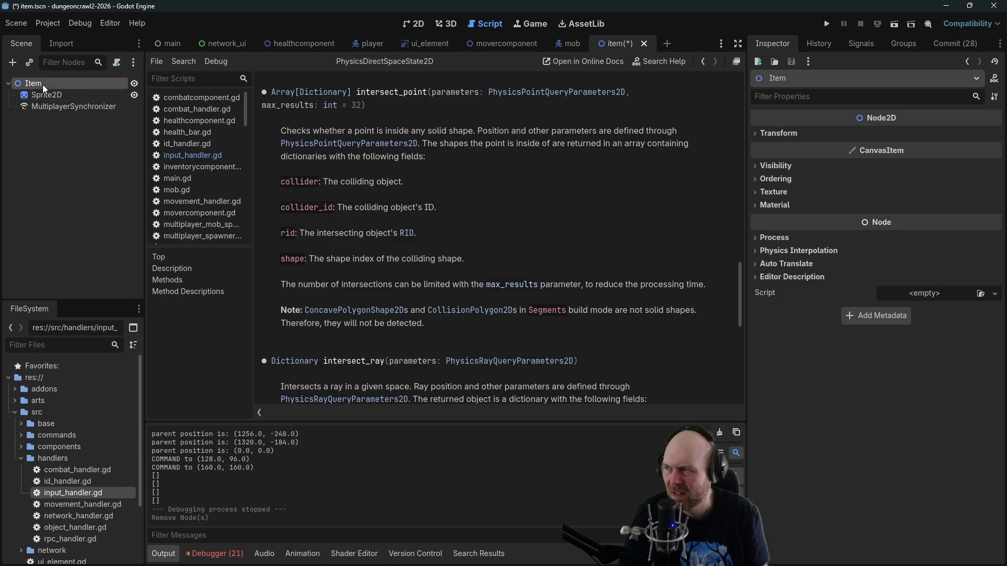
click(865, 43)
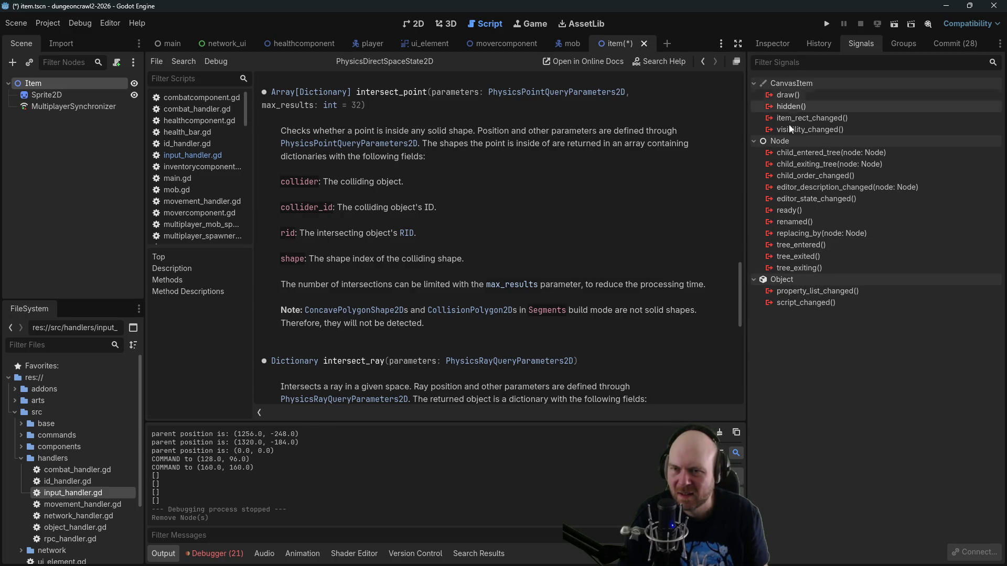
key(alt+Tab)
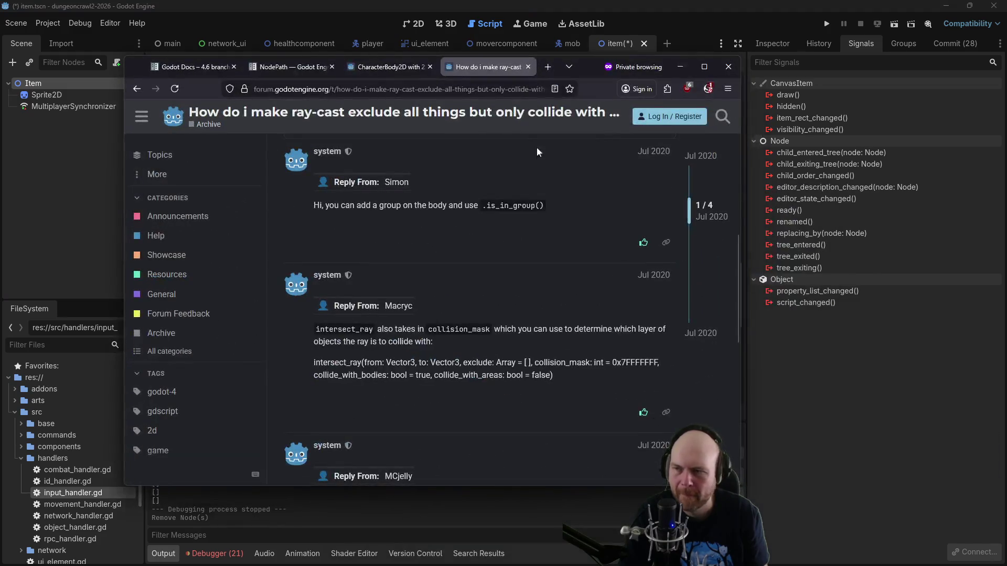
key(ctrl+t)
- Search Google for 'godot detect when object is clicked not collision'
click(529, 84)
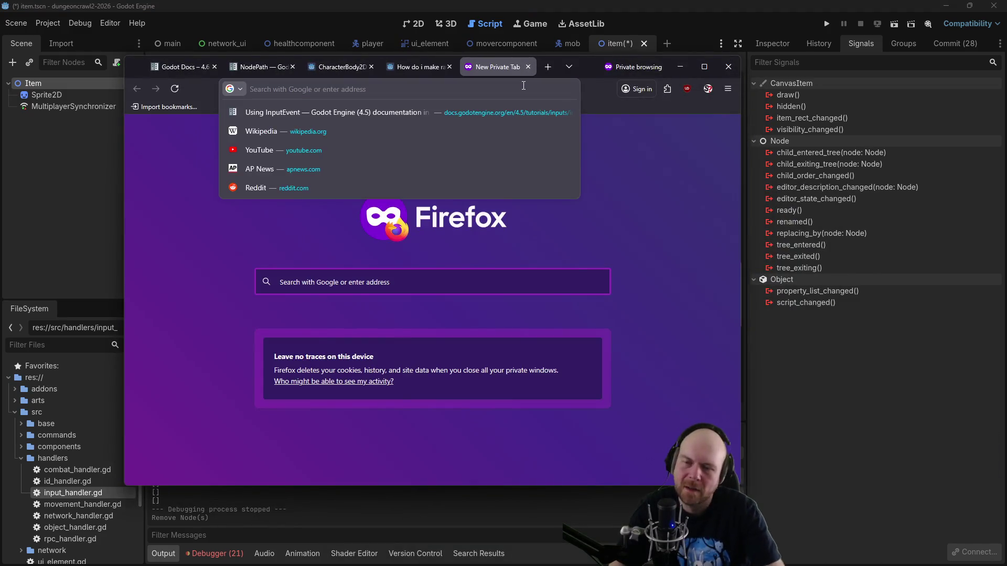
text(godot dete)
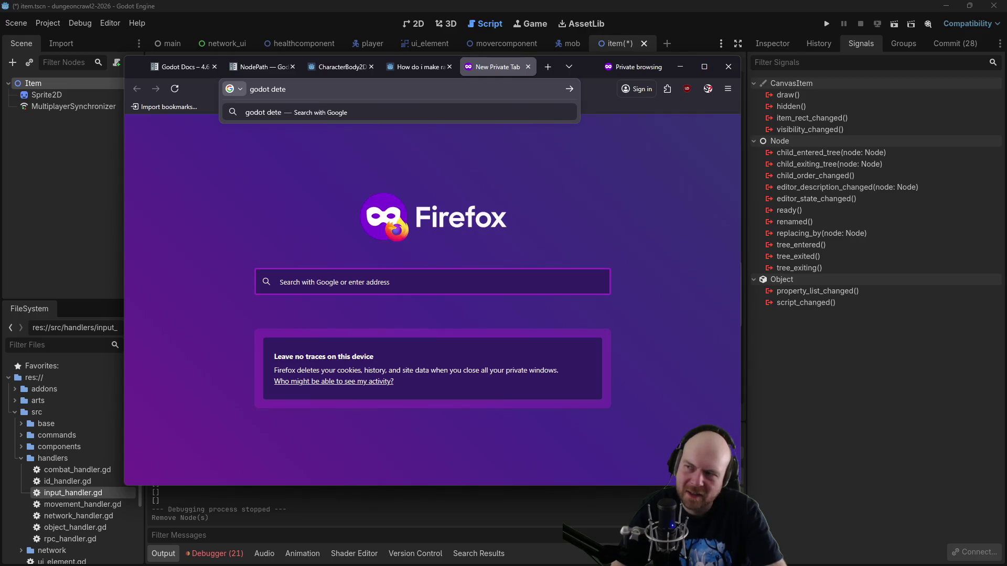
text(ct when objec)
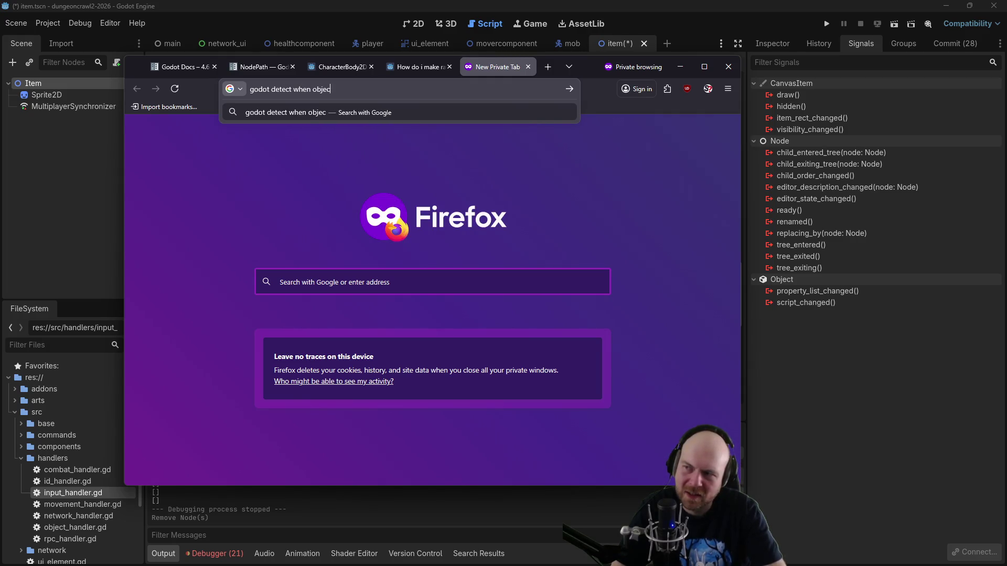
text(t is clicked)
key(Return)
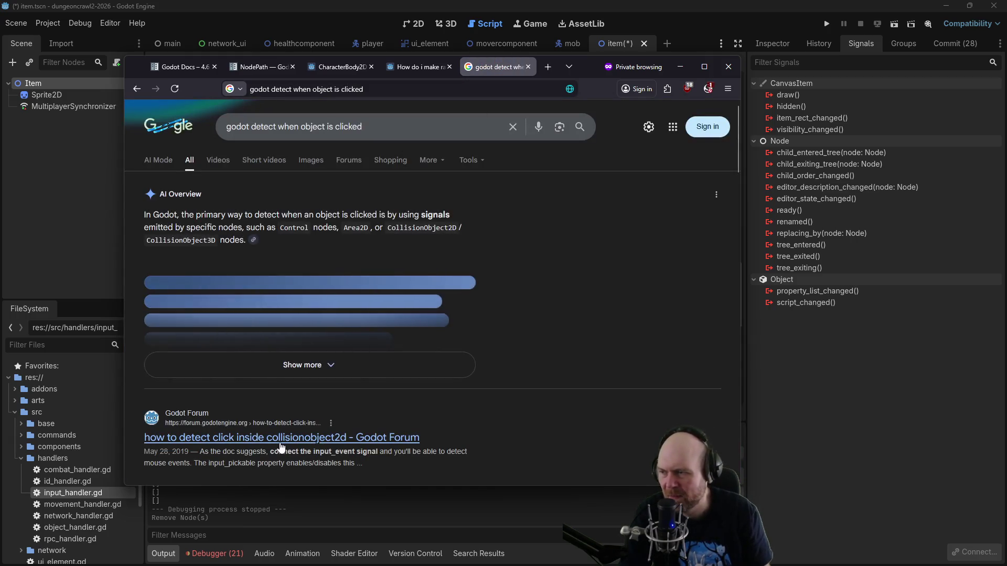
click(414, 132)
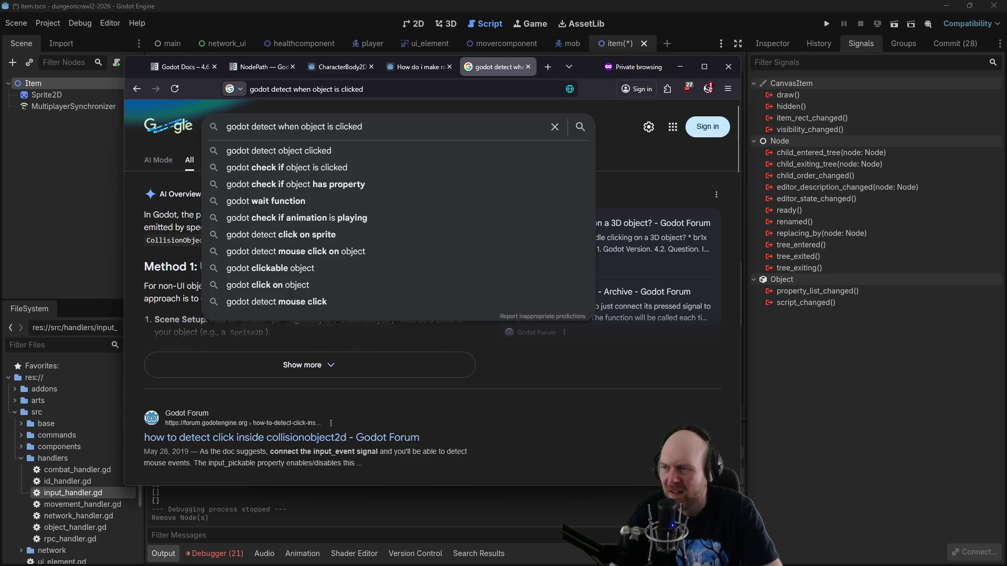
text(not collision)
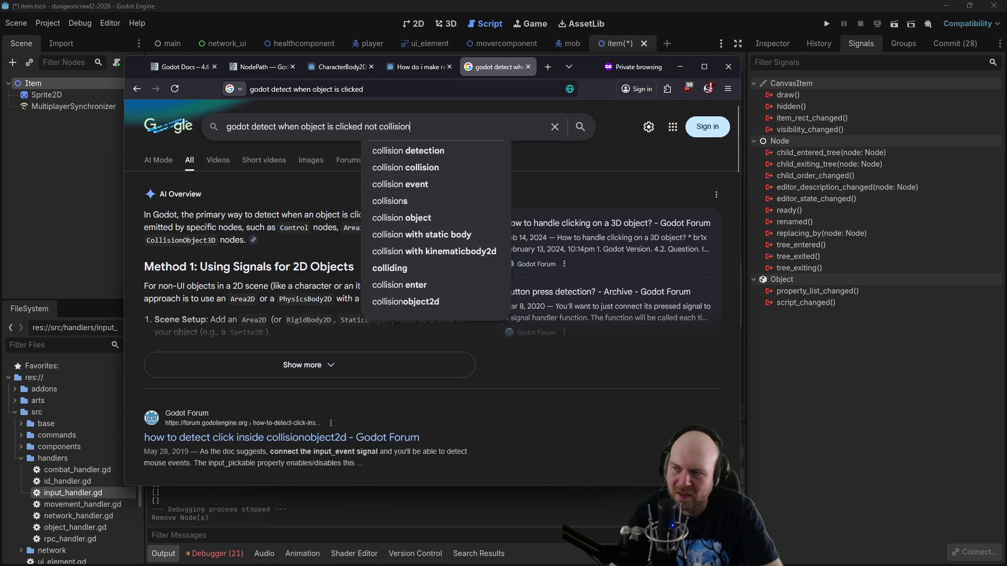
key(Return)
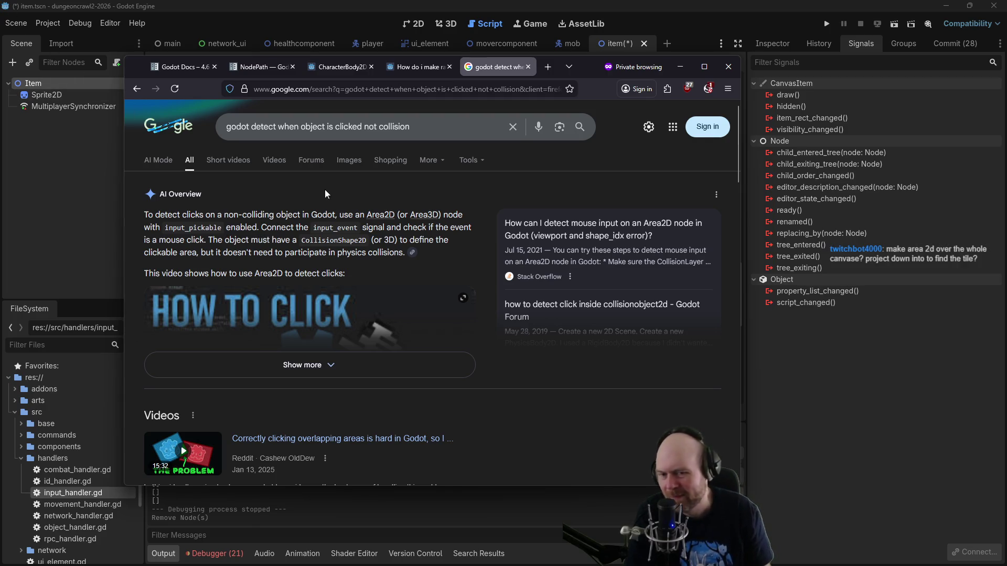
- Scroll through the results, including the AI overview recommending Area2D with input_pickable
scroll(337, 207, down, 4)
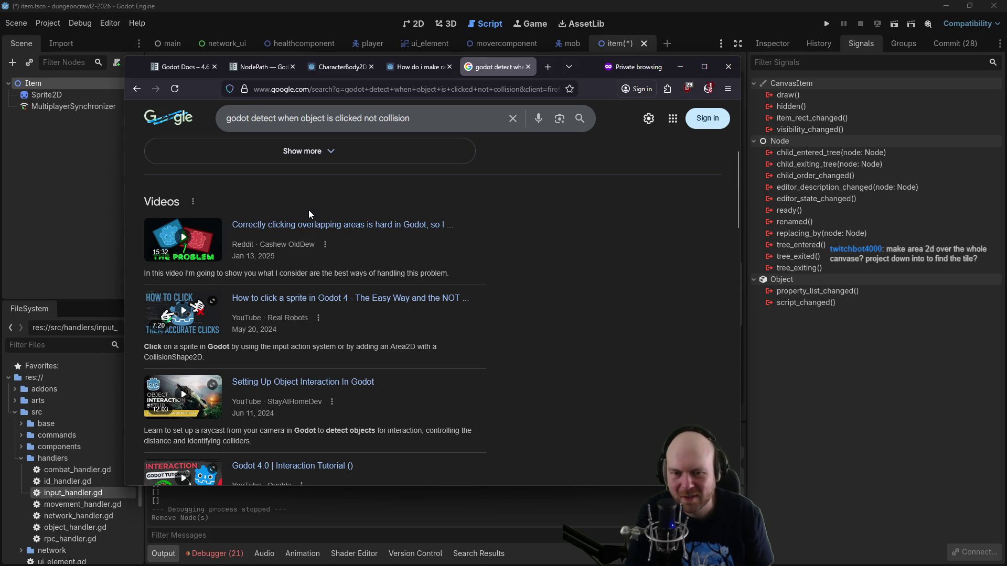
scroll(301, 214, down, 4)
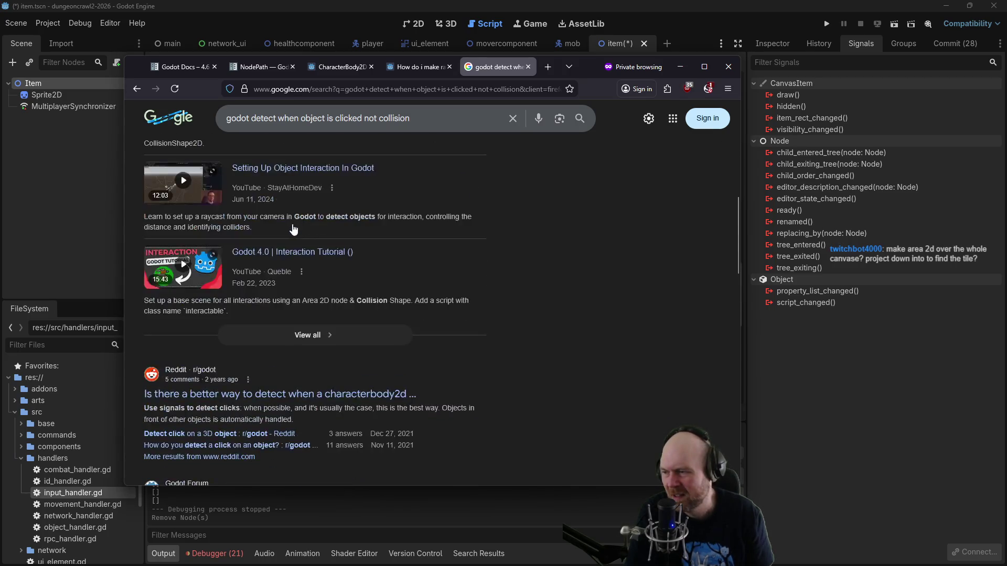
scroll(293, 229, up, 1)
scroll(293, 263, down, 3)
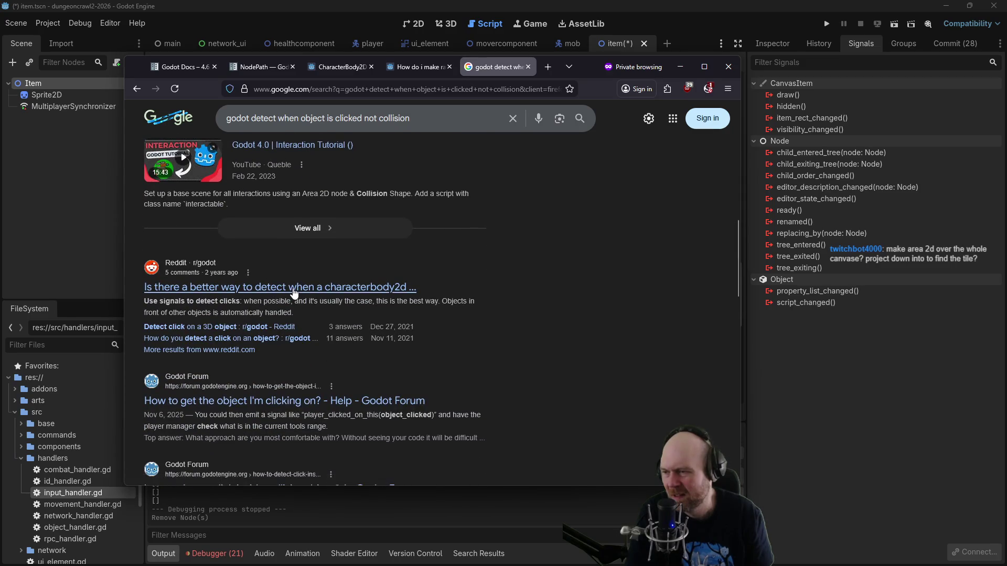
scroll(294, 291, down, 3)
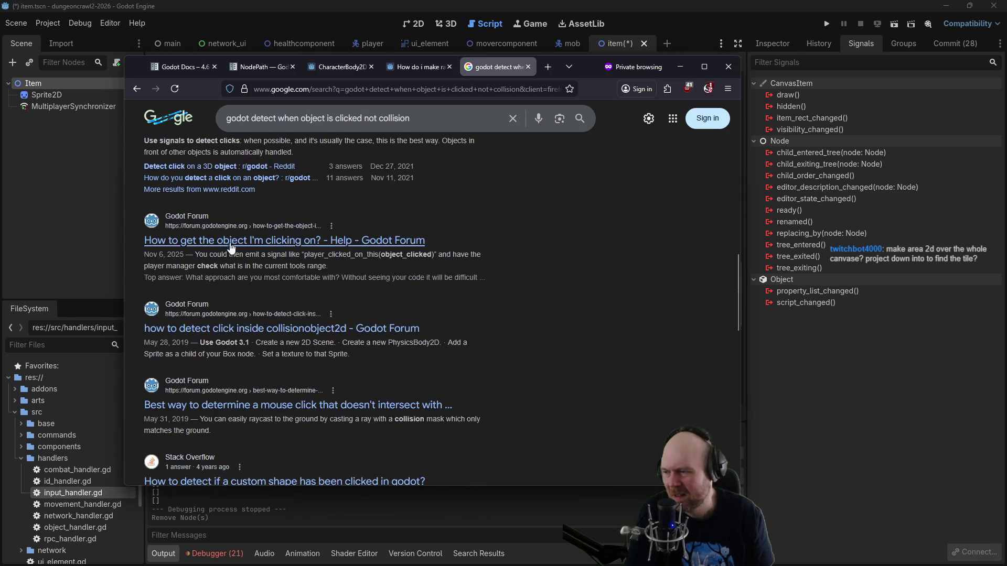
scroll(207, 265, down, 1)
scroll(198, 277, down, 1)
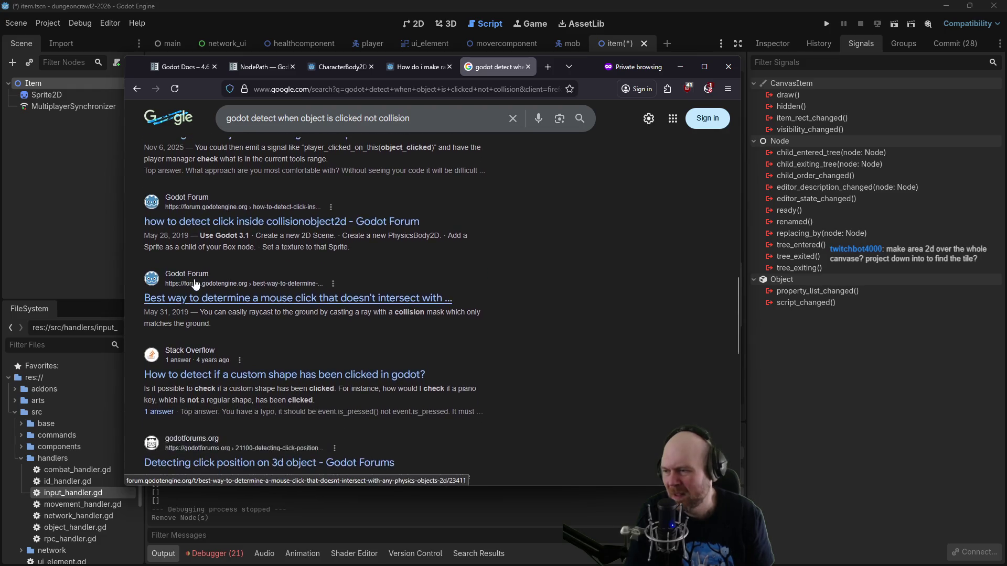
scroll(187, 286, up, 3)
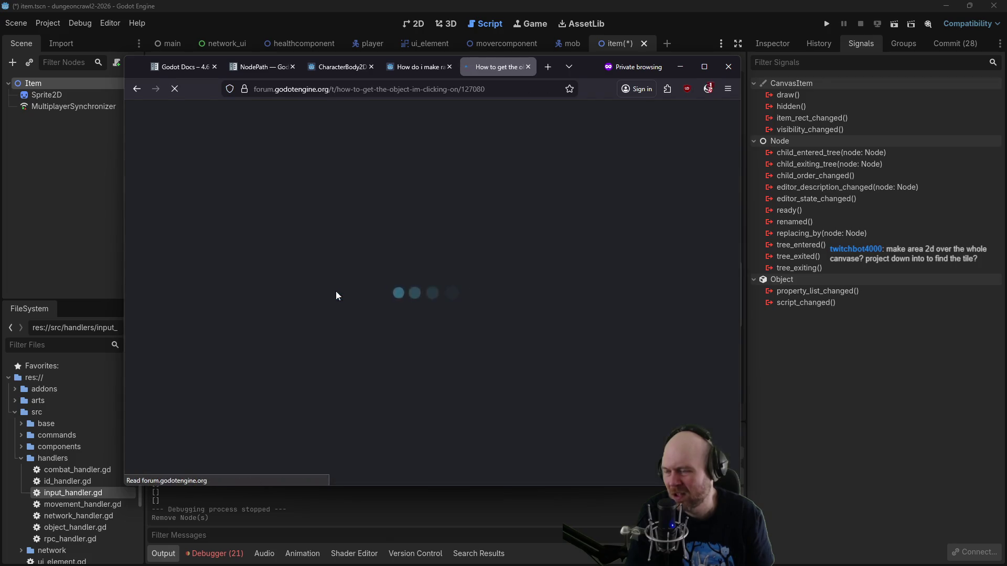
- Read the replies in 'How to get the object I'm clicking on?', then return to the Google results
scroll(300, 285, down, 3)
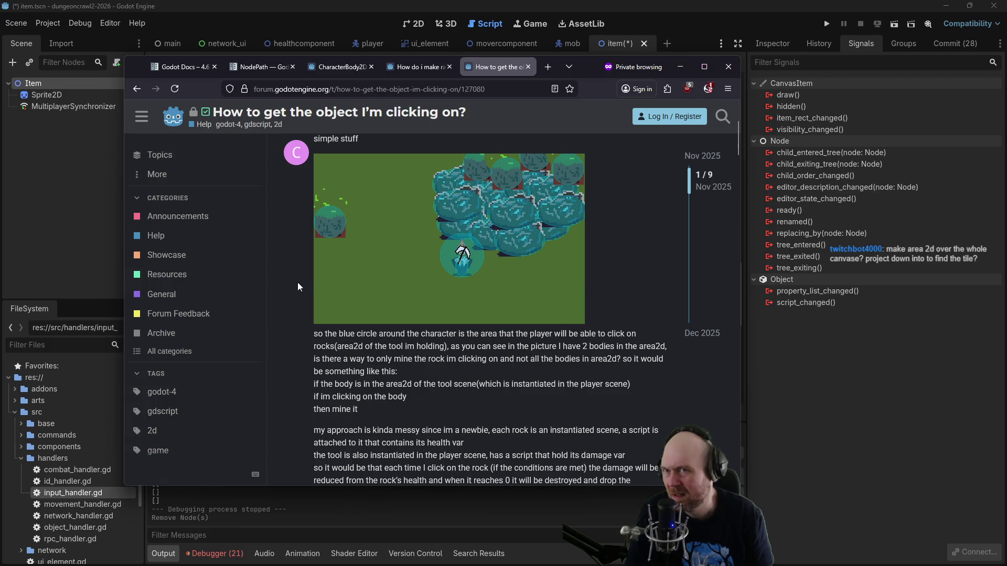
scroll(298, 283, down, 3)
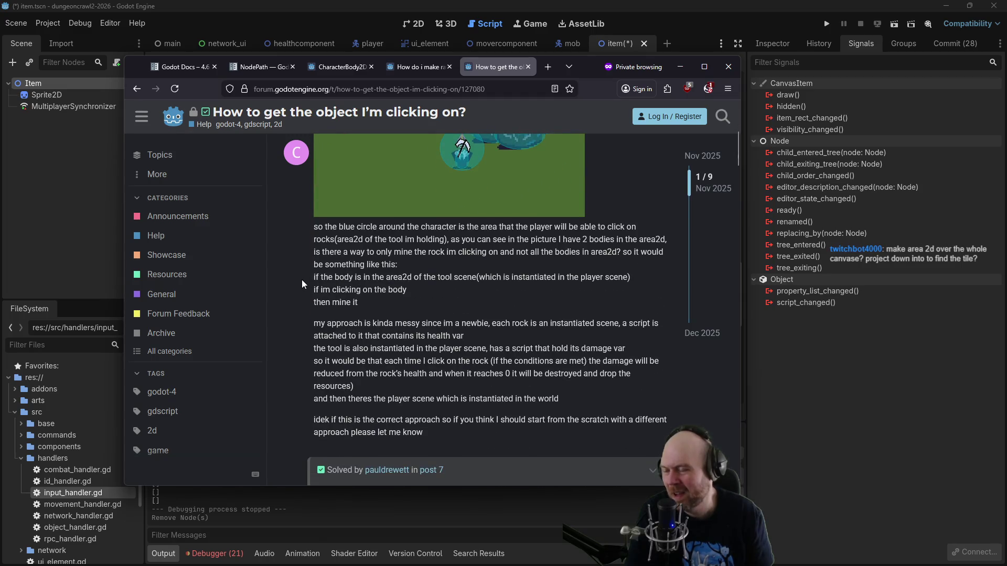
scroll(301, 282, down, 3)
scroll(301, 278, down, 1)
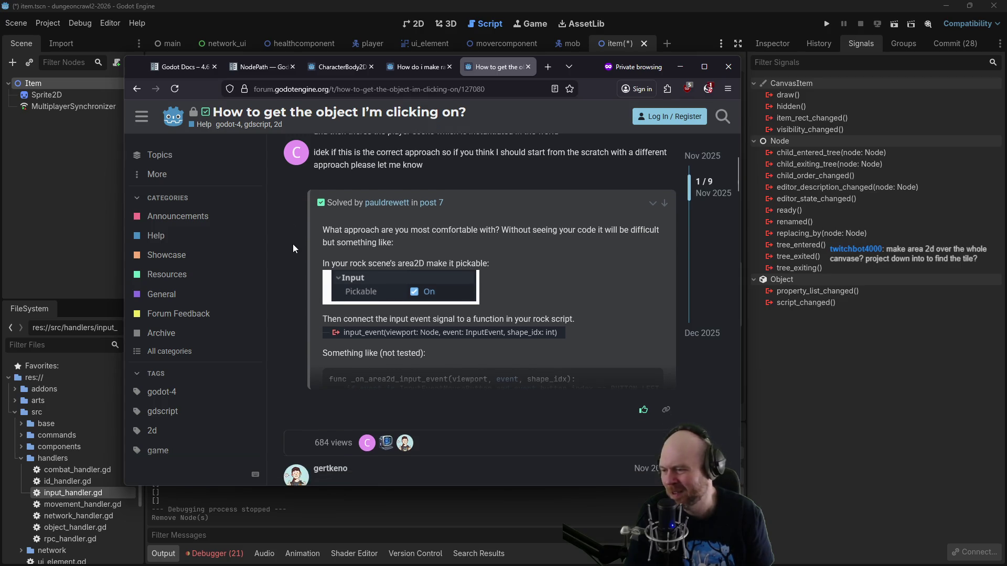
scroll(292, 244, down, 3)
scroll(293, 244, down, 4)
scroll(312, 257, up, 3)
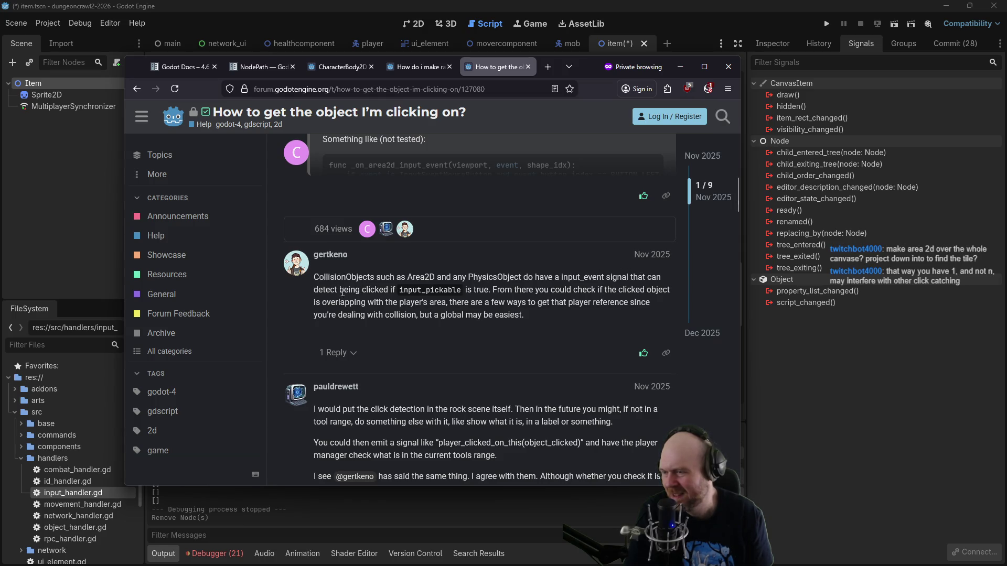
scroll(551, 295, down, 6)
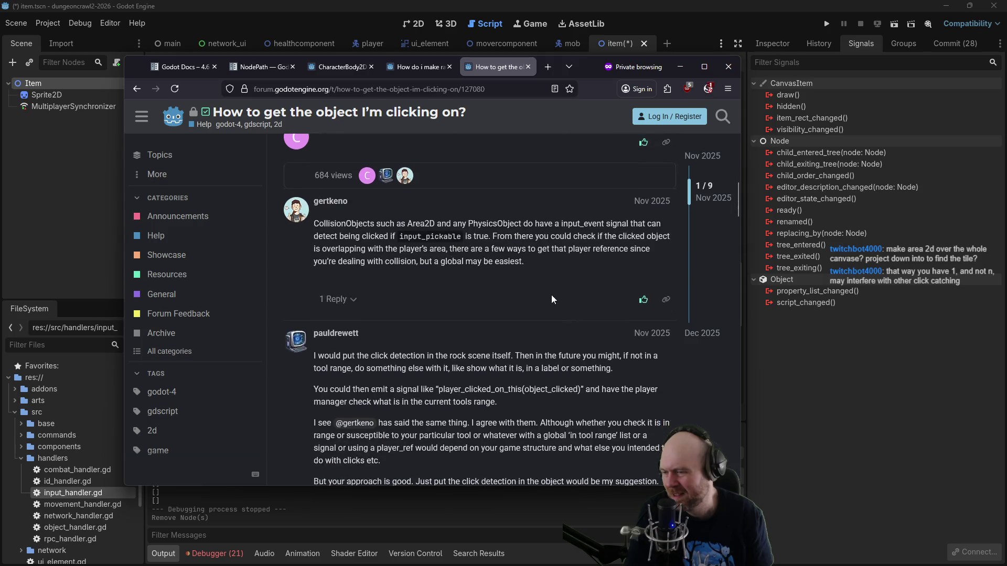
scroll(374, 271, down, 5)
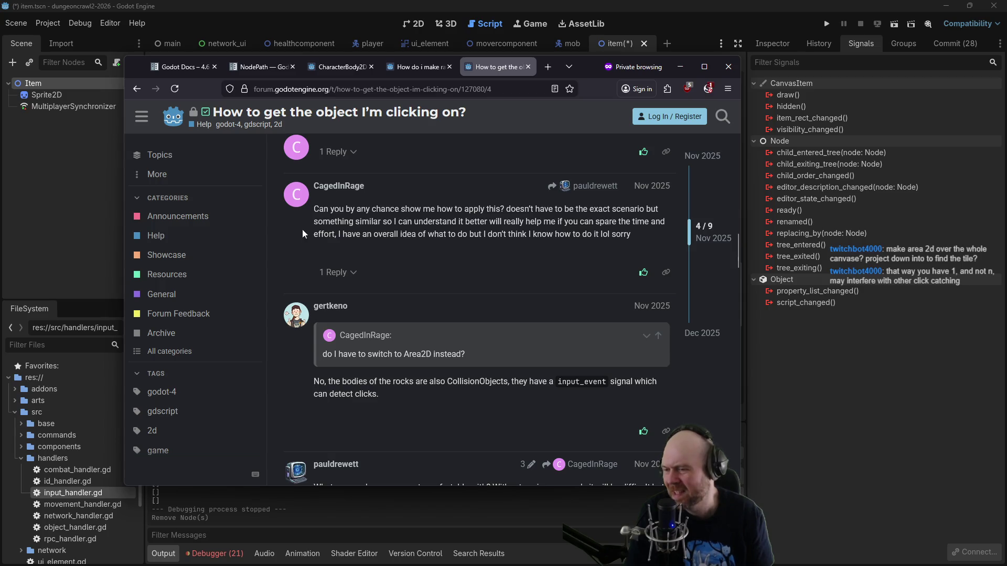
scroll(302, 229, down, 2)
click(137, 93)
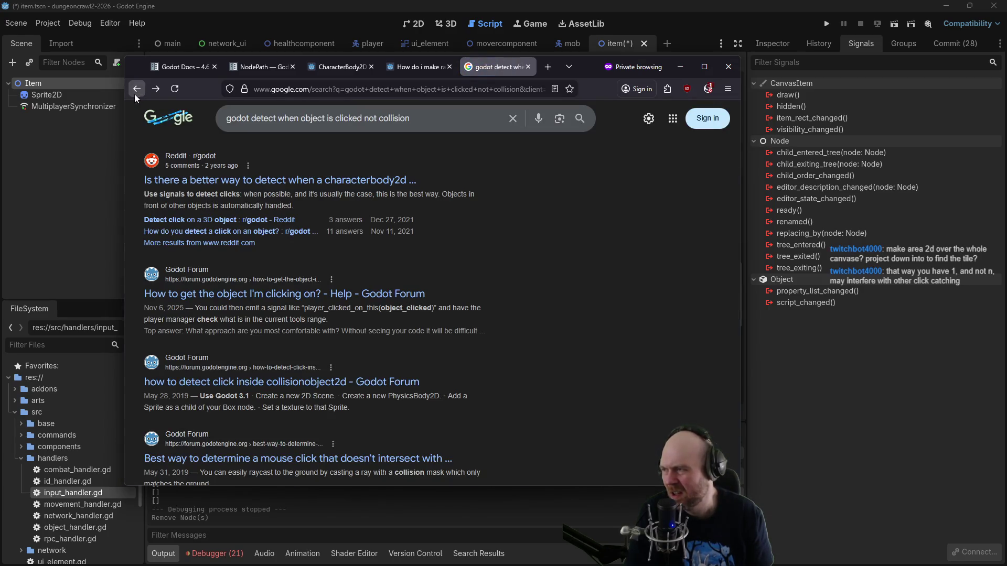
- Open two results in background tabs and load the next results page
scroll(517, 264, down, 2)
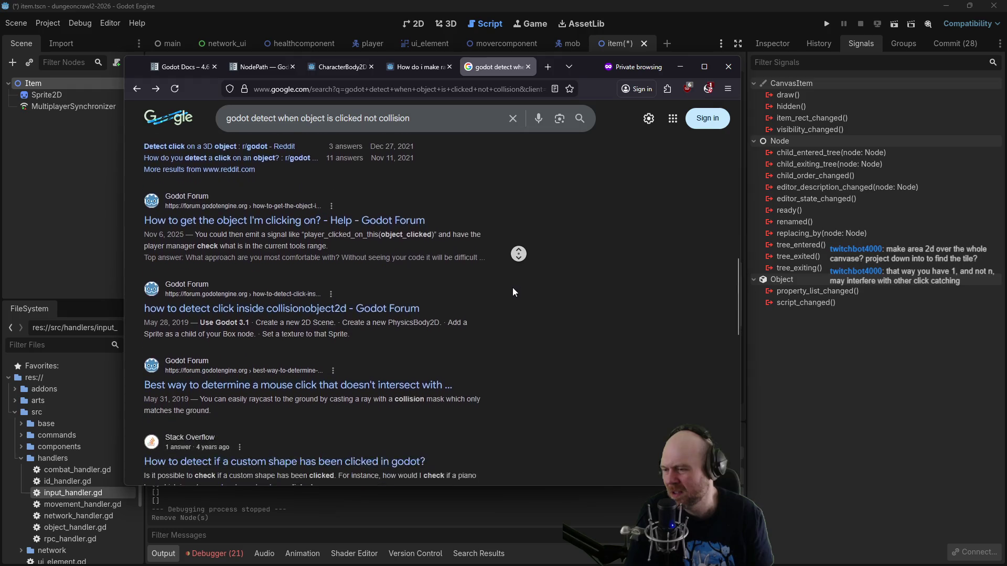
middle_click(501, 272)
scroll(516, 233, down, 5)
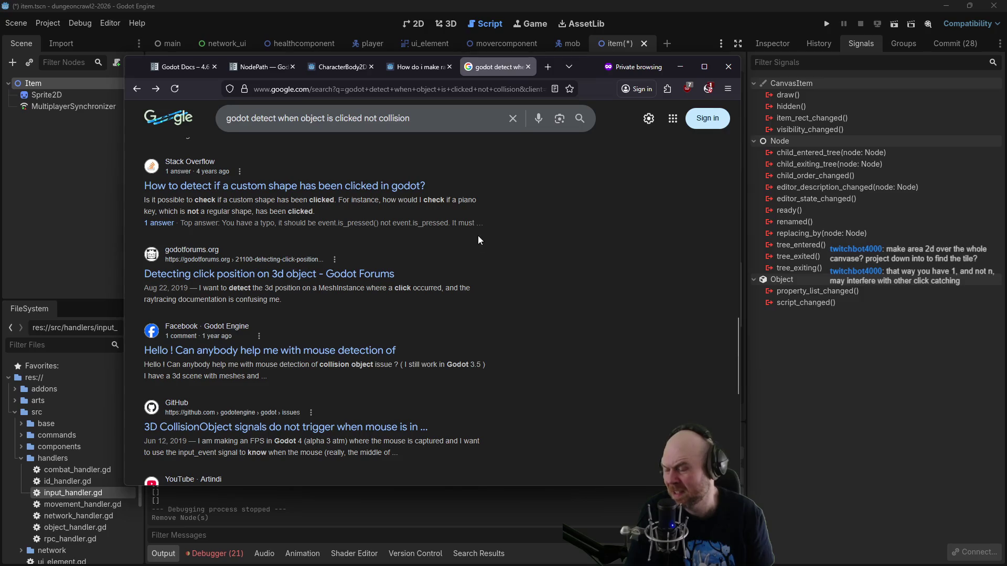
scroll(482, 203, down, 3)
middle_click(479, 229)
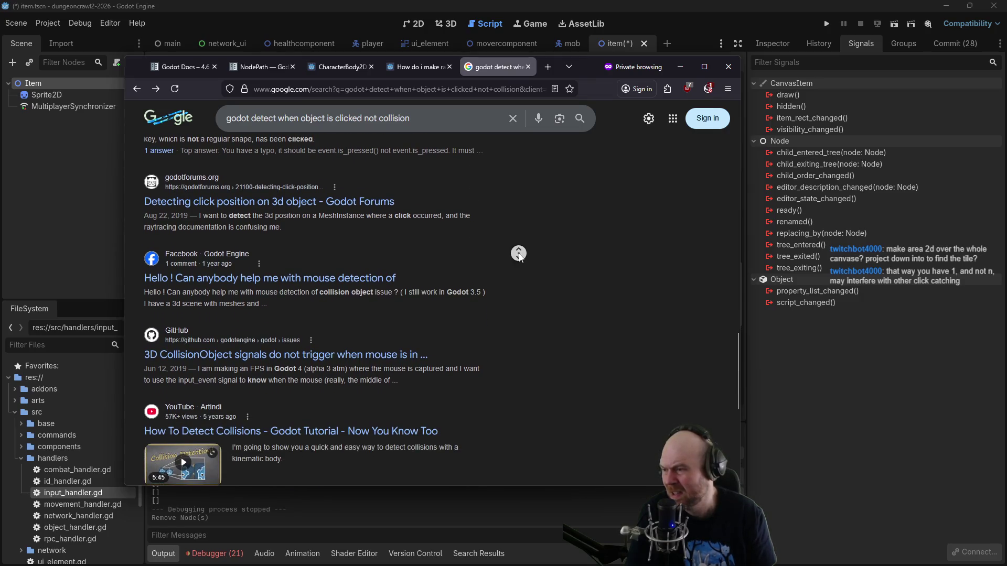
scroll(508, 314, down, 5)
click(388, 408)
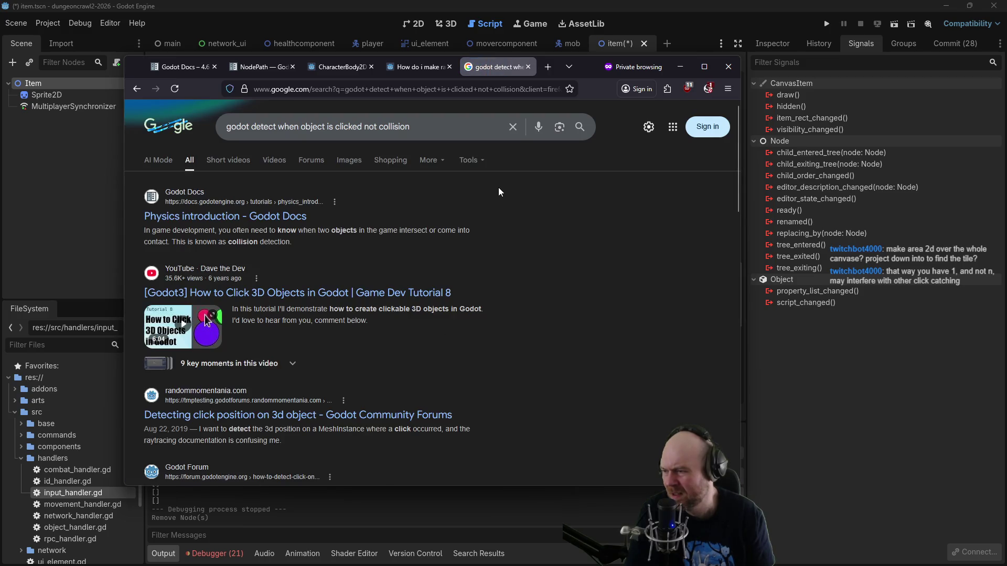
- Return the Godot editor to input_handler.gd, then resume editing the search query in Firefox
click(67, 228)
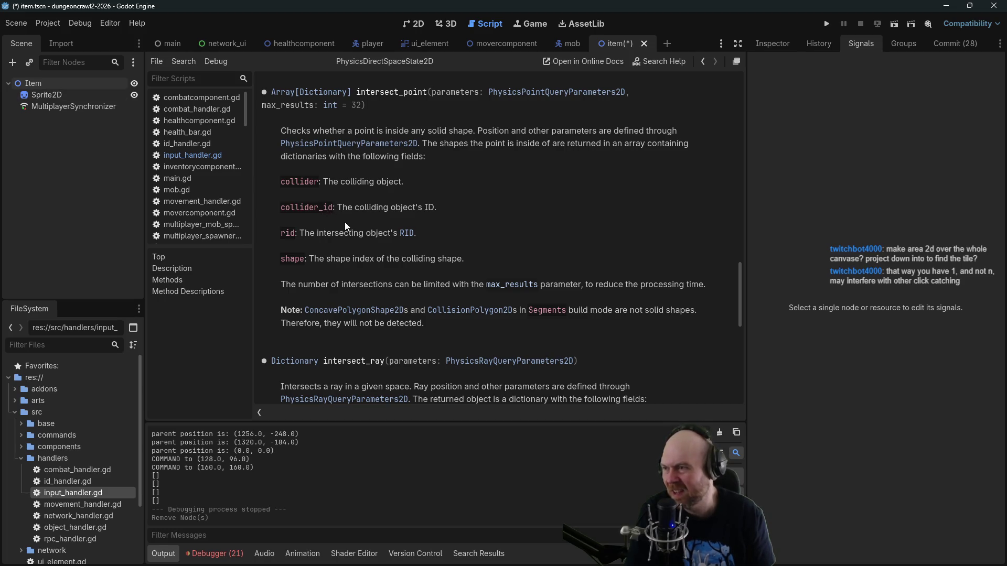
click(703, 61)
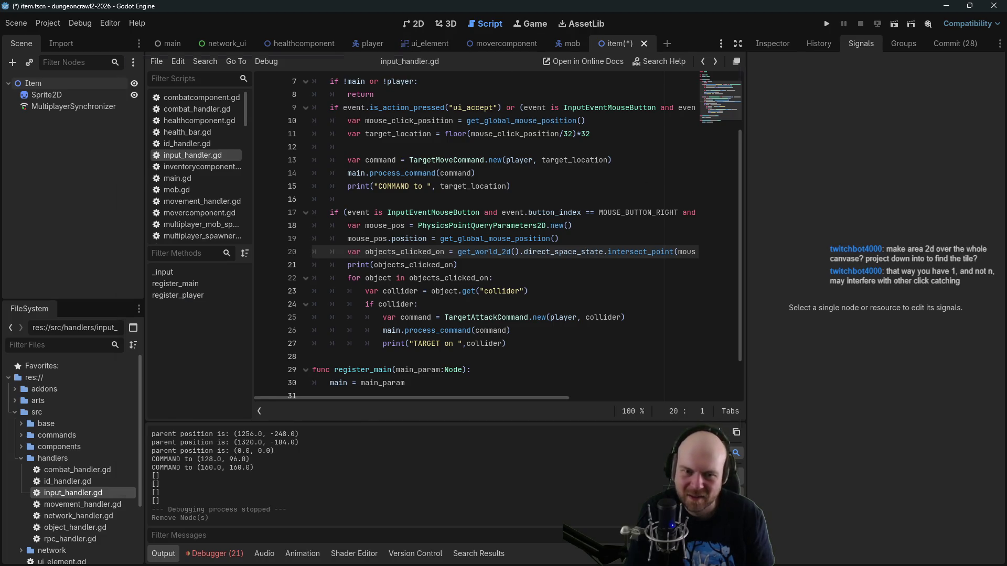
key(alt+Tab)
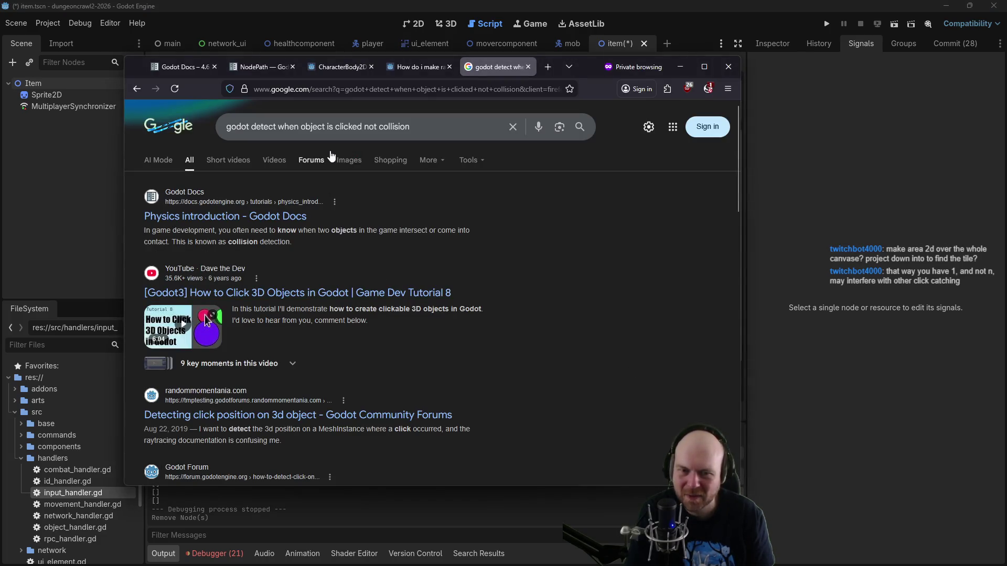
click(457, 123)
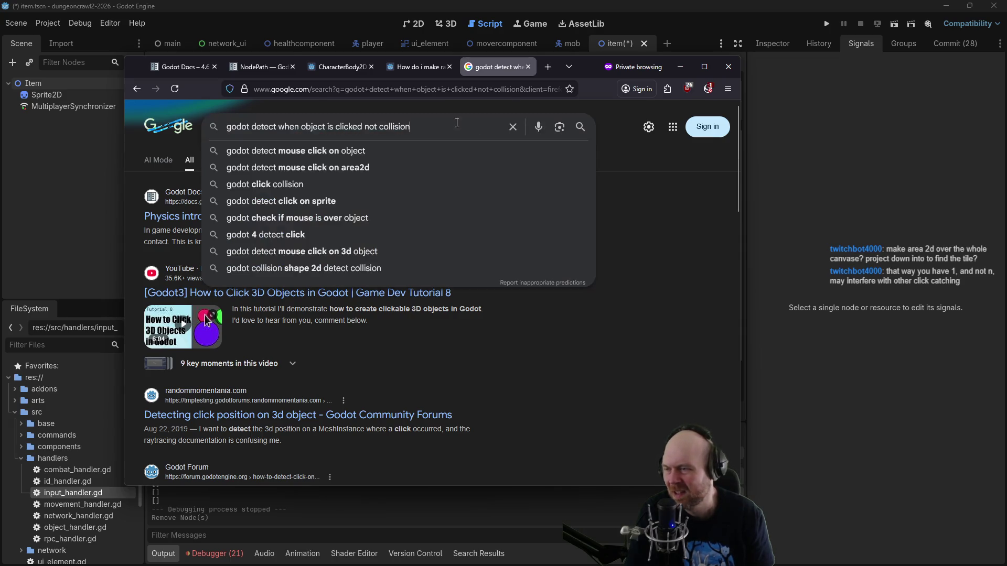
- Search for 'godot tilemaplayer' and open the TileMapLayer documentation page
key(ctrl+a)
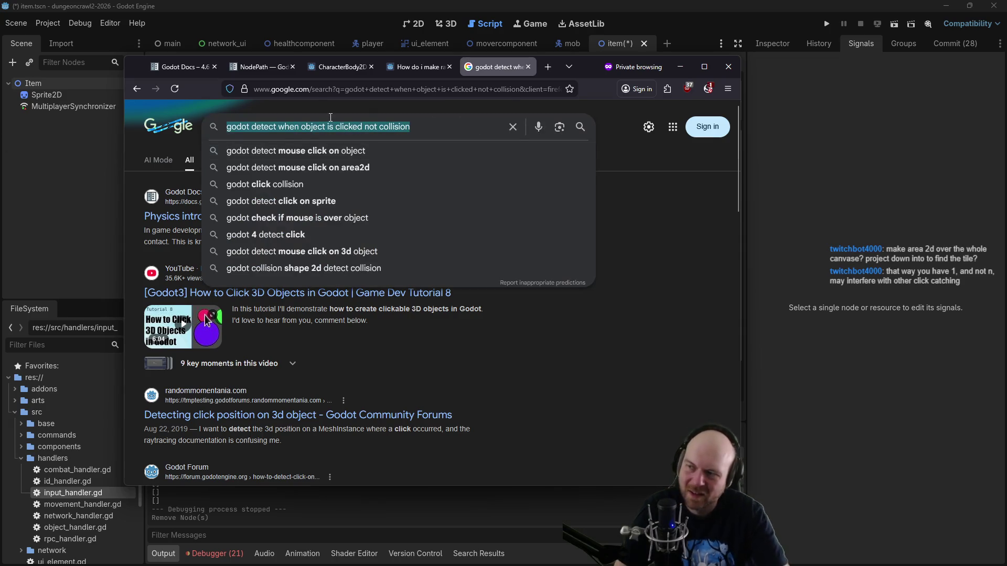
text(godot tilemaplayer)
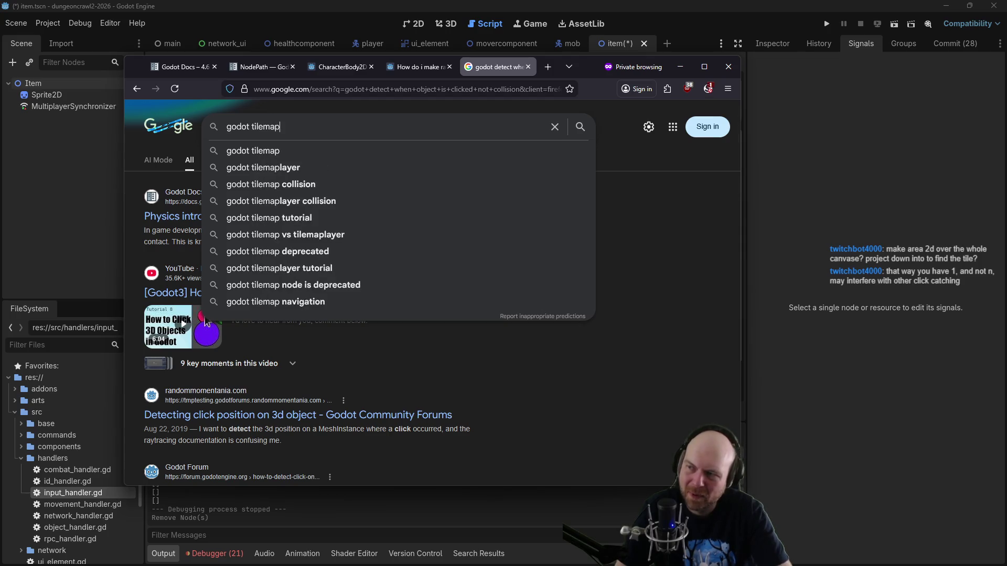
key(Return)
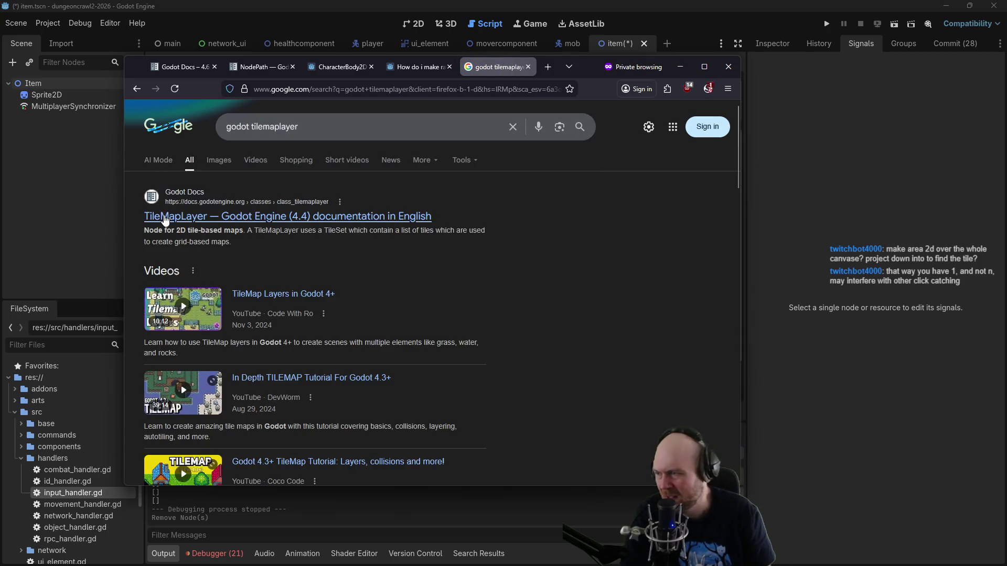
click(166, 217)
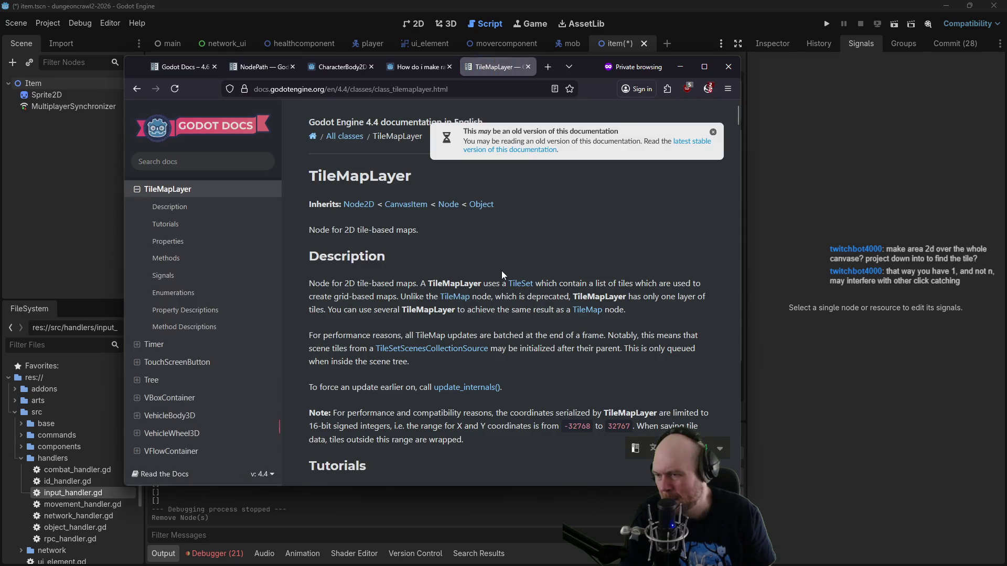
- Autoscroll down through the TileMapLayer page's methods
scroll(483, 251, down, 6)
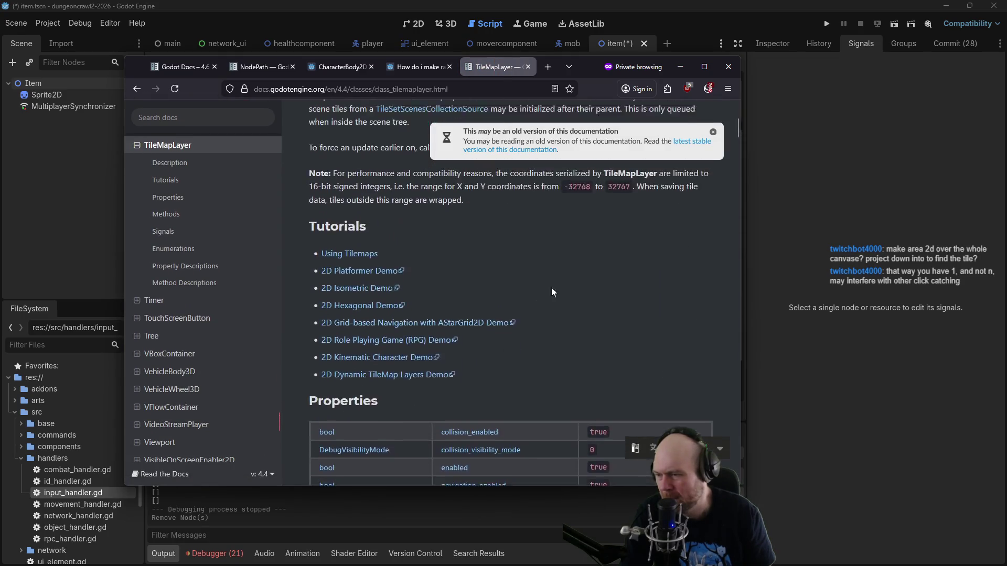
middle_click(589, 252)
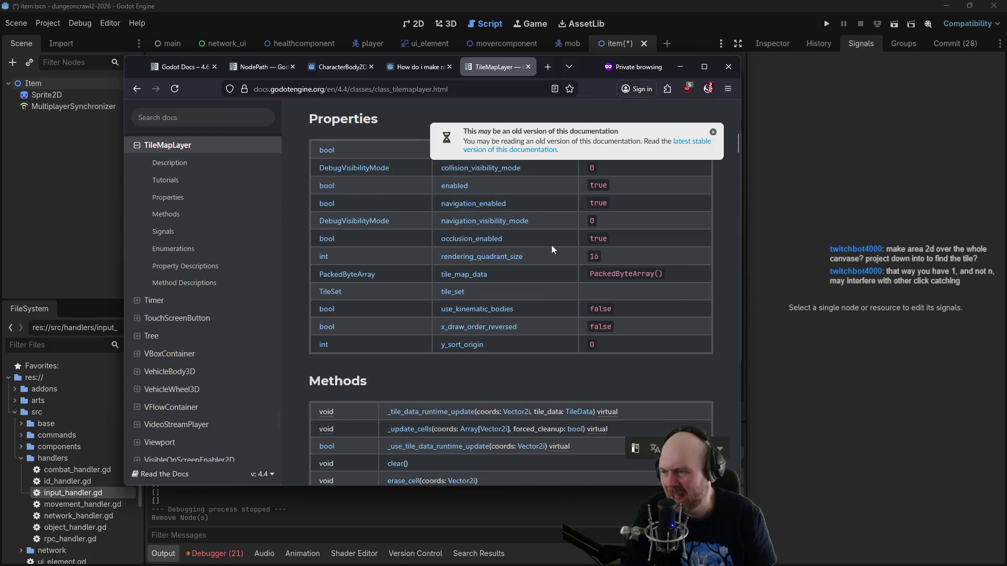
middle_click(554, 335)
middle_click(548, 242)
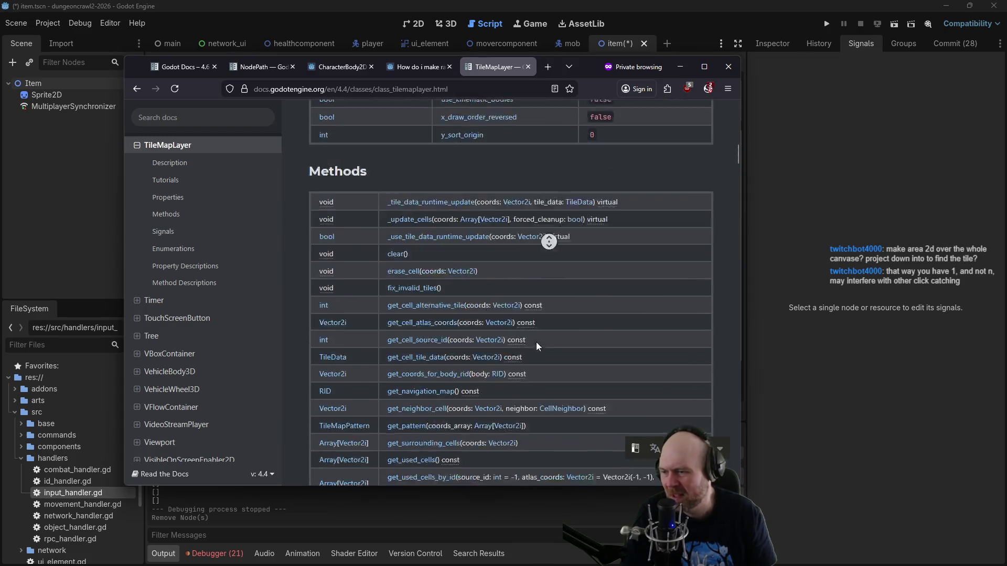
middle_click(633, 250)
middle_click(645, 235)
middle_click(627, 302)
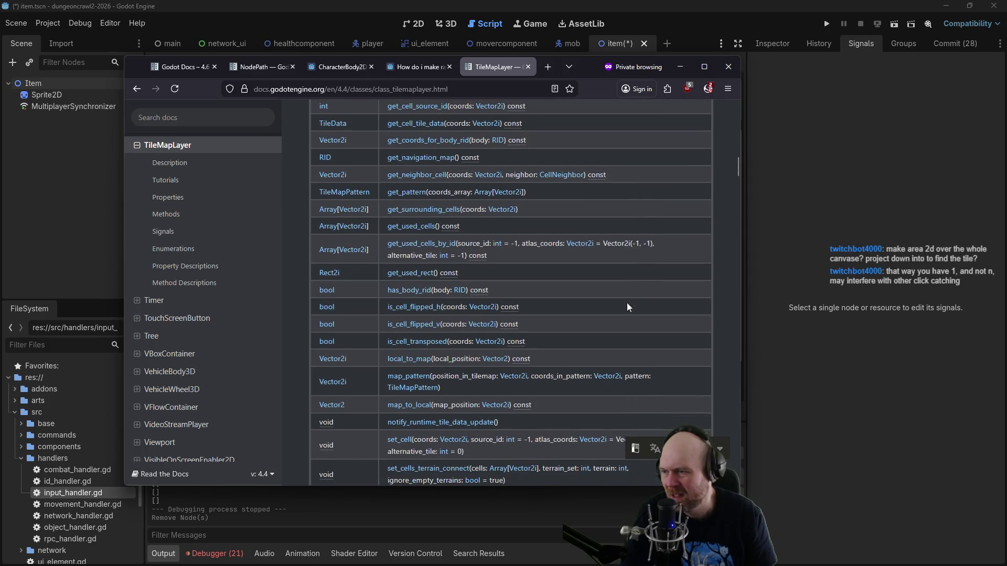
middle_click(628, 303)
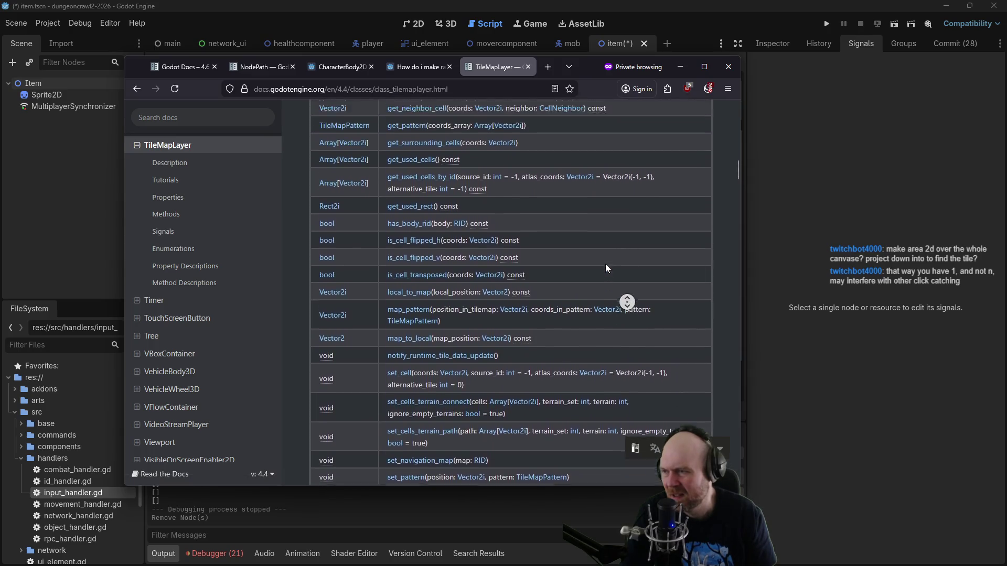
middle_click(605, 263)
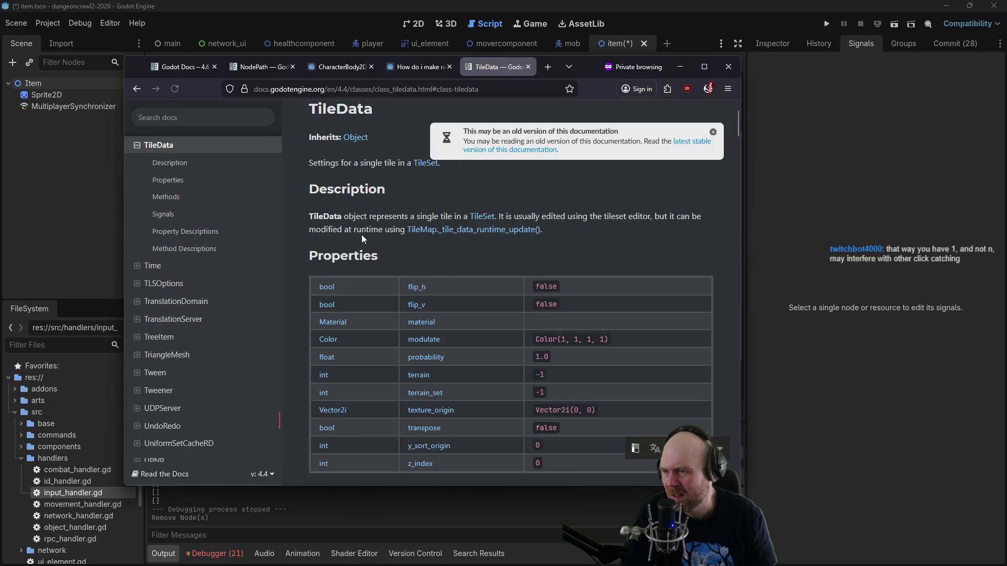
middle_click(432, 193)
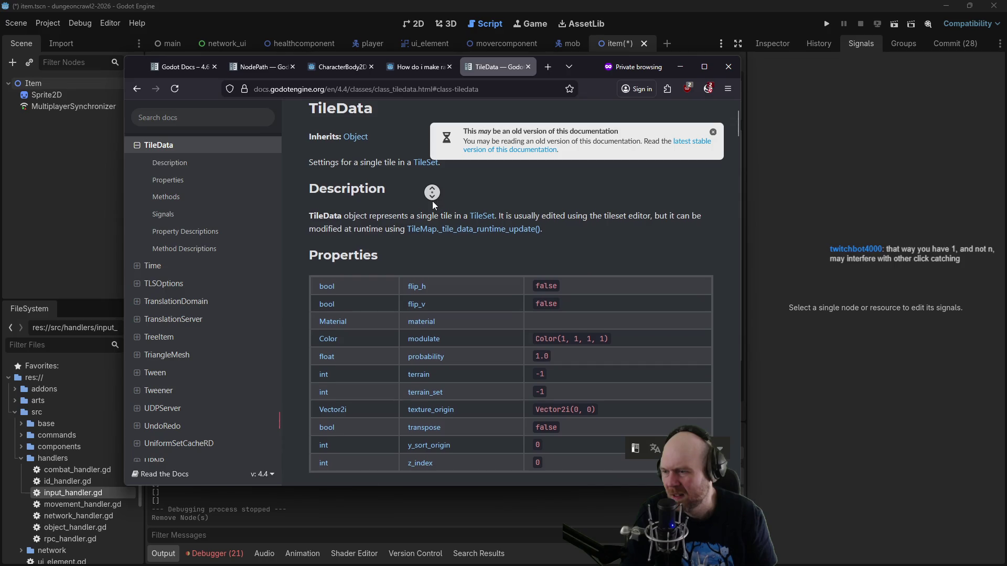
scroll(432, 193, up, 3)
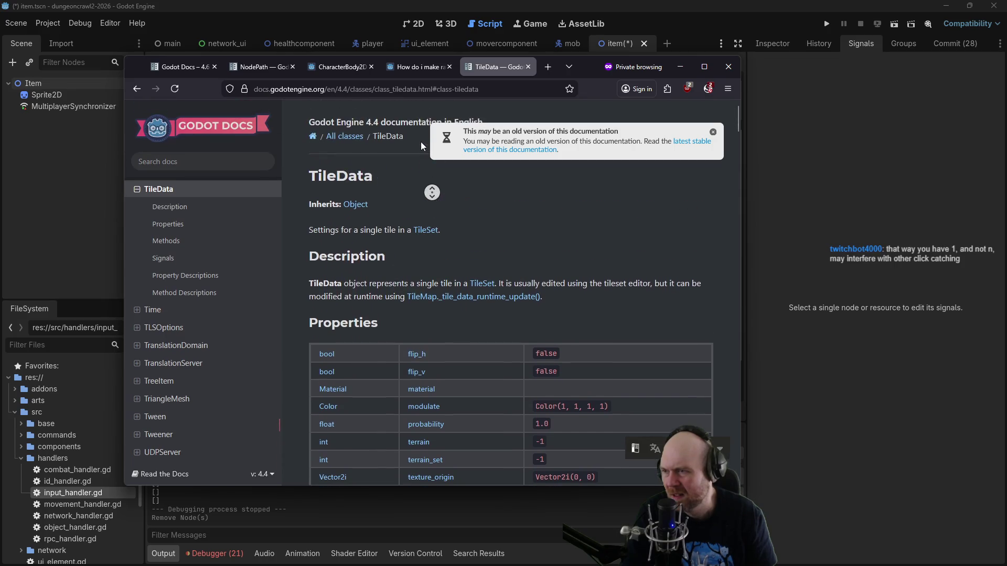
- Dismiss the old-version docs notice and keep reading further down the page
click(713, 133)
middle_click(494, 216)
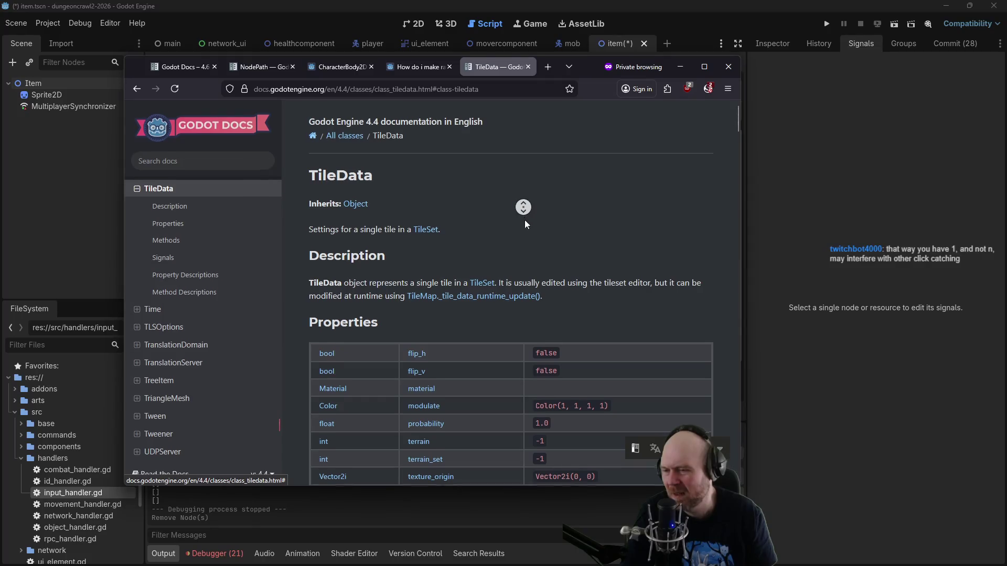
middle_click(603, 231)
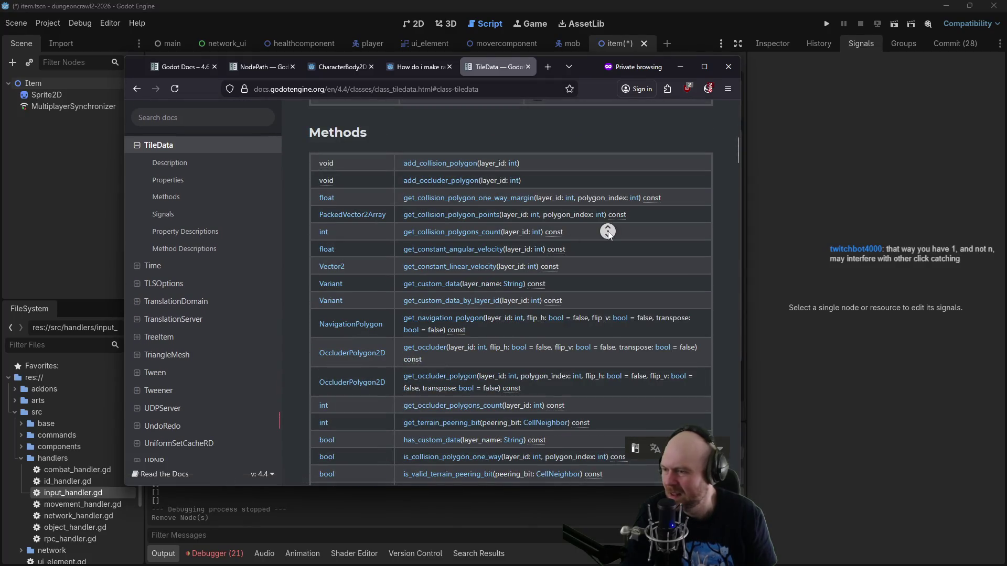
scroll(612, 227, down, 6)
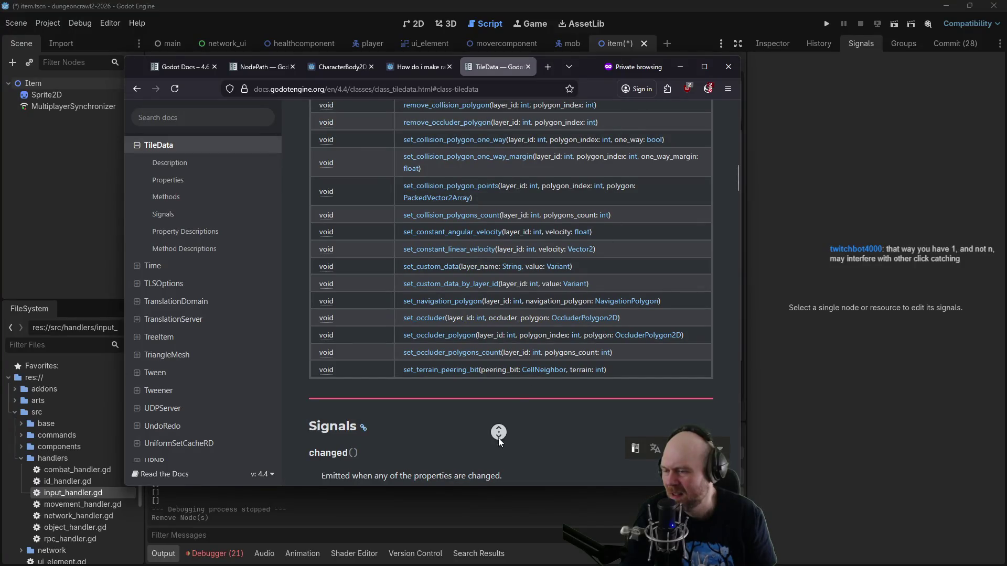
middle_click(490, 392)
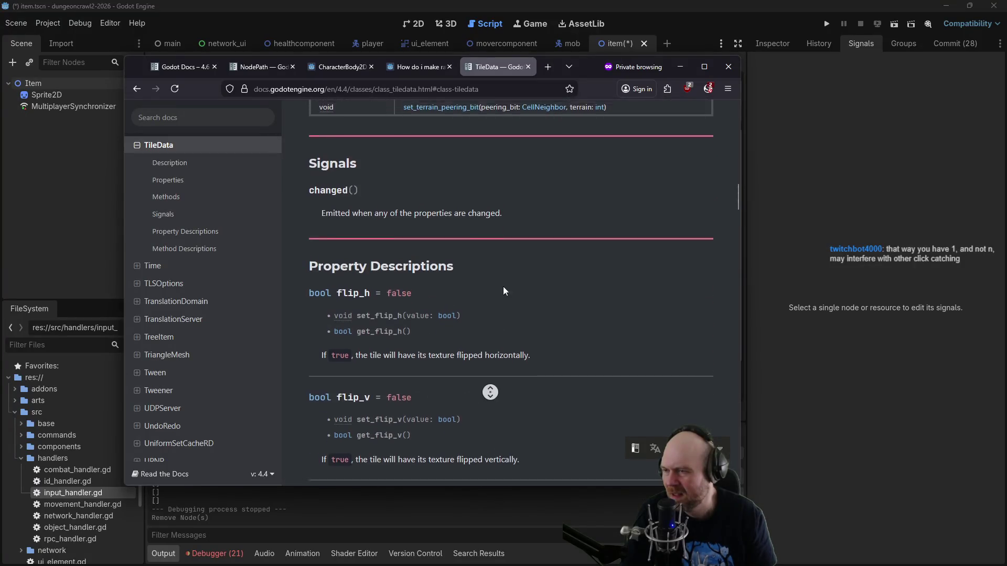
- Return to the TileMapLayer class reference and look over its Signals section
click(133, 92)
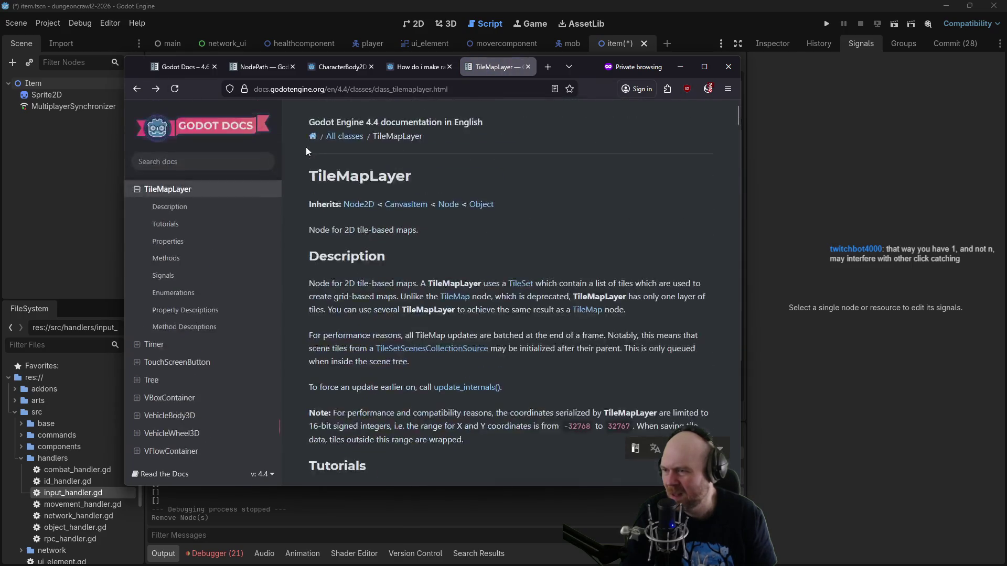
middle_click(562, 188)
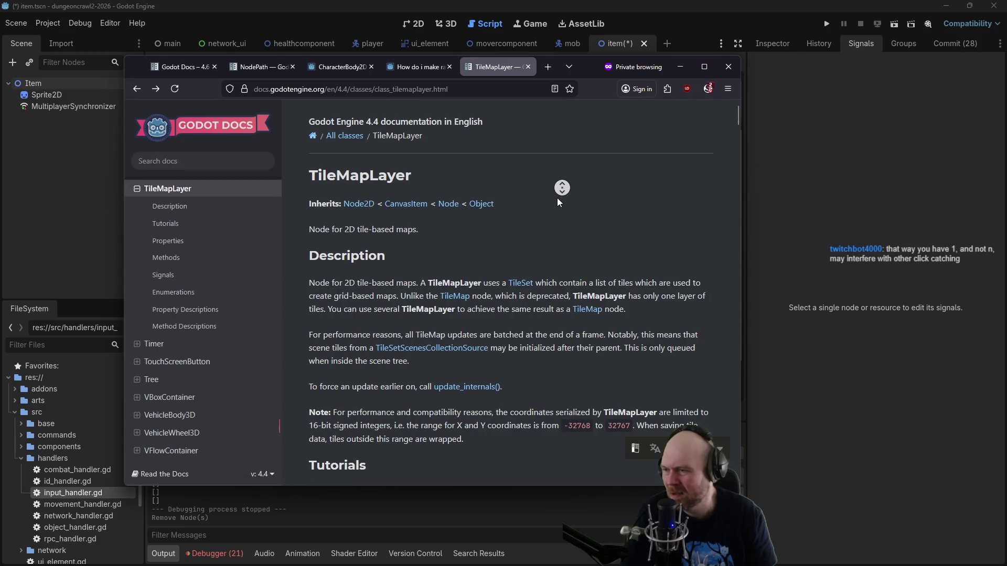
click(543, 288)
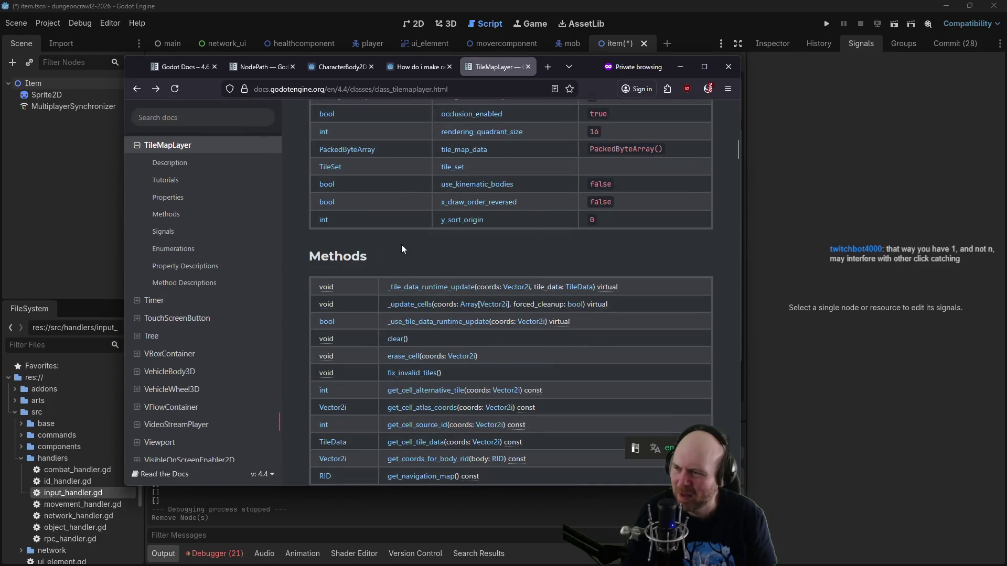
middle_click(401, 244)
click(304, 279)
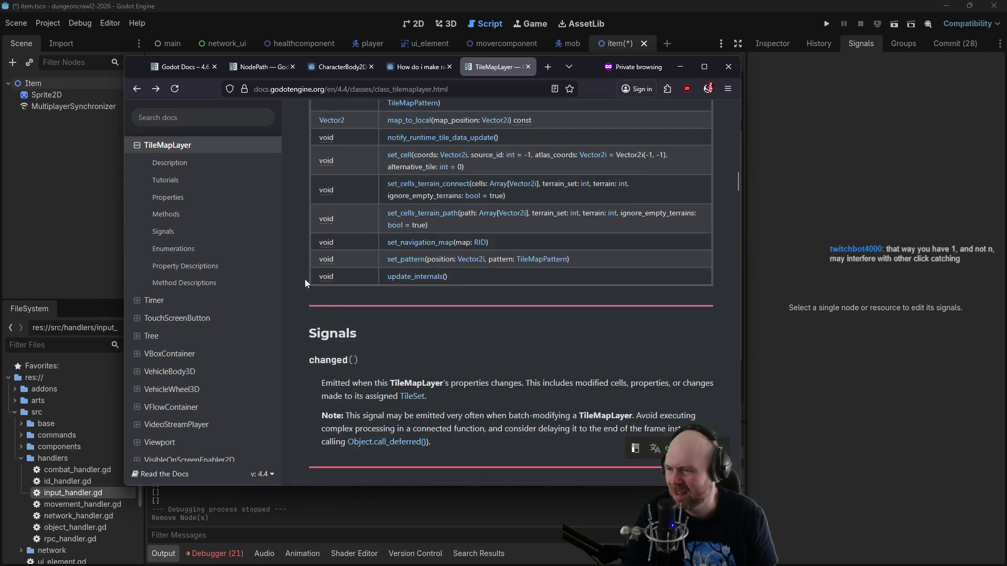
scroll(304, 279, down, 6)
scroll(310, 254, up, 4)
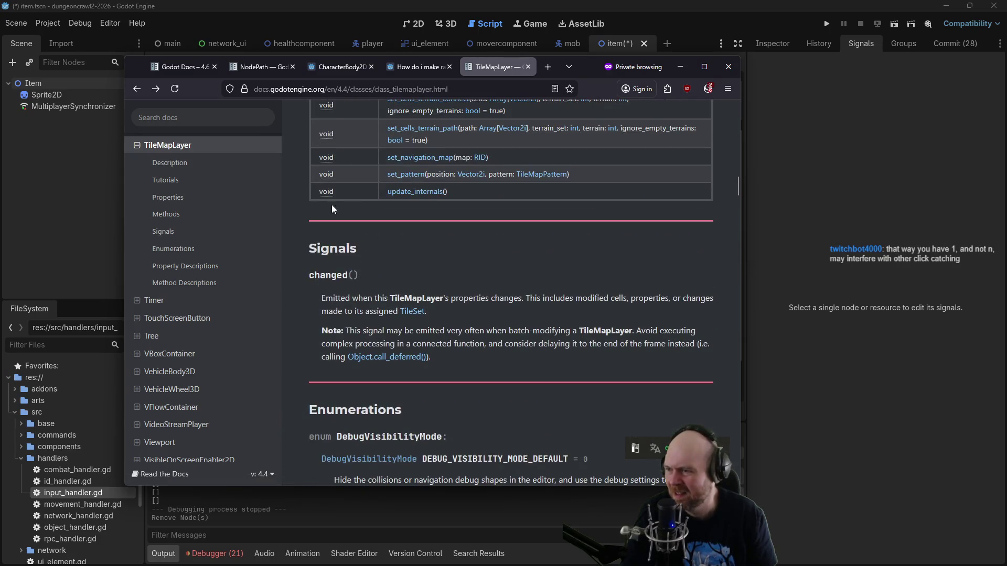
click(486, 90)
- Search 'godot click on tile in tilemaplayer' and read the expanded AI overview's local_to_map example
text(godot cli)
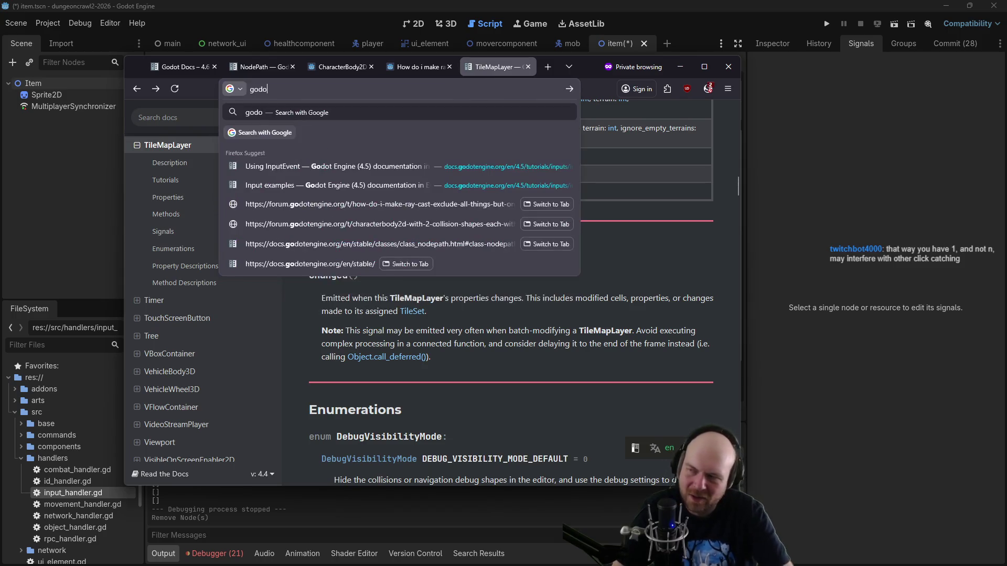
text(ck on tile in tile)
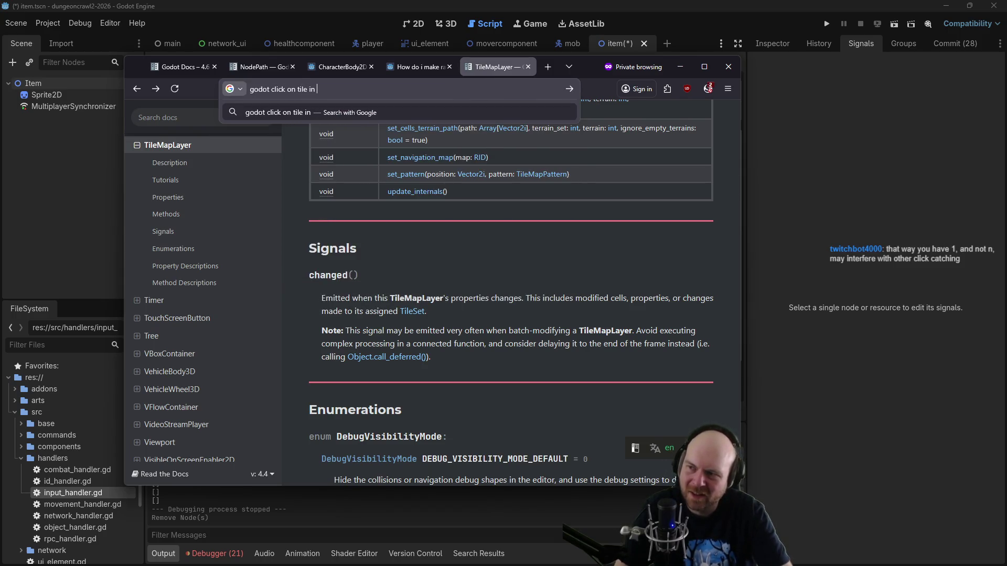
text(maplayer)
key(Return)
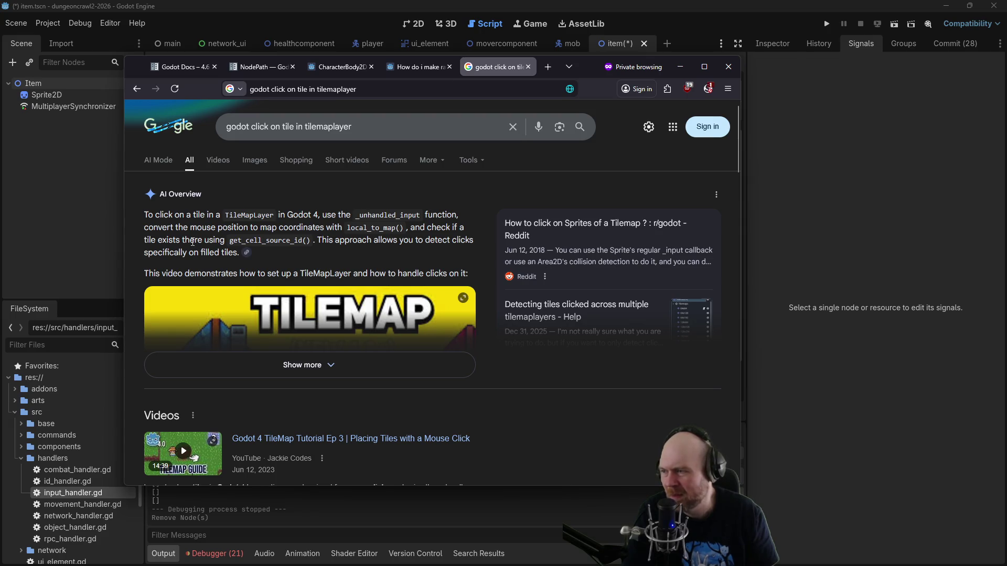
click(226, 367)
middle_click(194, 211)
scroll(195, 211, down, 10)
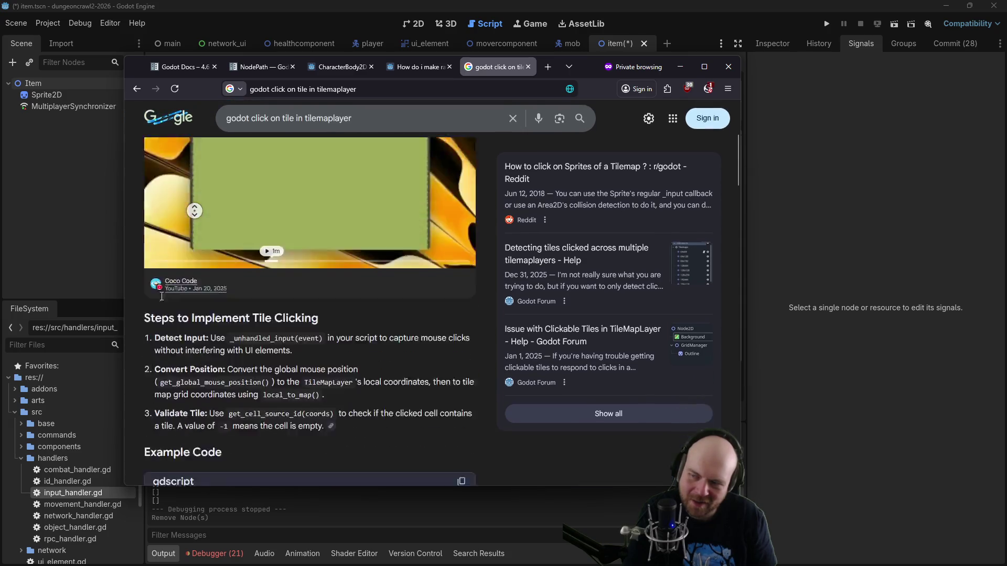
scroll(136, 201, up, 5)
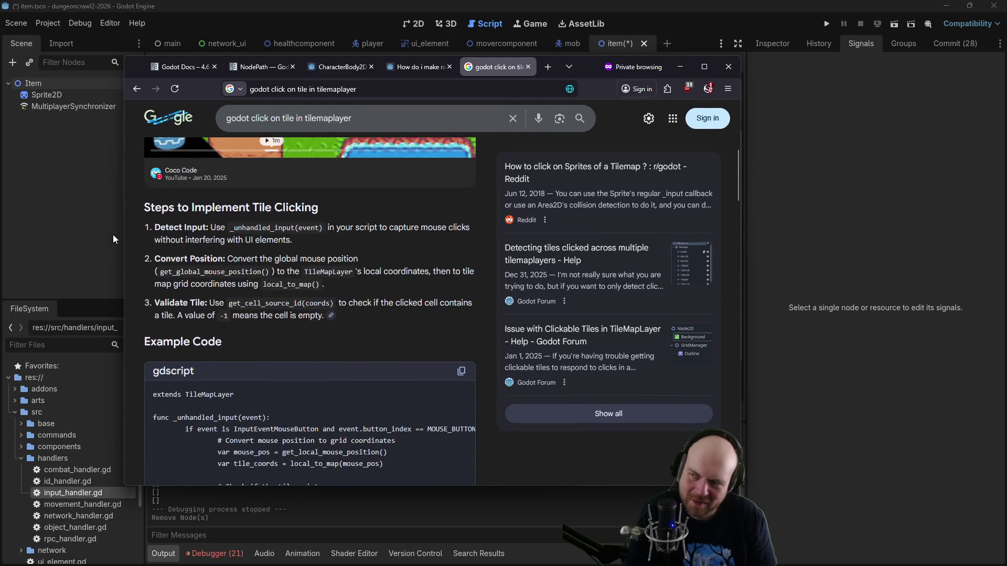
scroll(151, 242, down, 5)
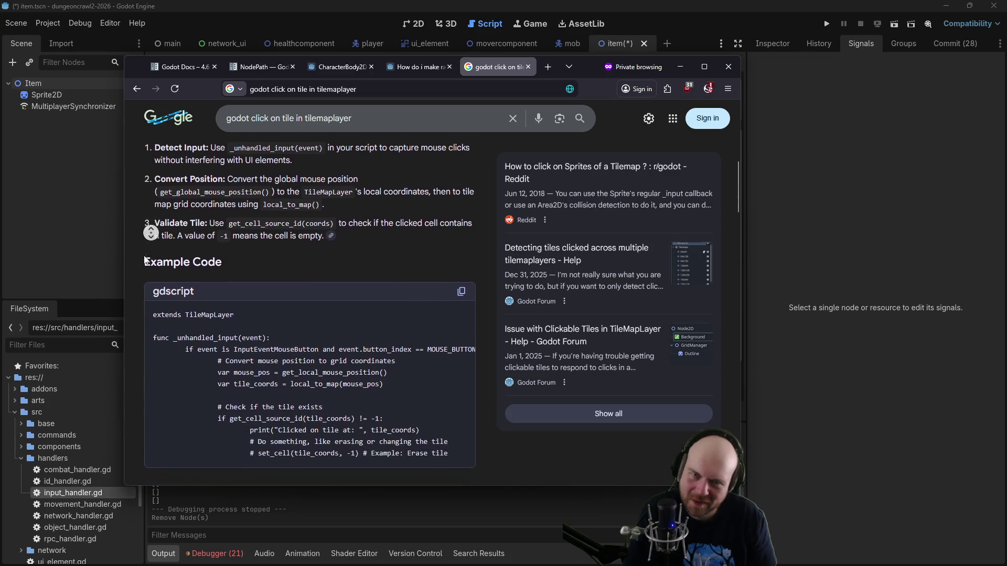
scroll(145, 260, down, 2)
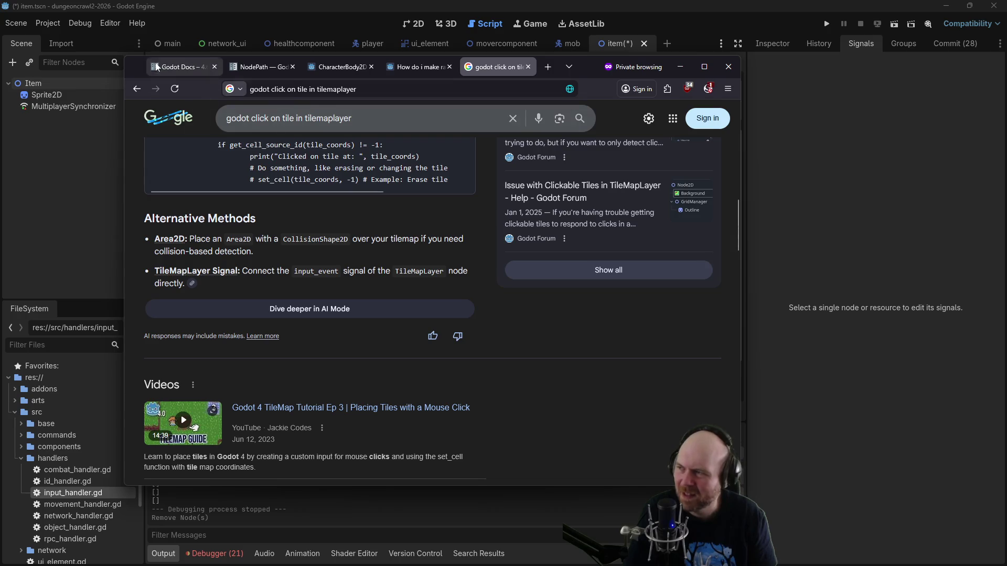
click(137, 90)
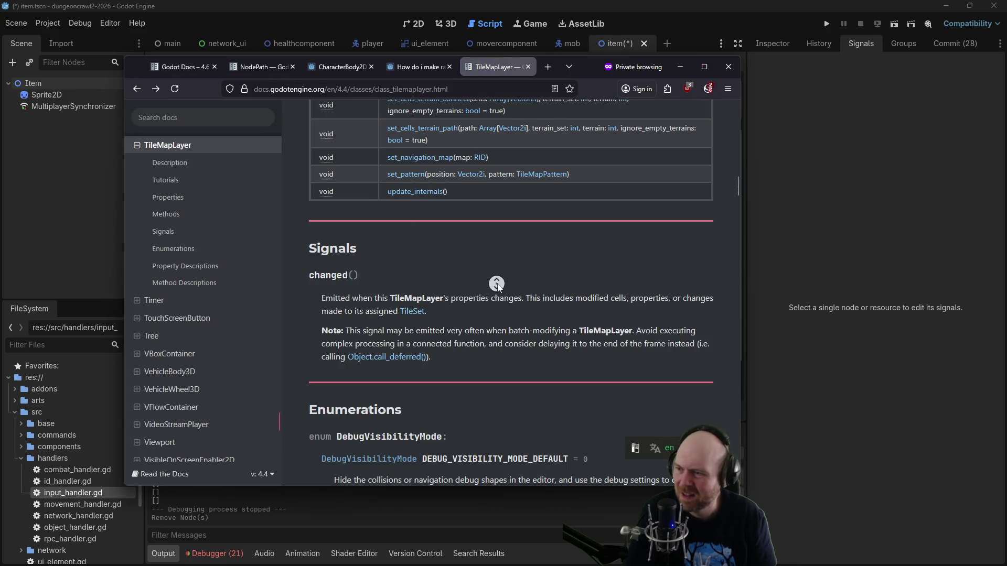
- Scroll the TileMapLayer page and search it for 'input_event'
scroll(516, 310, down, 3)
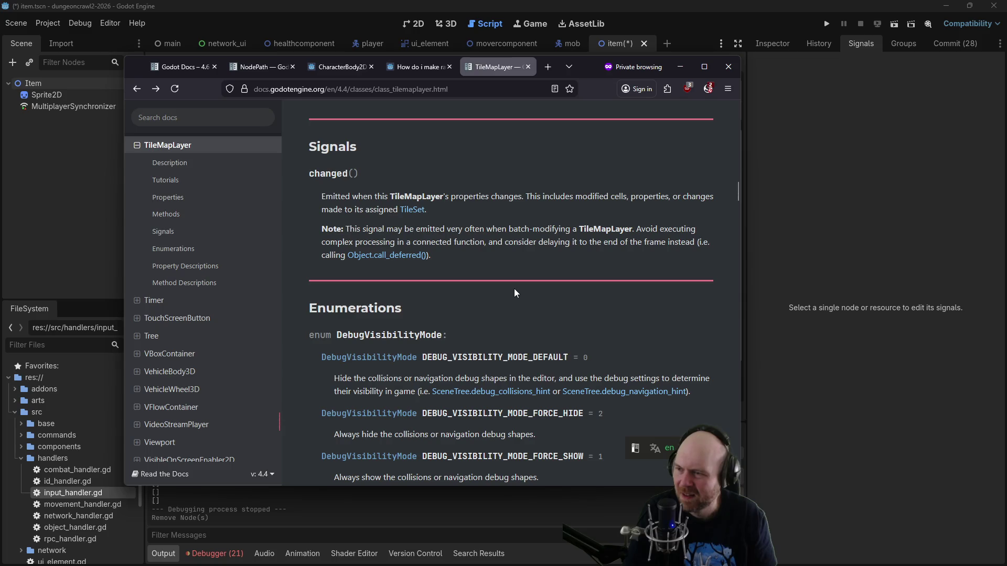
middle_click(525, 330)
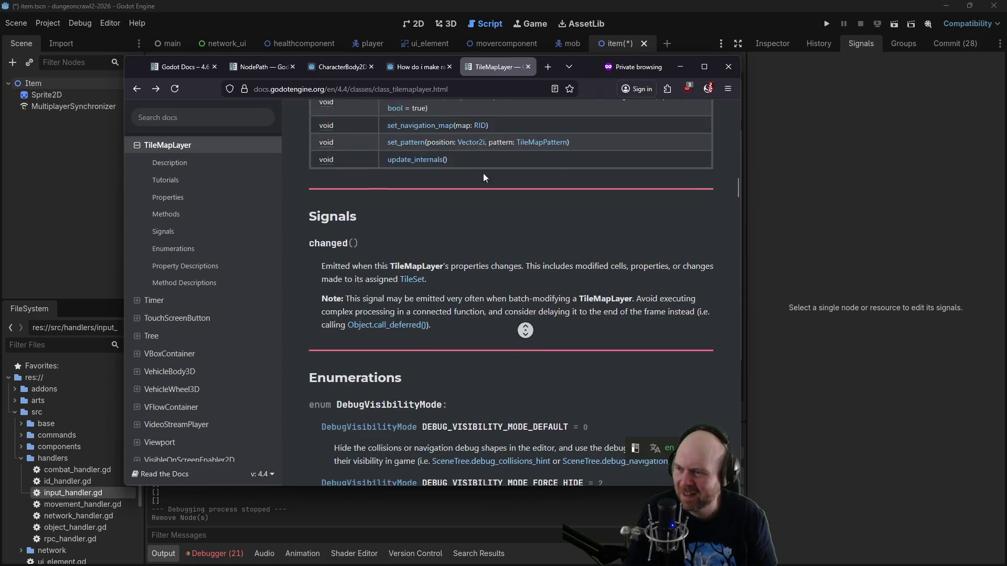
middle_click(470, 120)
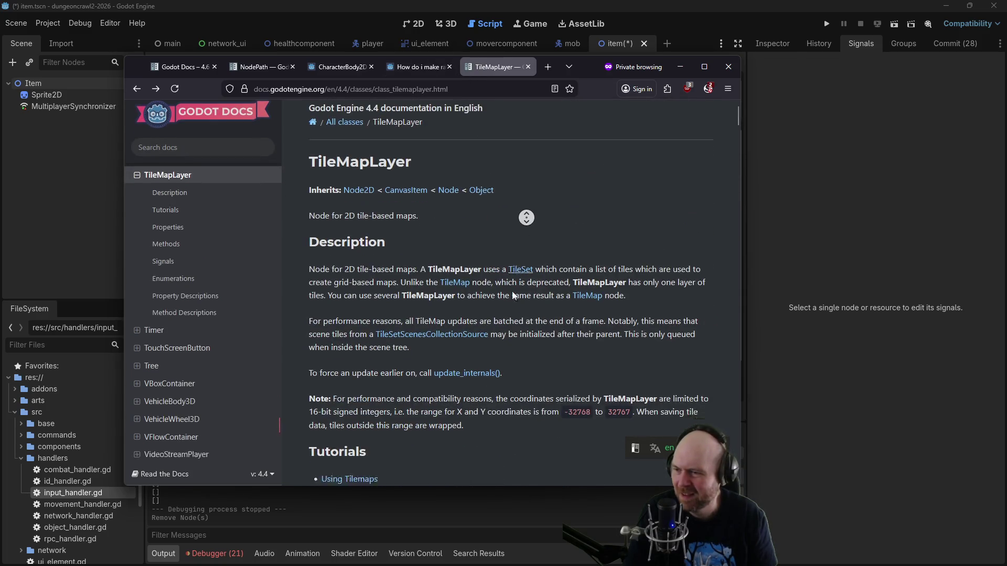
middle_click(531, 337)
middle_click(536, 308)
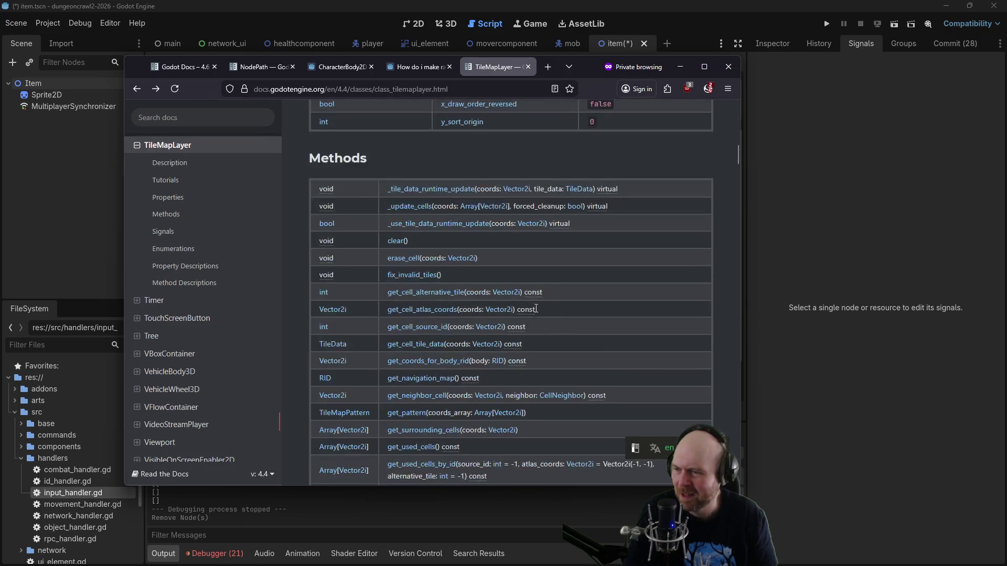
middle_click(559, 341)
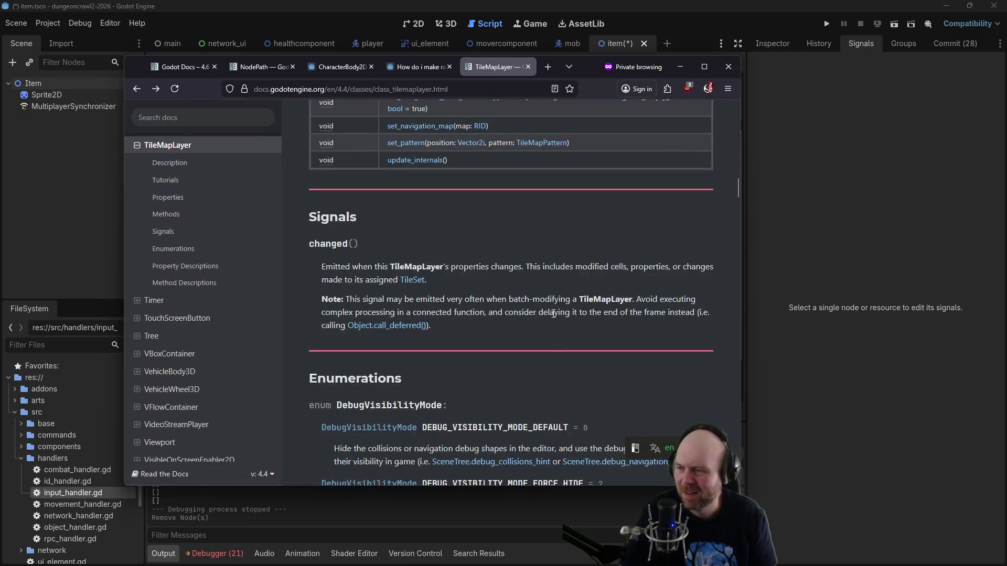
key(ctrl+f)
text(input_event)
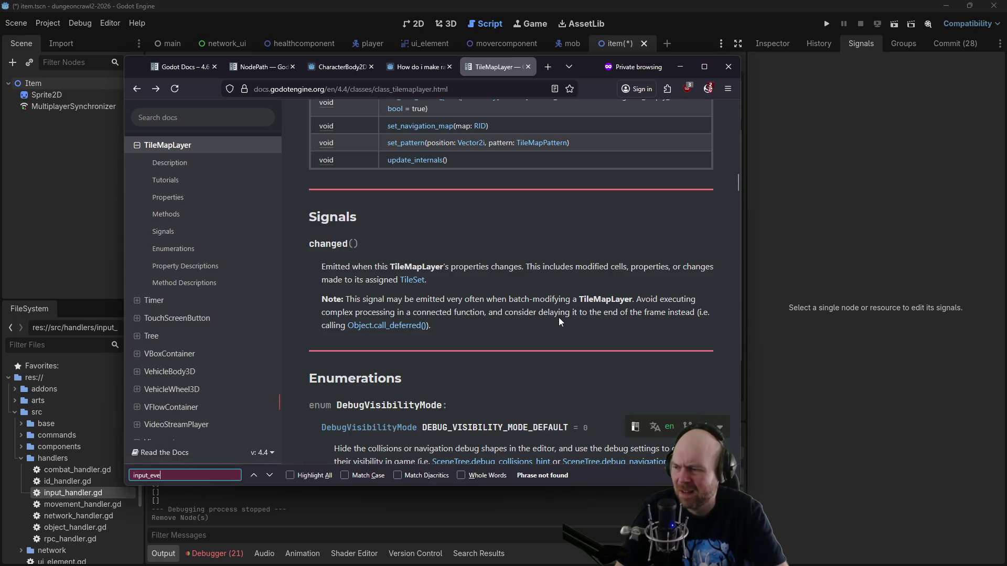
middle_click(515, 346)
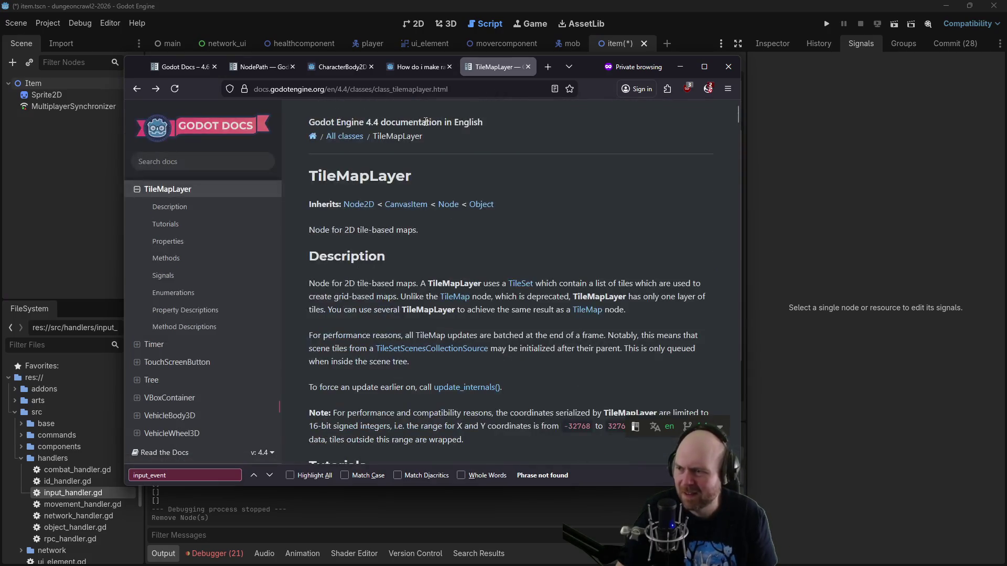
- Switch the TileMapLayer docs to version 4.6, then to the latest stable version
click(344, 92)
key(BackSpace)
text(6)
key(Return)
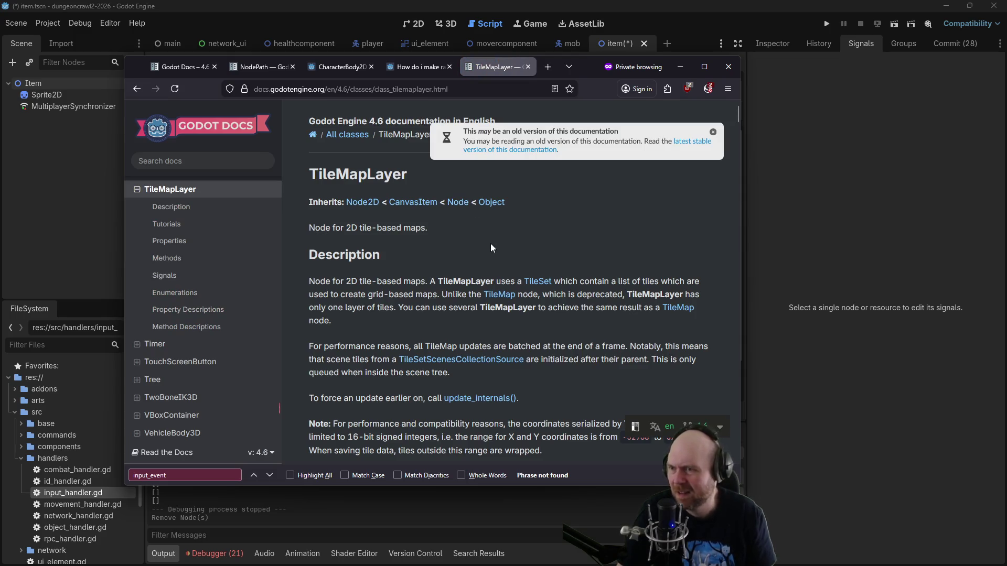
click(697, 141)
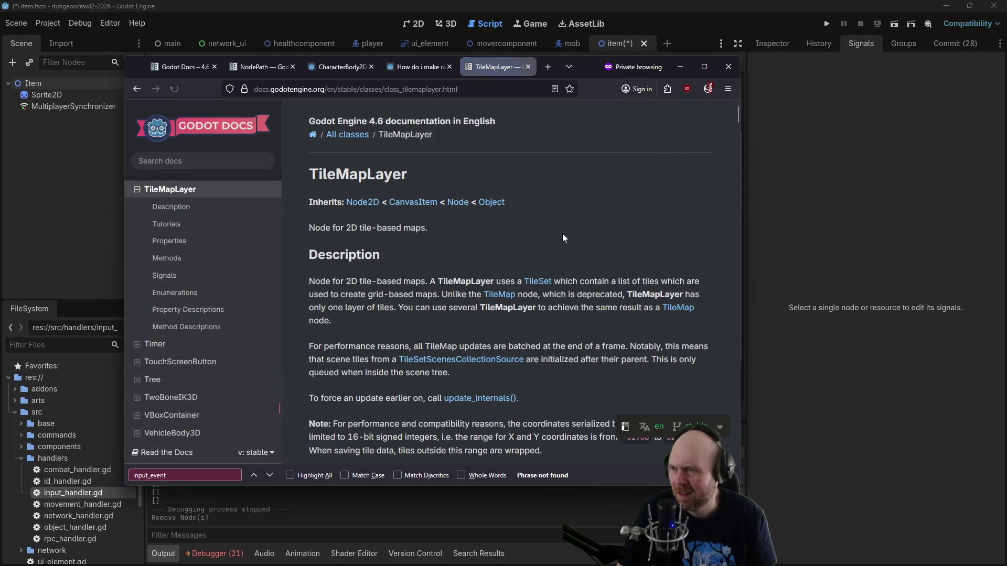
- Check the Node2D, CanvasItem, Node and Object parent class pages for input_event
click(367, 202)
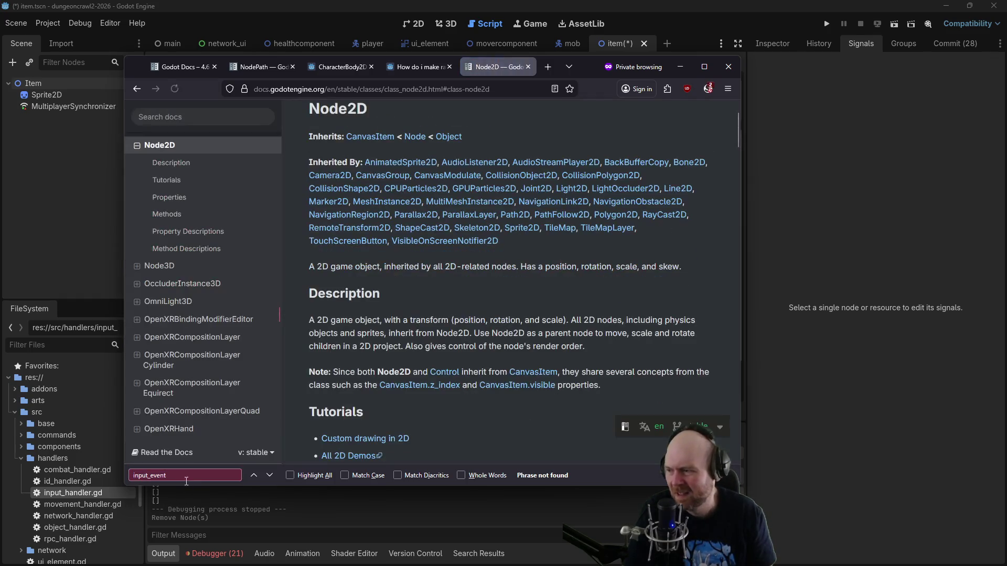
click(186, 476)
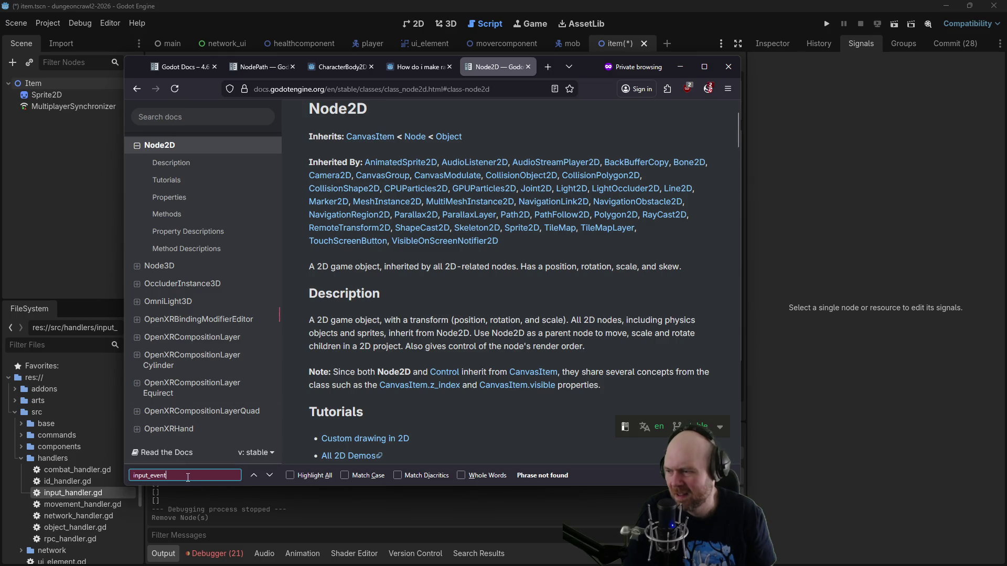
click(367, 136)
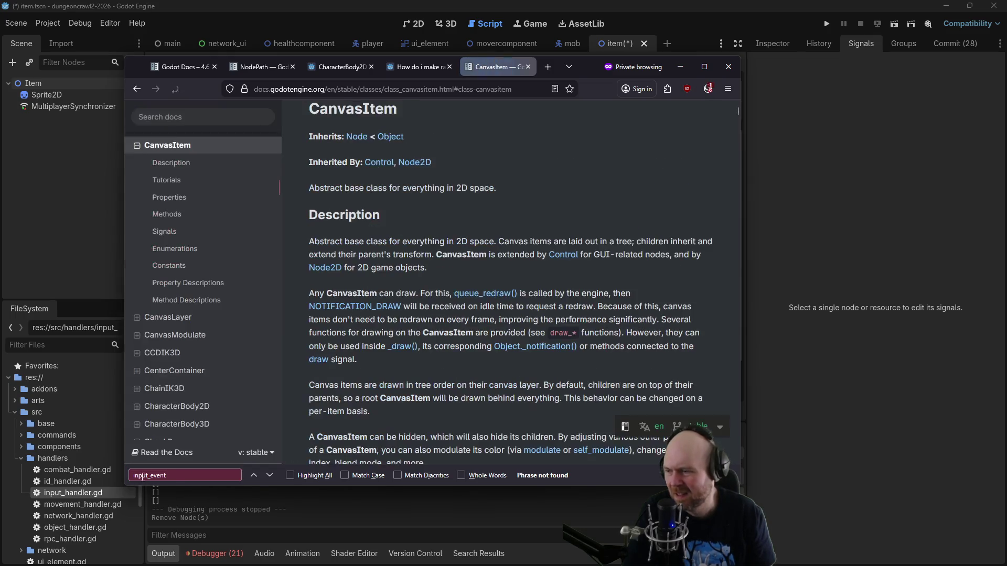
click(176, 476)
click(357, 137)
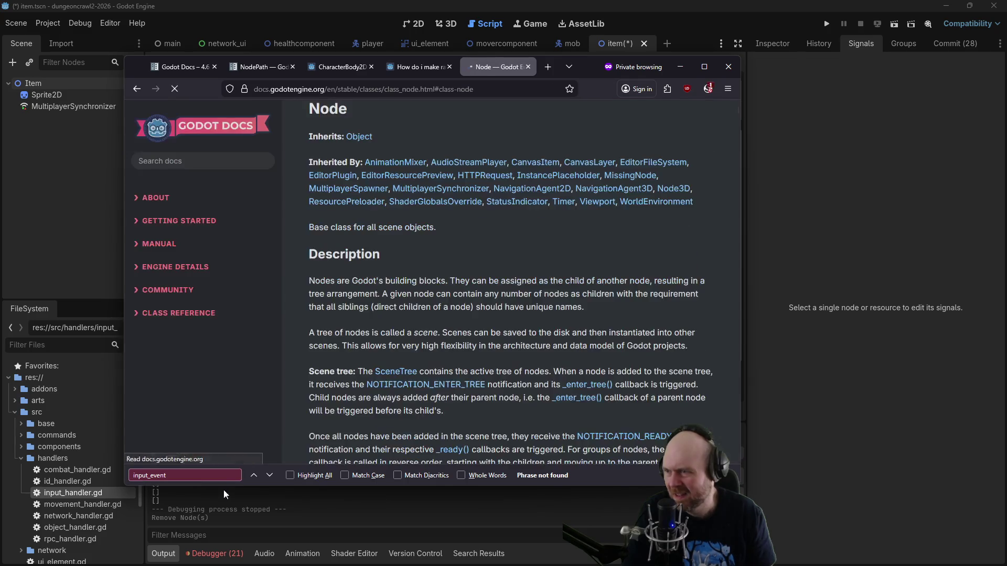
click(226, 476)
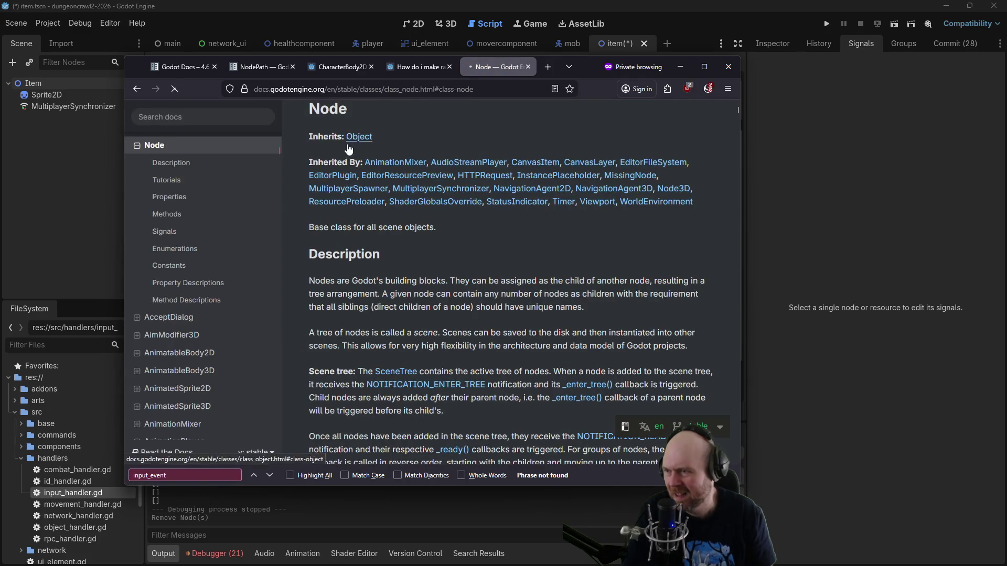
click(356, 137)
click(208, 476)
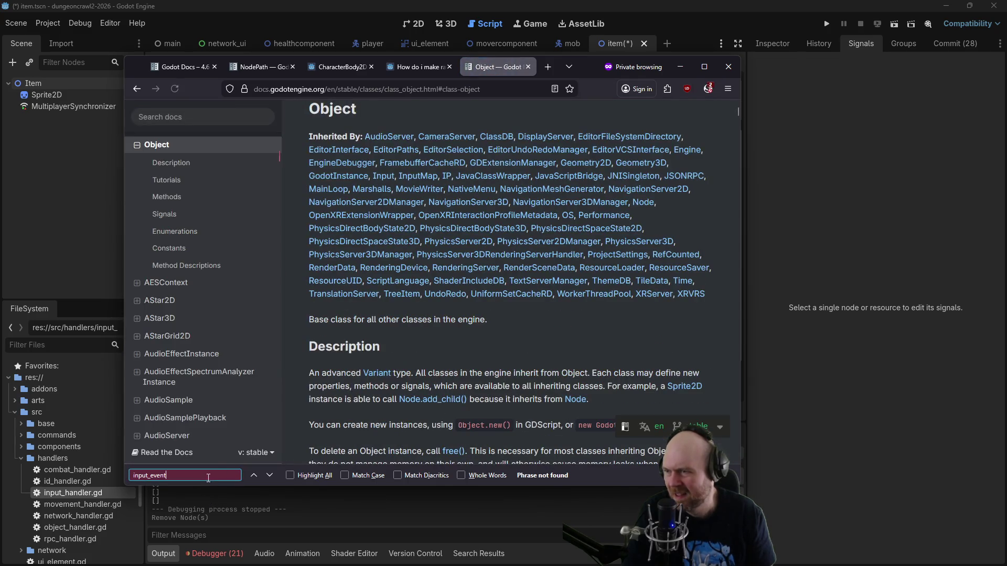
- Revisit the earlier Google search, read the ray-cast forum thread, and return to the Godot editor
right_click(135, 91)
click(210, 213)
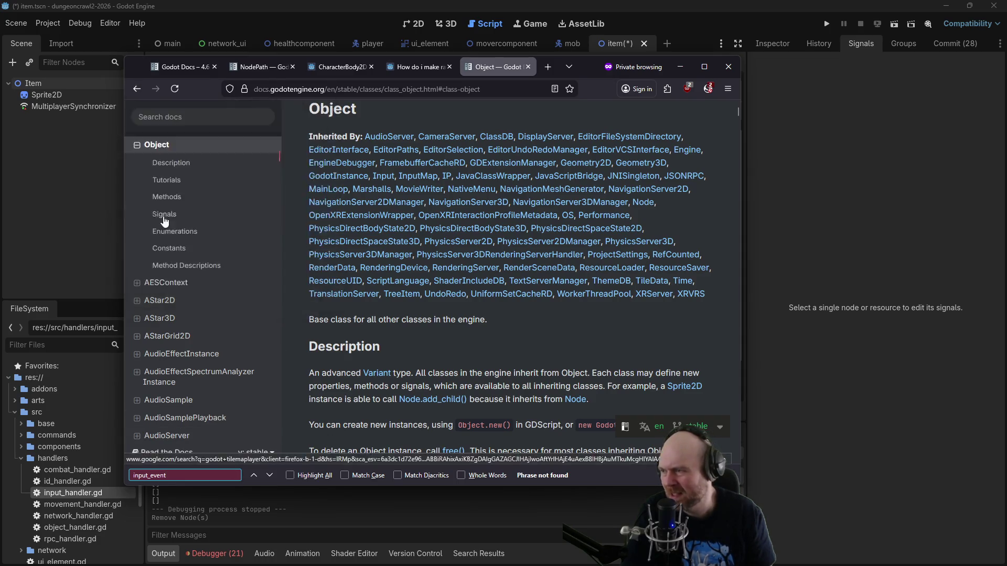
click(418, 67)
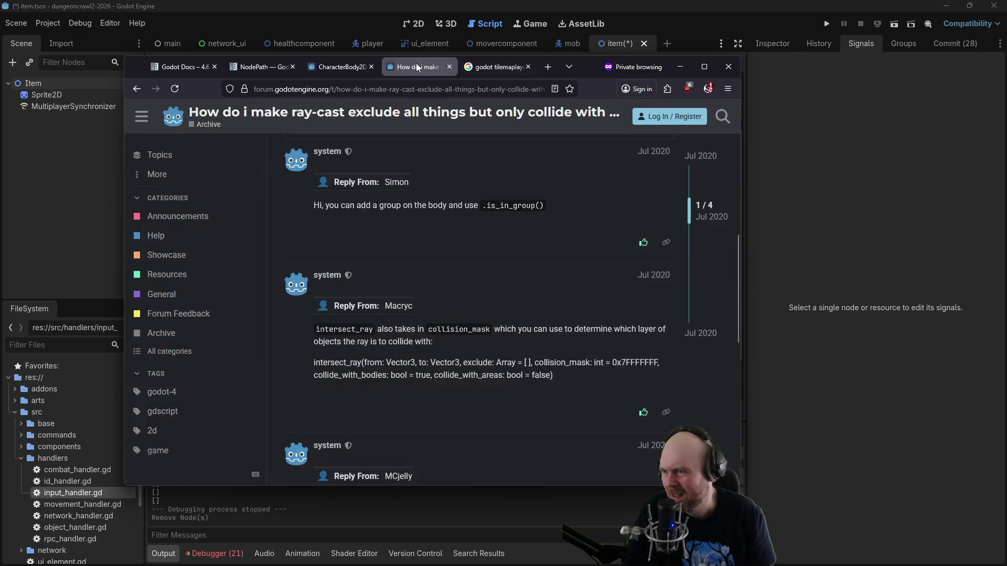
click(494, 72)
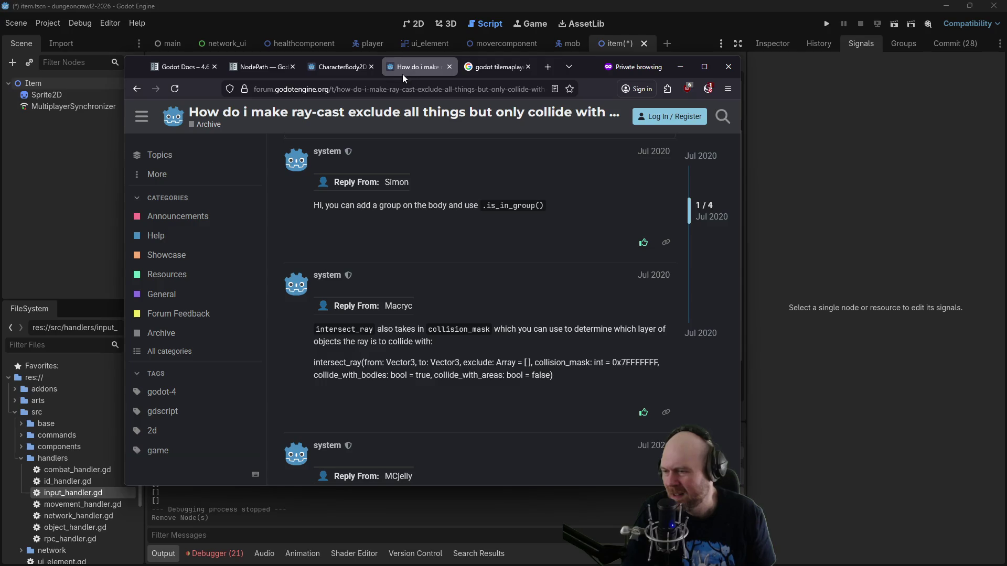
click(49, 147)
right_click(26, 83)
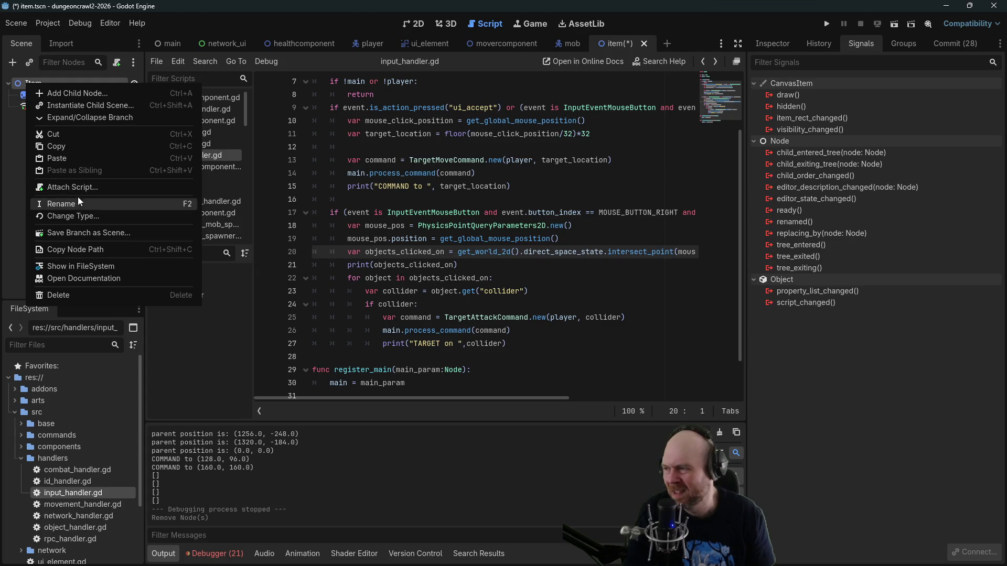
- Change the Item root node's type to Area2D and dismiss its missing-shape warning
click(77, 213)
text(Area2D)
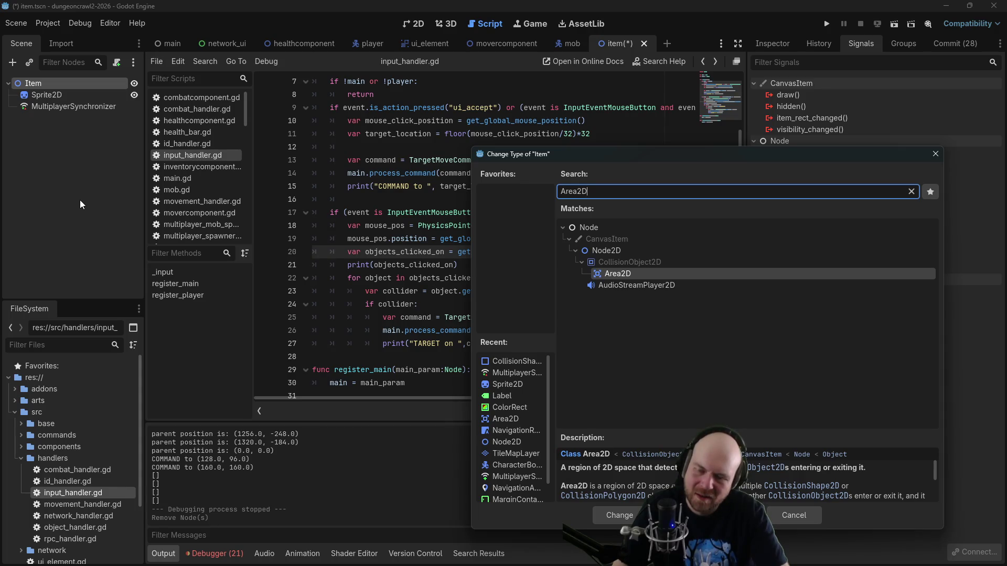
key(Return)
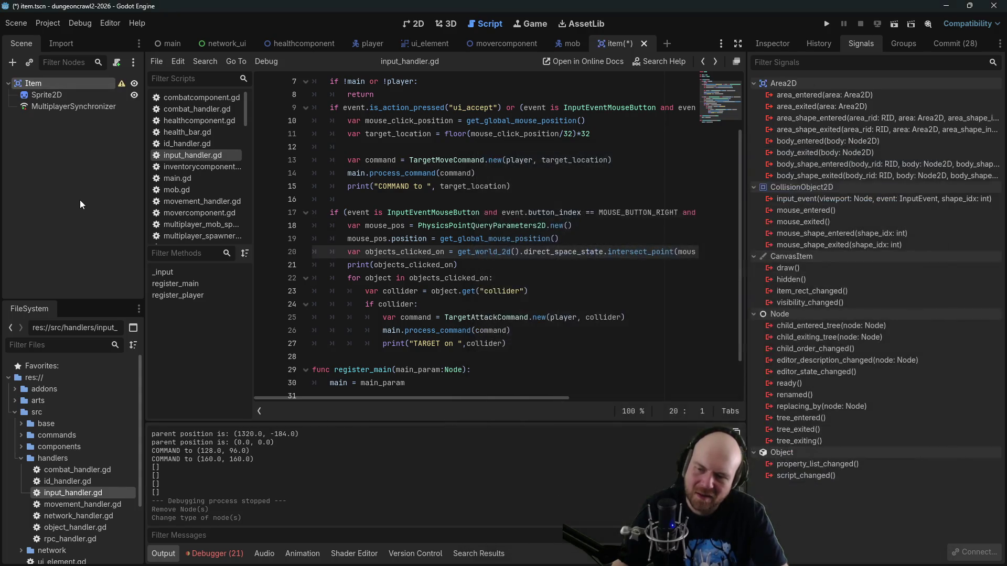
click(121, 83)
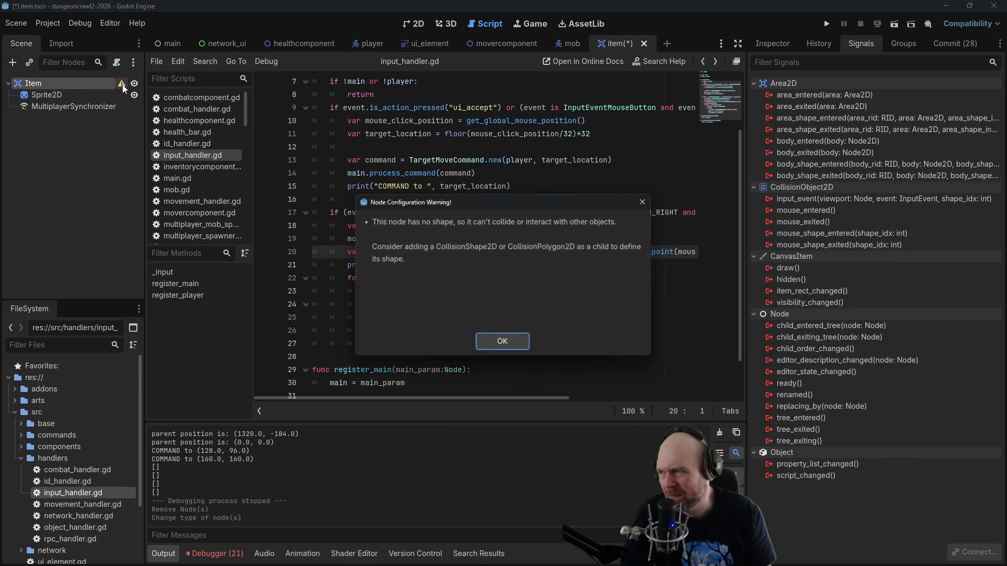
click(502, 343)
click(771, 42)
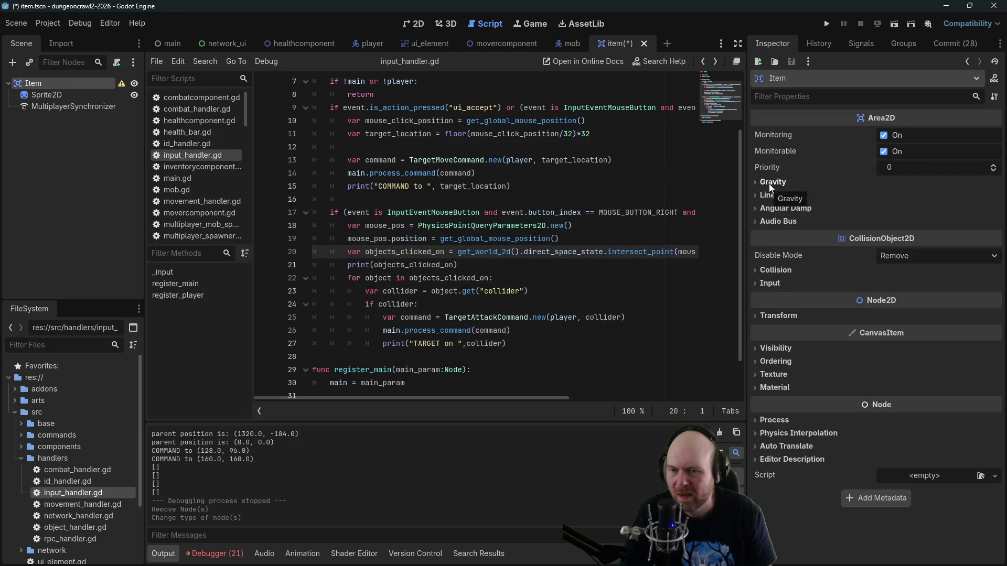
- Move Item from collision layer 1 to layer 2, clear mask bit 1, and run the project
click(776, 270)
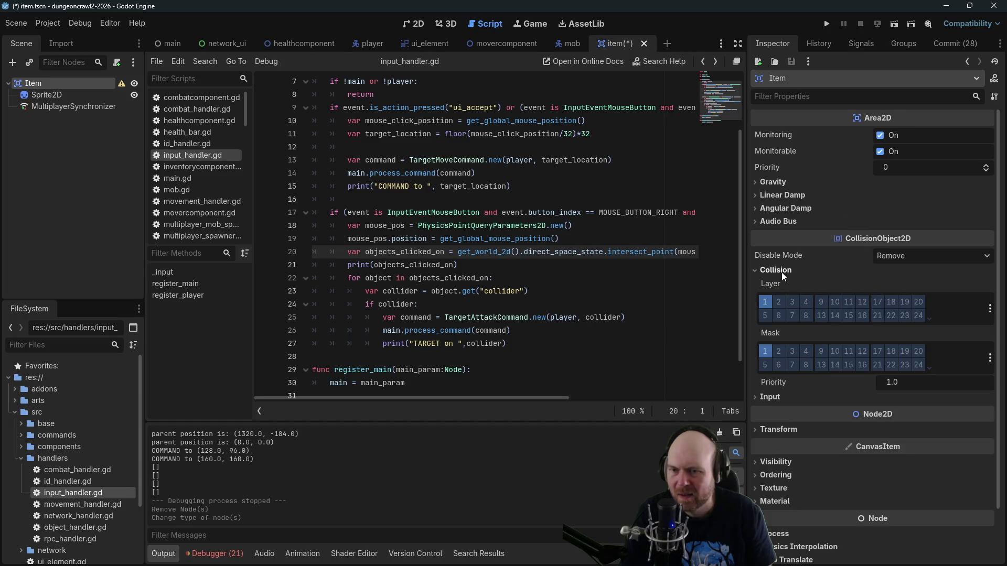
click(765, 302)
click(764, 351)
click(779, 302)
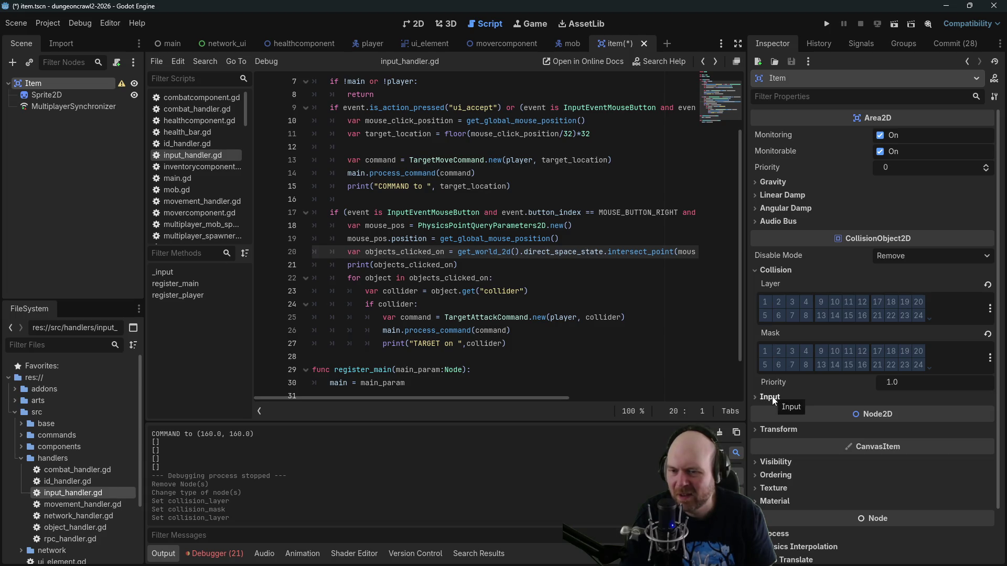
scroll(784, 394, down, 1)
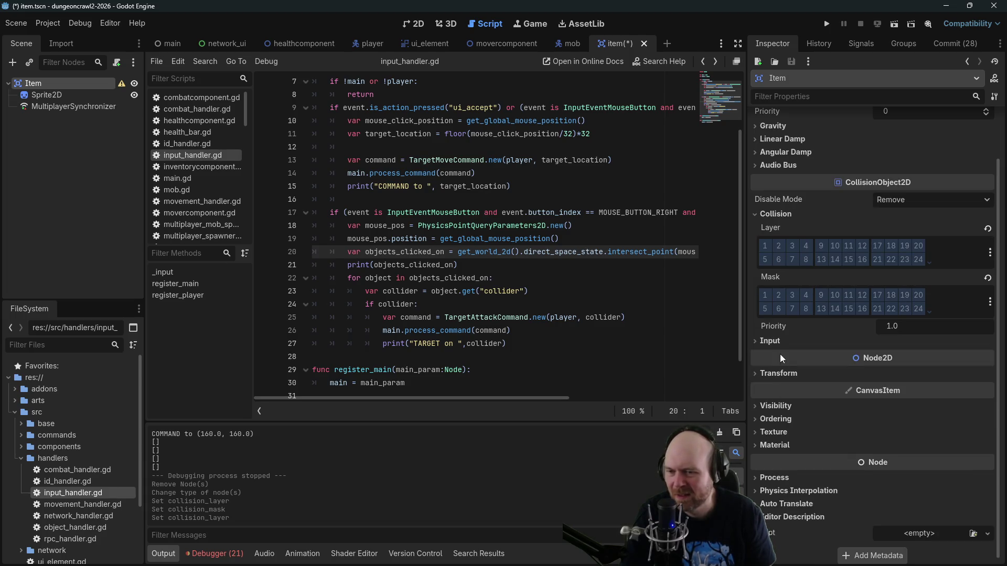
click(770, 342)
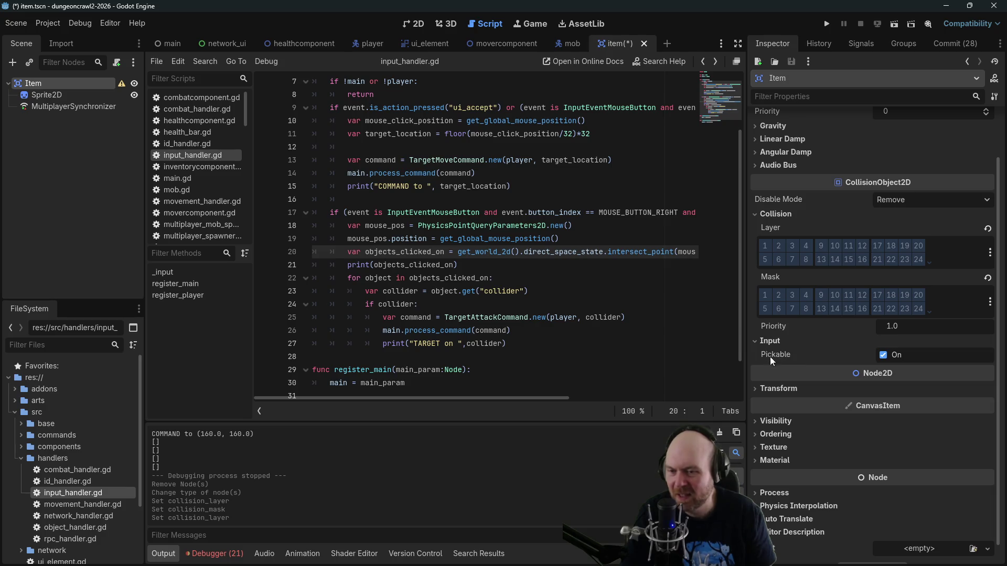
click(769, 341)
click(764, 213)
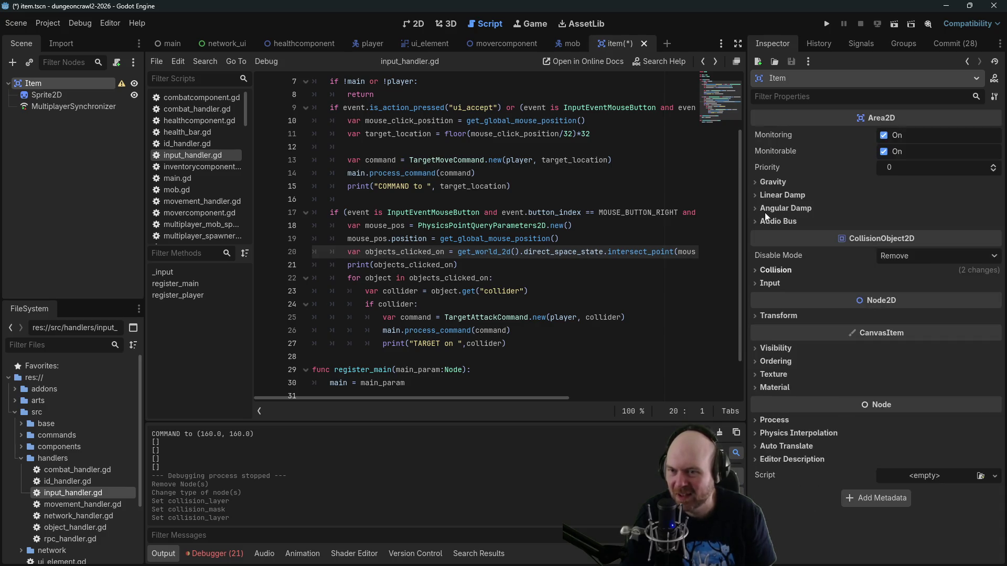
click(823, 24)
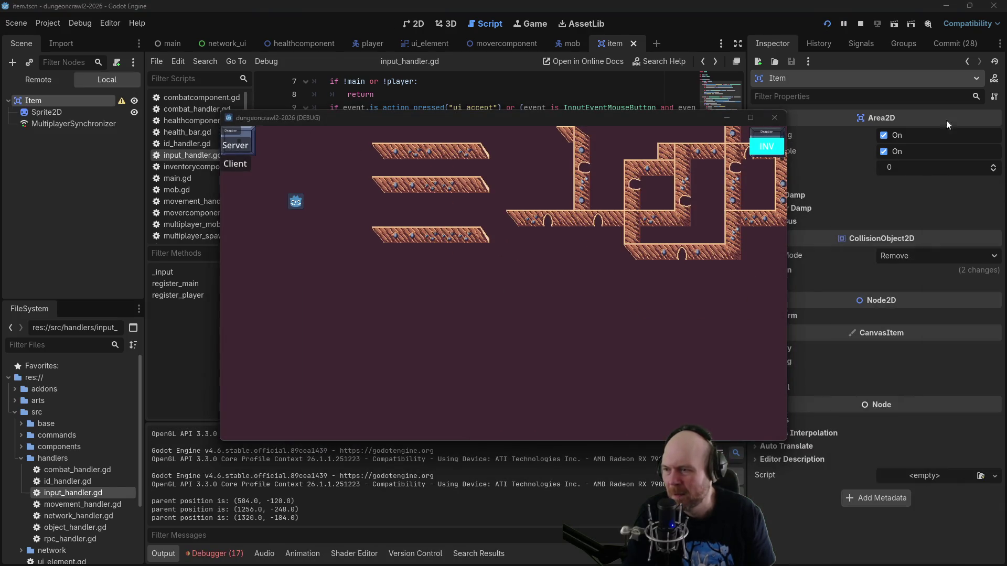
- Join the game, click the item, stop the run, and check Item's Input pickable setting
click(235, 164)
click(580, 361)
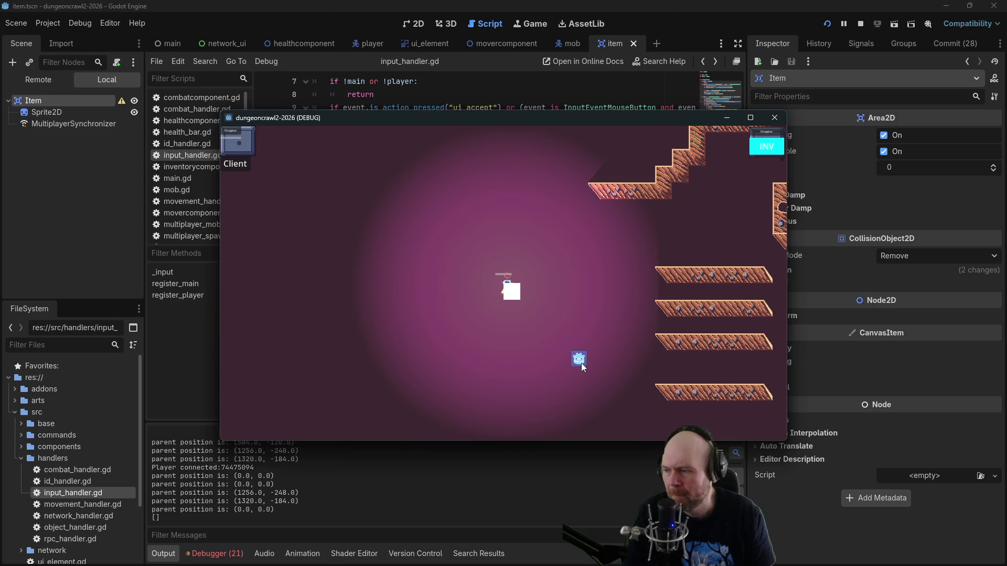
click(861, 23)
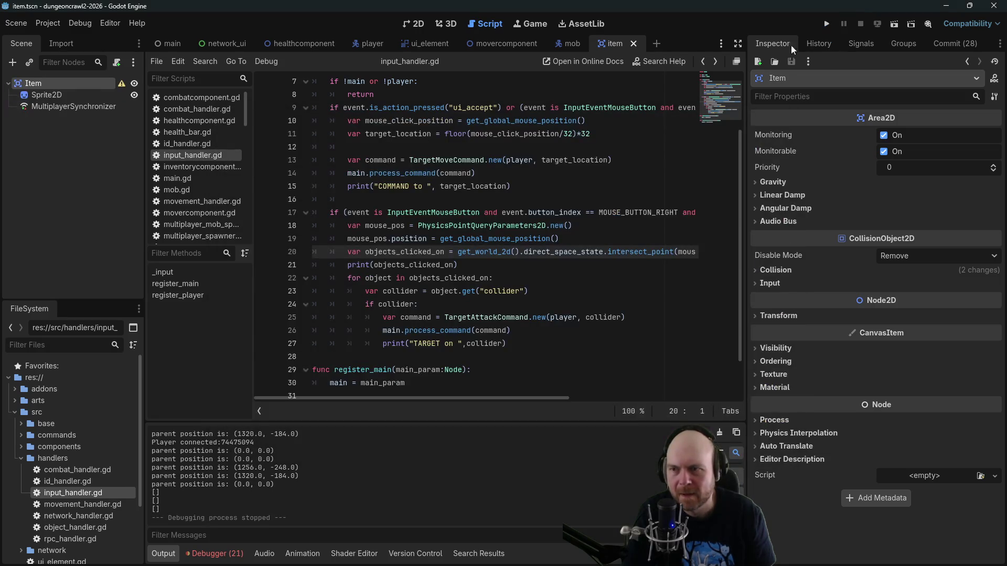
click(760, 283)
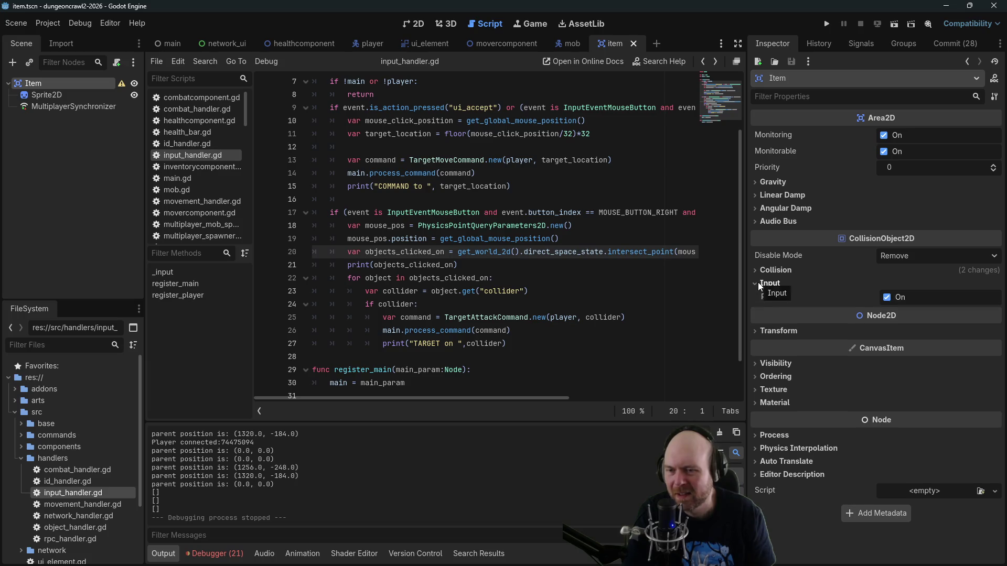
click(757, 282)
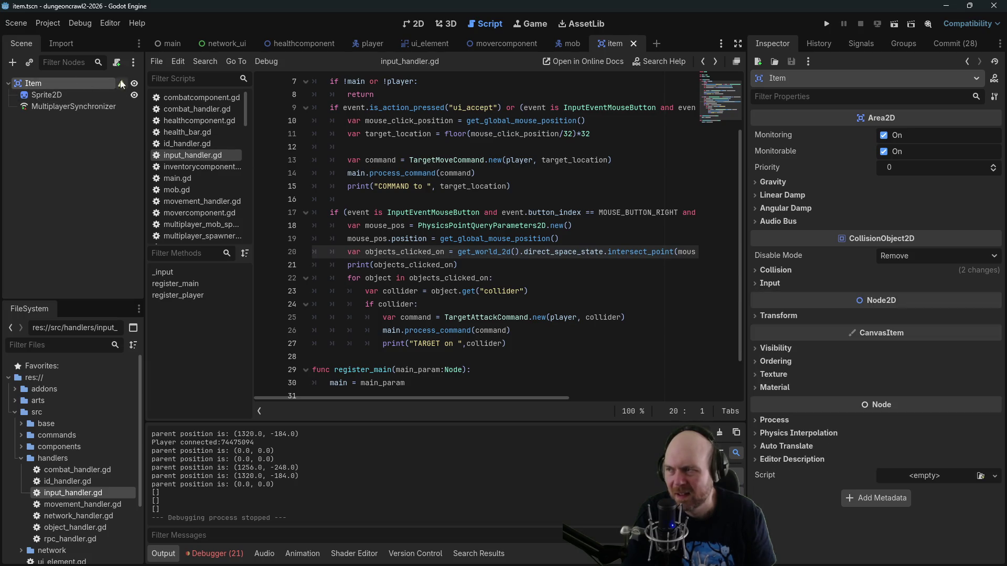
right_click(88, 86)
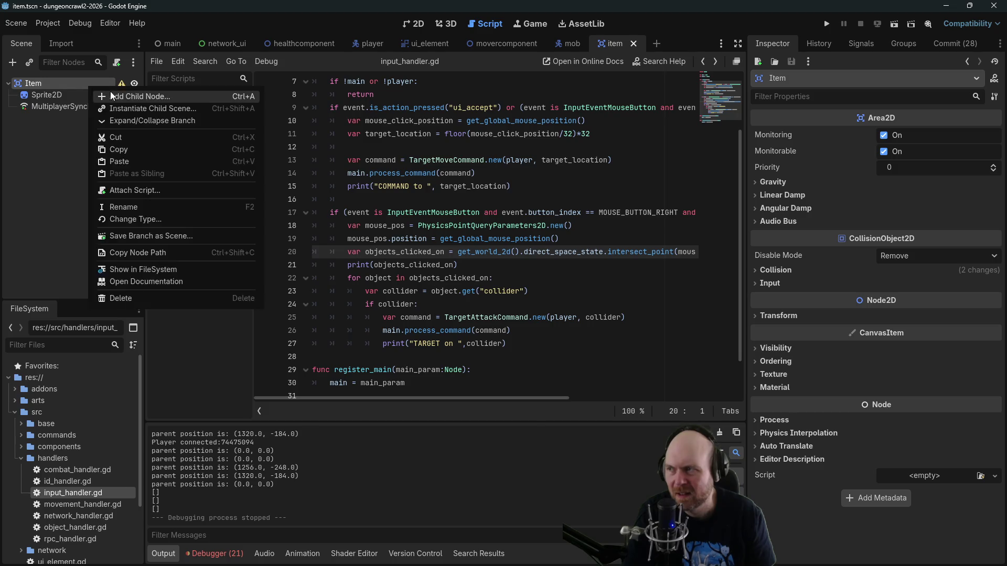
- Add a CollisionShape2D child under Item with a new RectangleShape2D shape
click(110, 91)
text(collision)
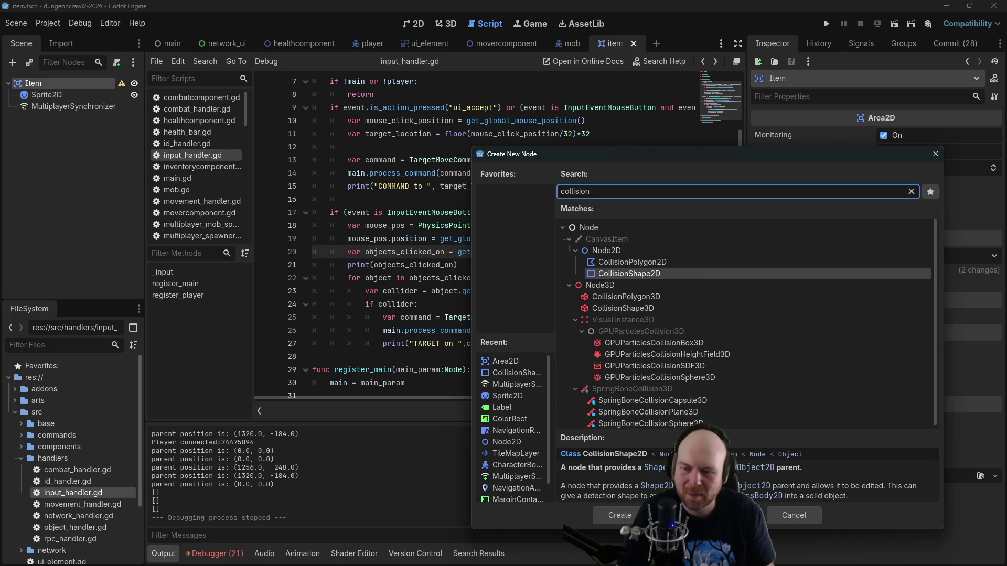
key(Return)
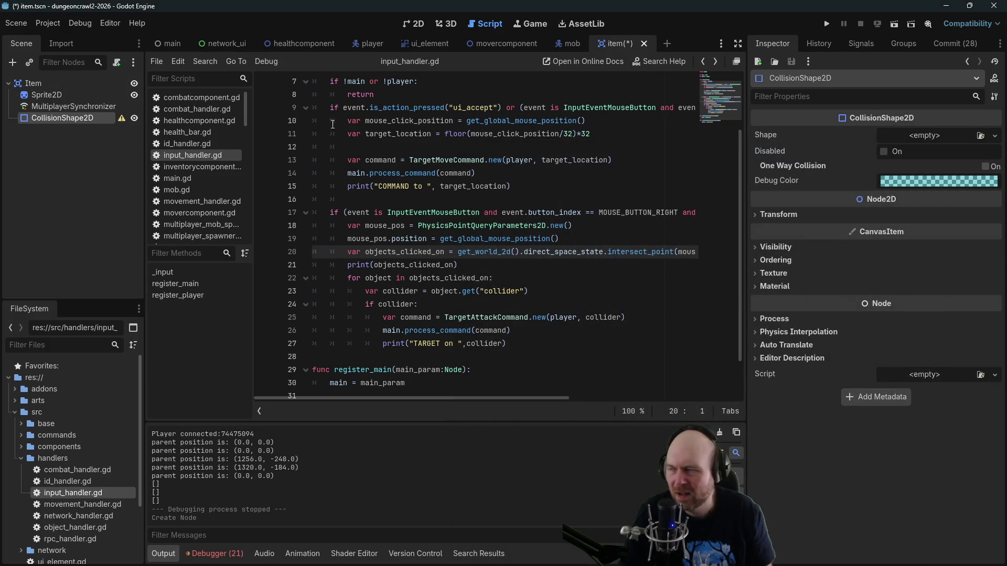
click(926, 136)
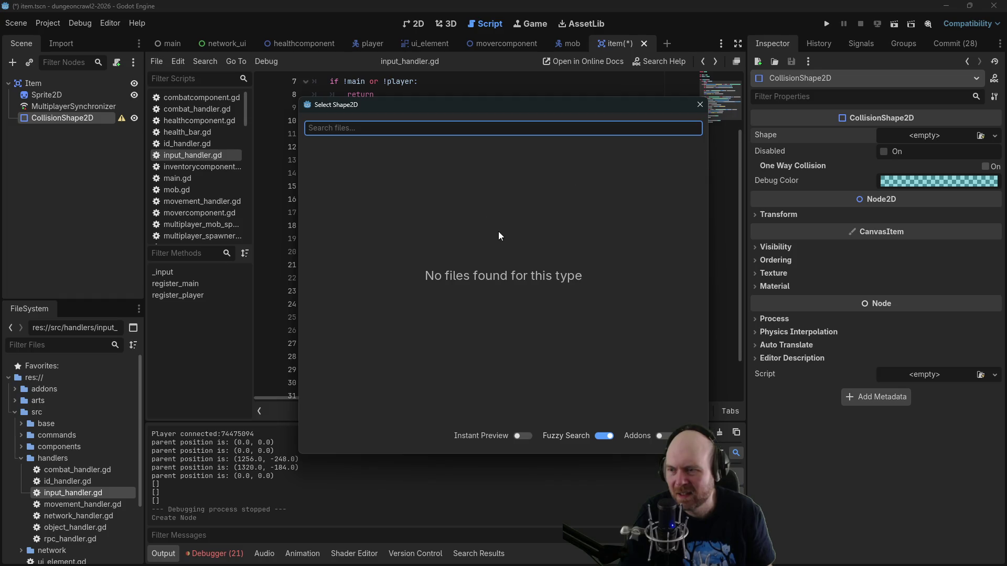
key(Escape)
click(925, 136)
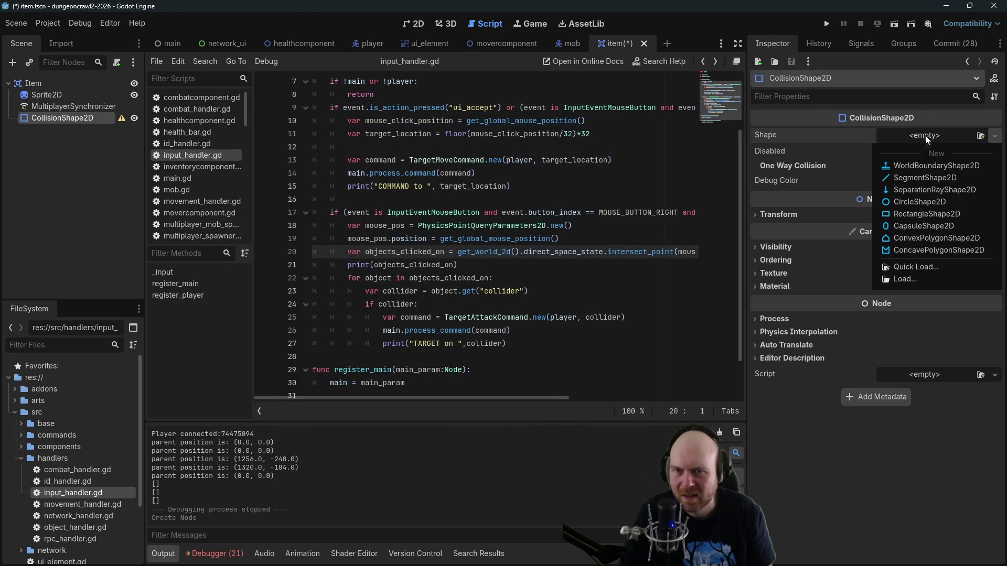
click(916, 212)
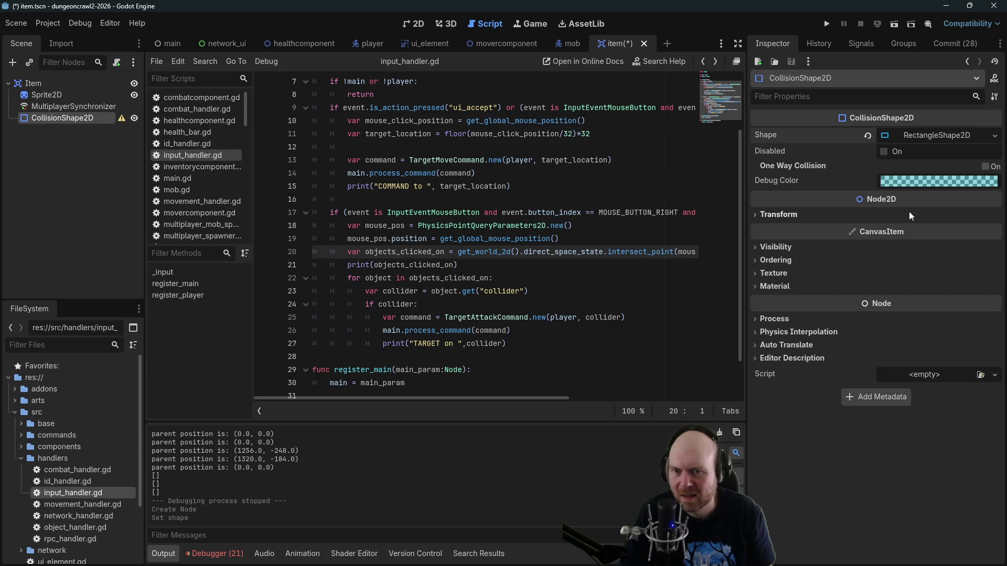
- Set the rectangle's size to 32 × 32, view it in 2D, and run the game
click(902, 135)
click(903, 154)
text(32)
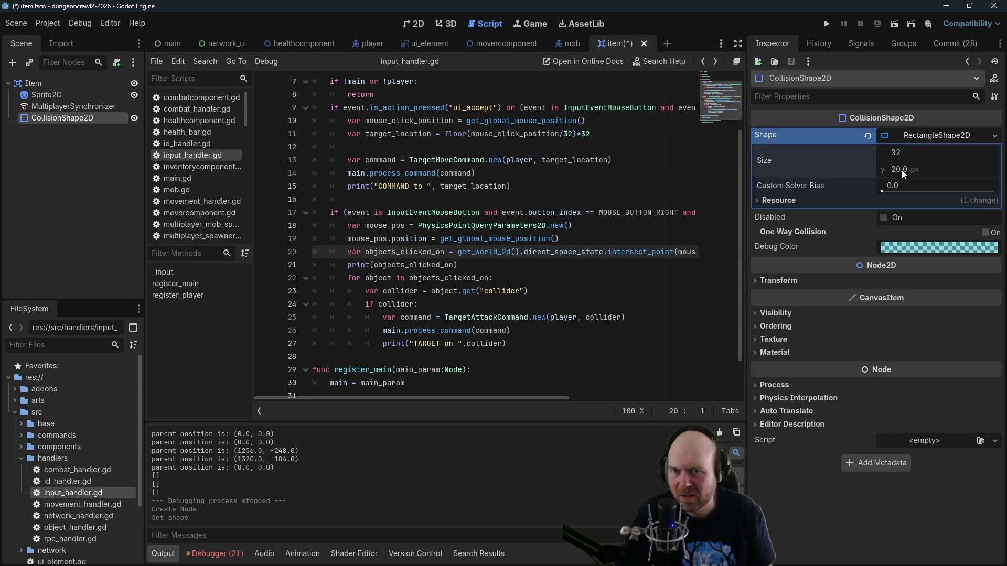
click(936, 165)
text(32)
key(Return)
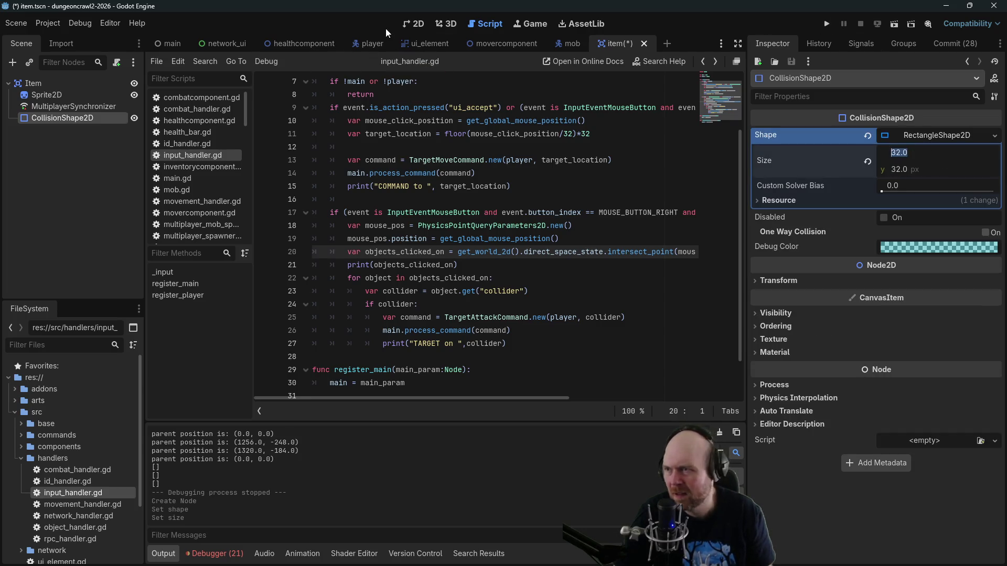
click(414, 25)
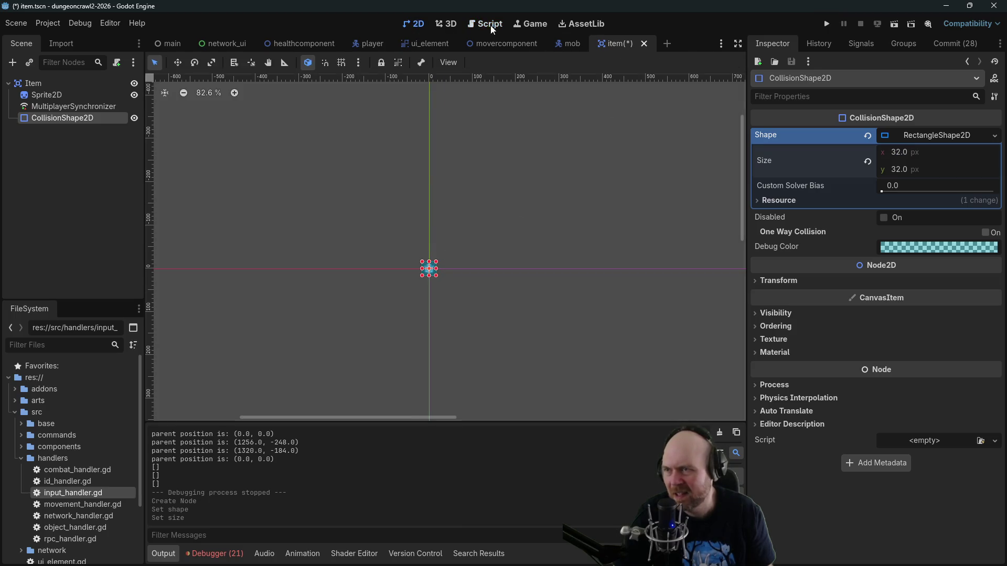
click(487, 24)
click(826, 23)
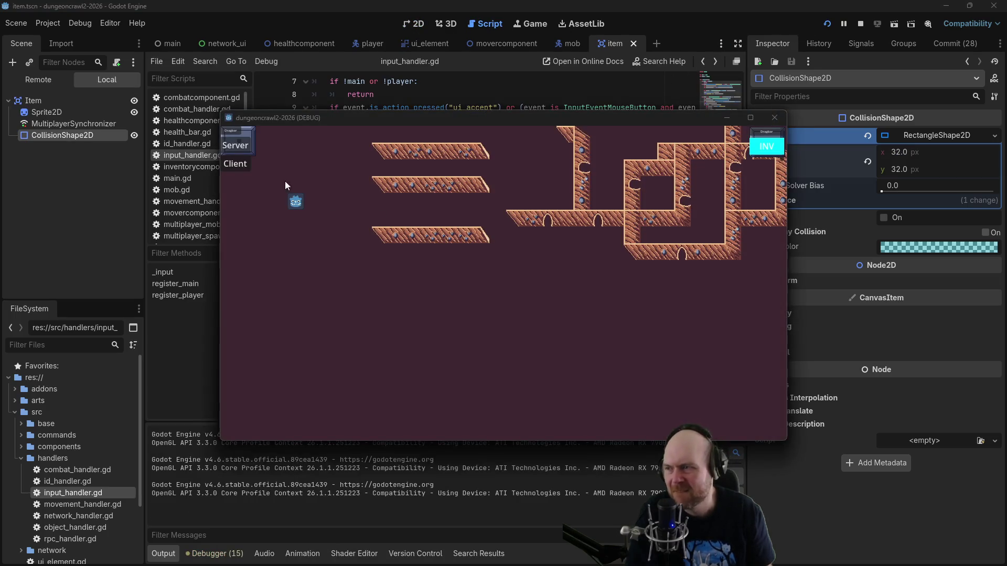
- Host and join the game, move the player, click the item repeatedly, then stop the game
click(234, 149)
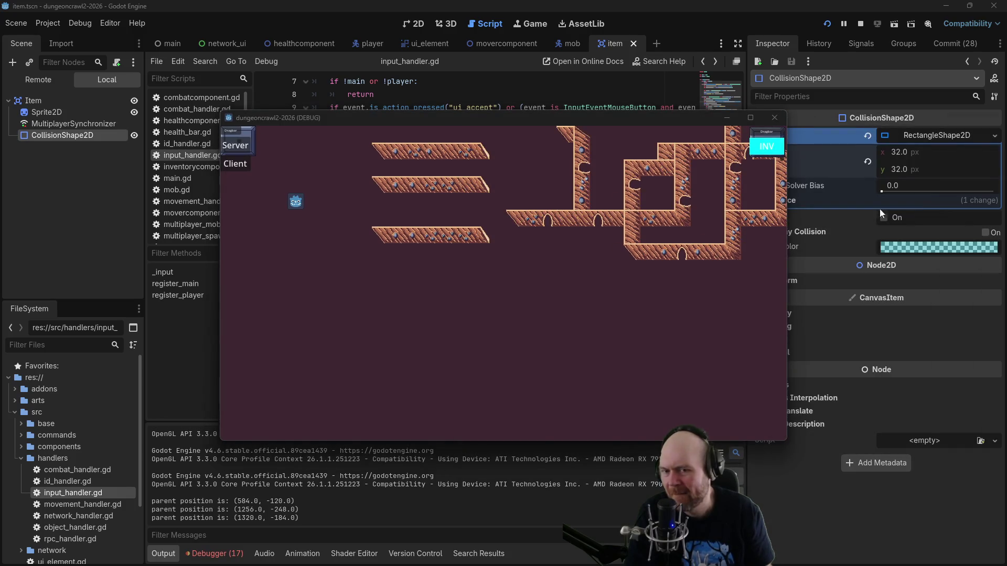
click(249, 168)
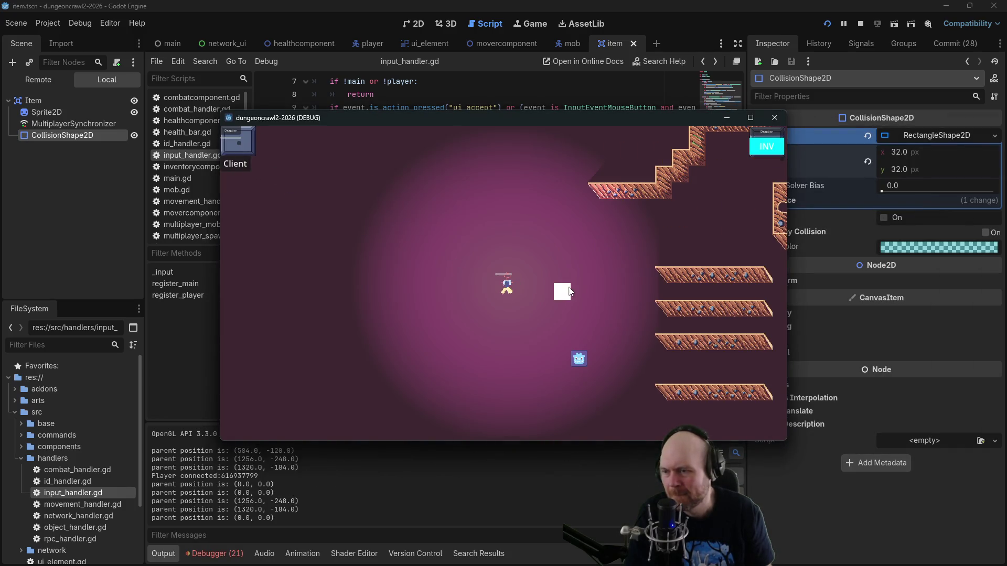
click(521, 289)
click(524, 353)
click(549, 292)
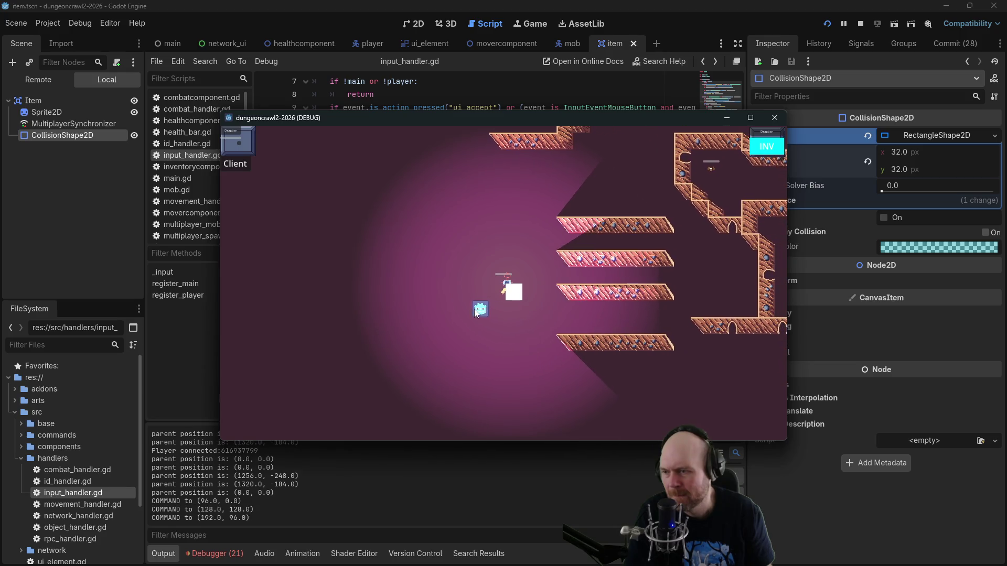
click(482, 311)
click(479, 311)
click(479, 312)
click(479, 312)
click(480, 311)
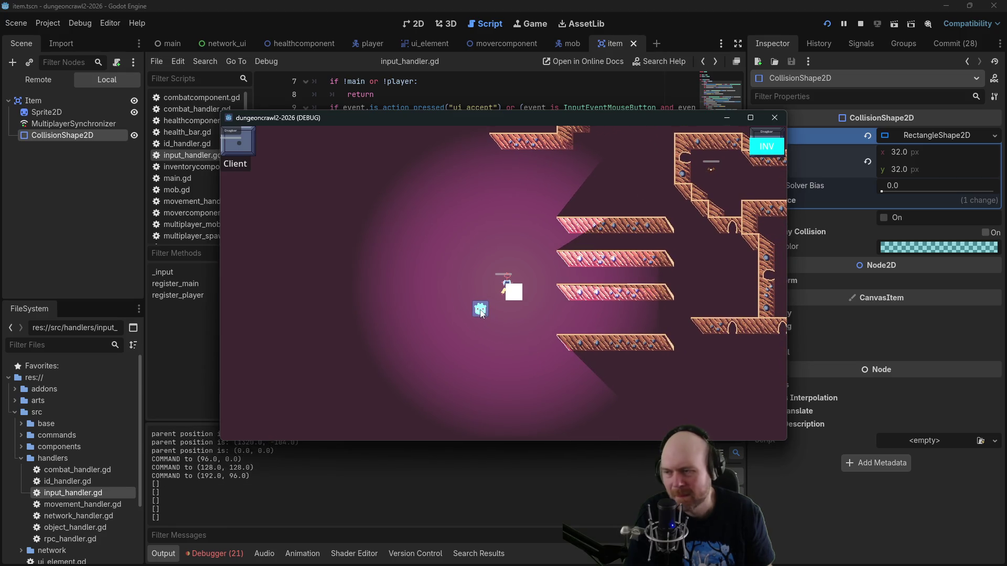
click(480, 311)
click(481, 311)
click(481, 311)
click(481, 309)
click(482, 310)
click(484, 312)
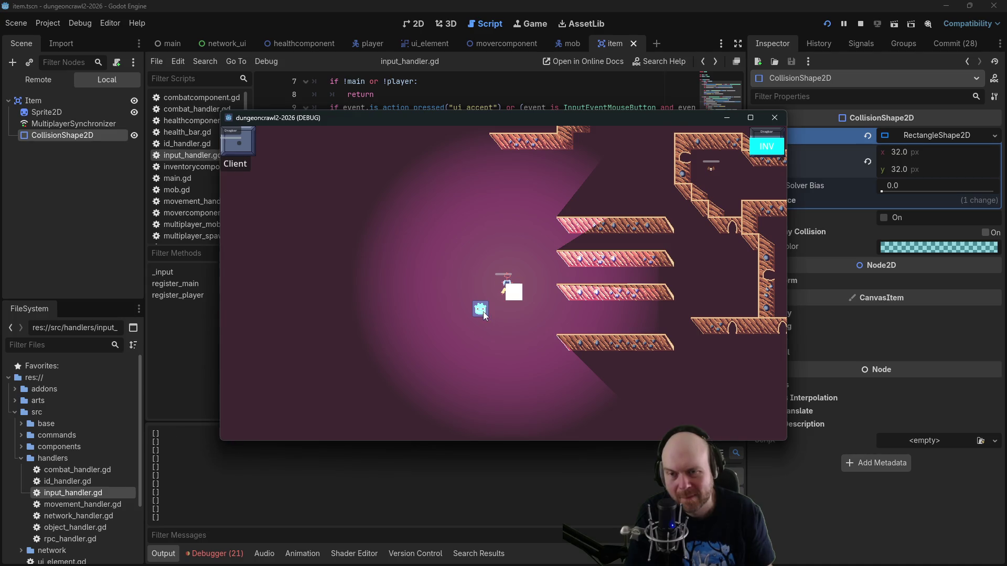
click(774, 117)
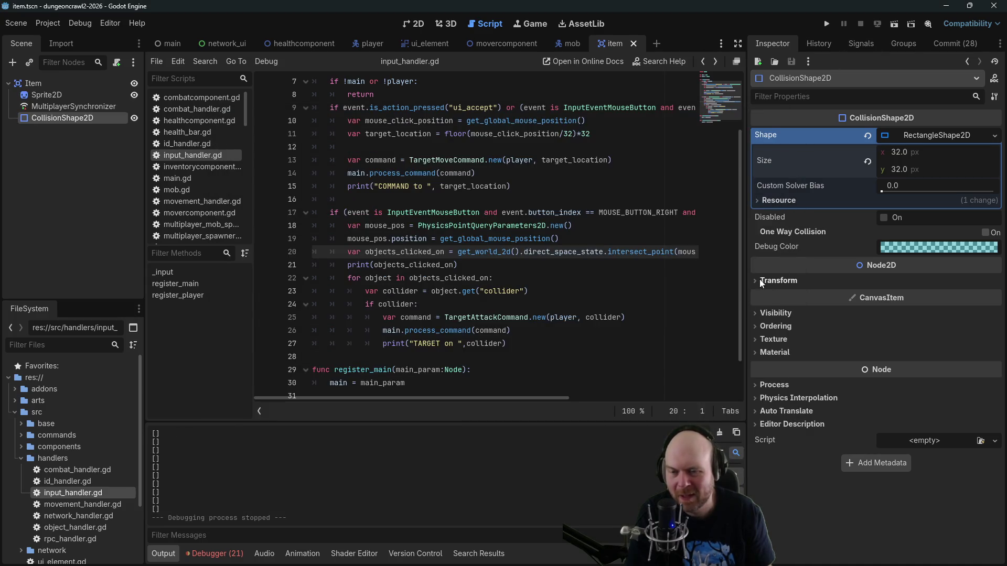
- Give Item collision layer 2 plus mask layer 2 and test it in the running game
click(32, 83)
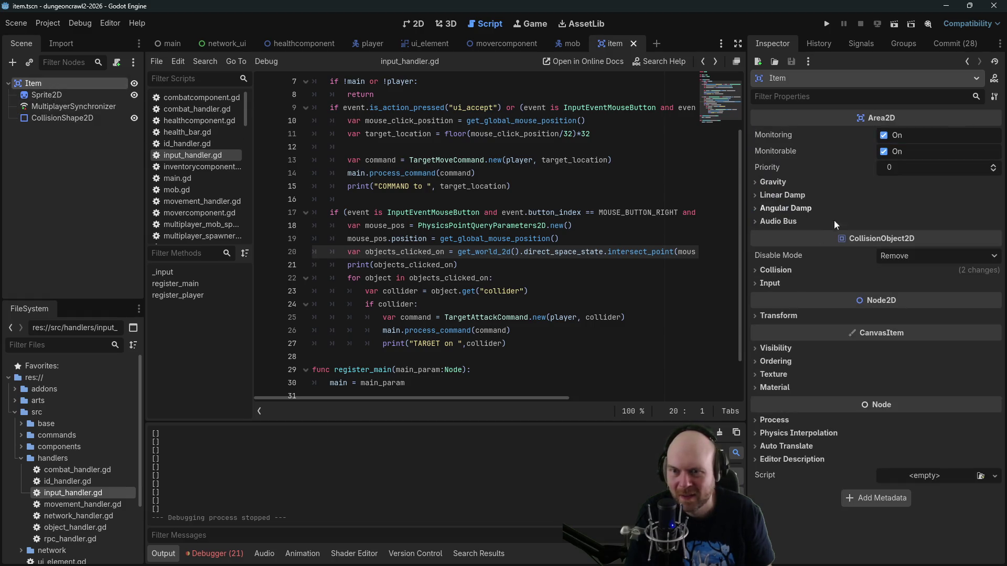
click(776, 269)
click(778, 303)
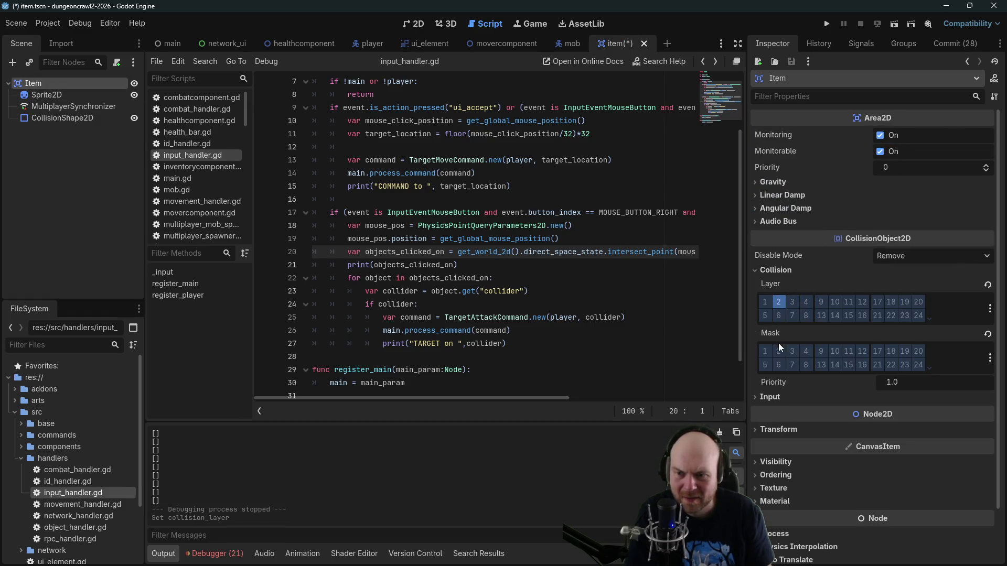
click(778, 352)
click(826, 22)
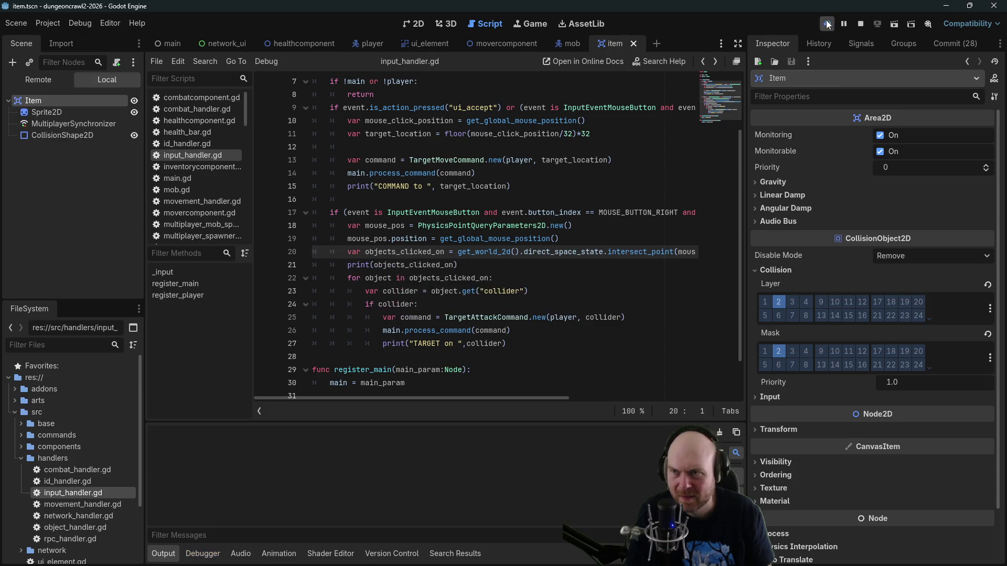
click(238, 147)
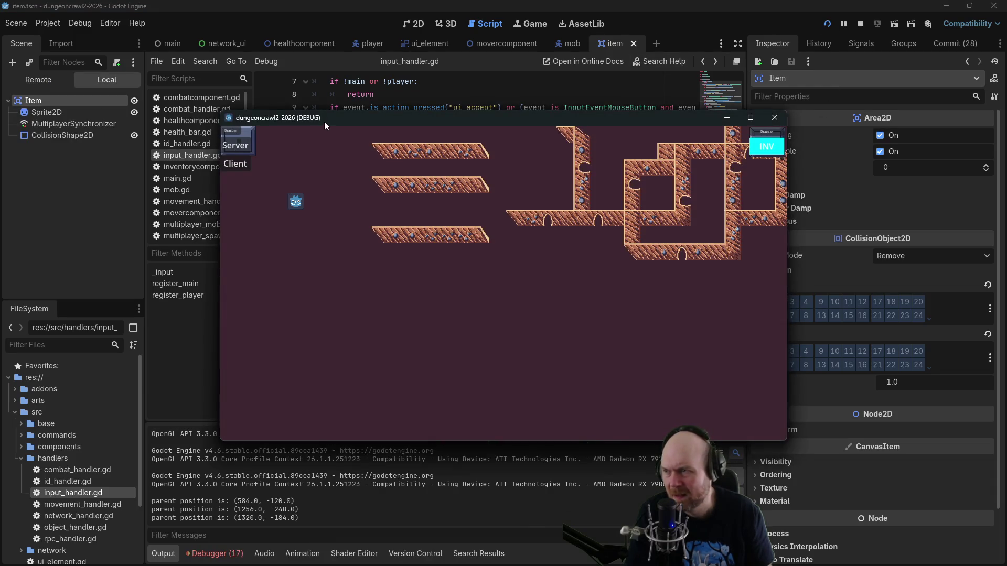
click(231, 171)
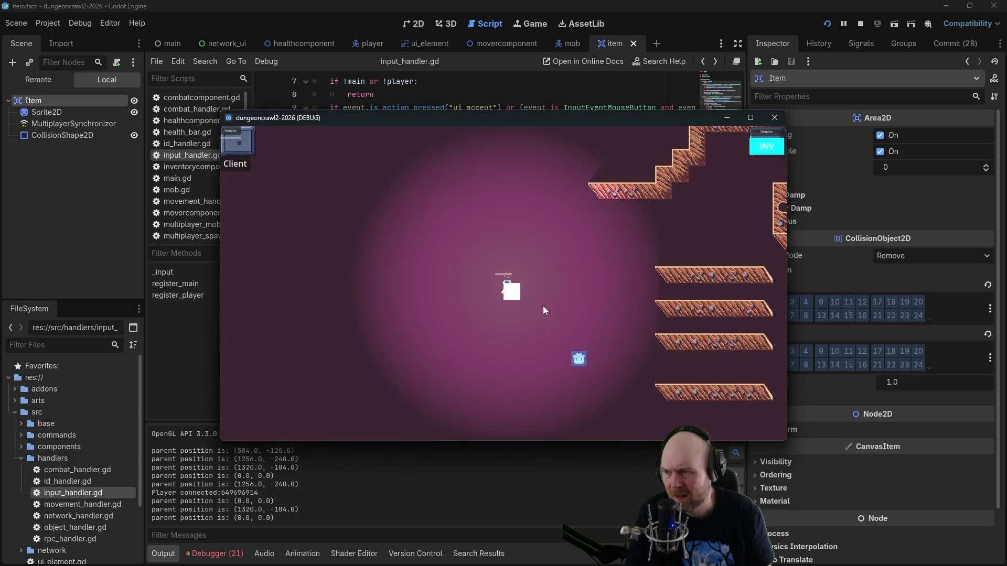
click(578, 362)
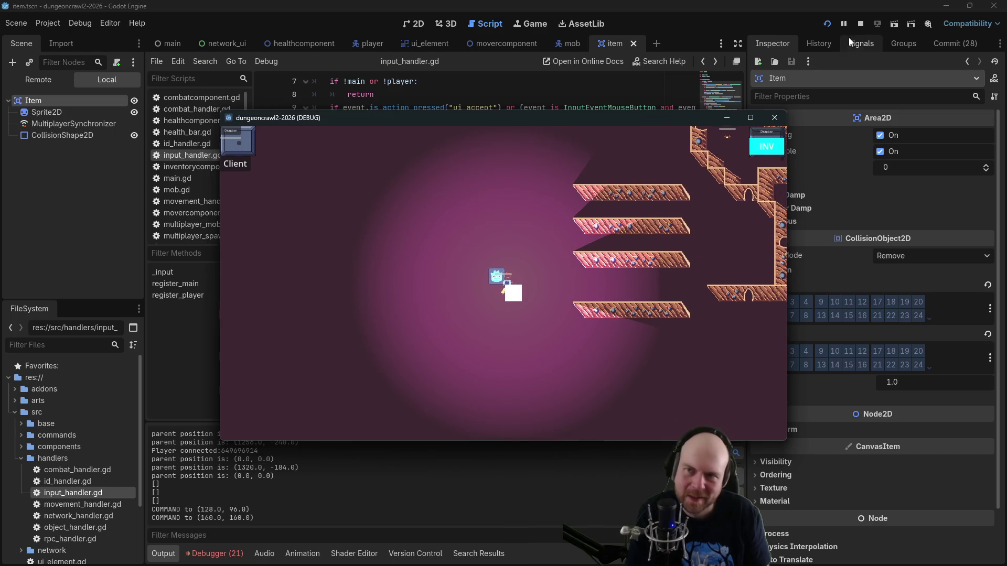
click(859, 23)
- Switch Item to collision layer 1 with mask 1, rerun, and test clicks around the item
click(765, 303)
click(765, 352)
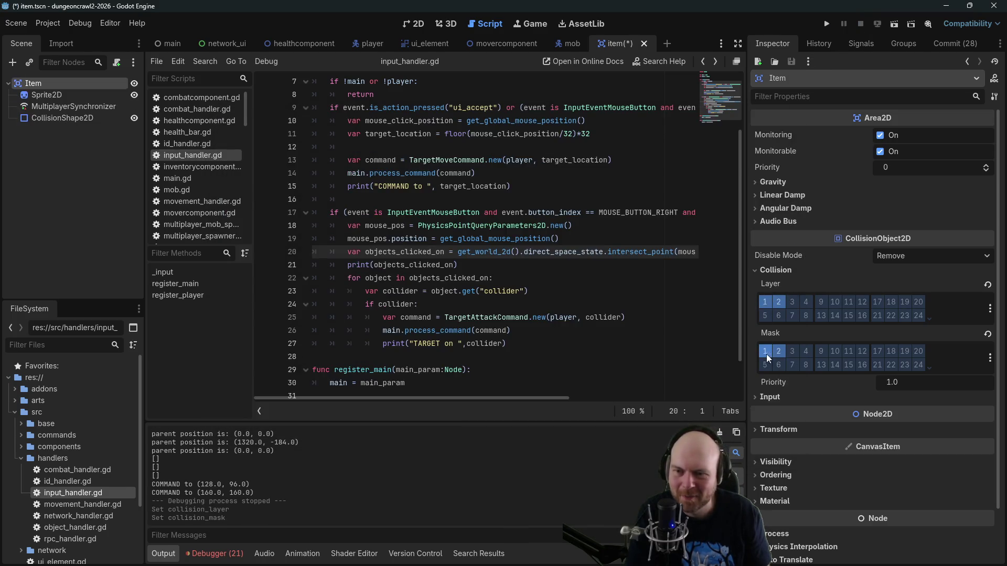
click(778, 303)
click(827, 23)
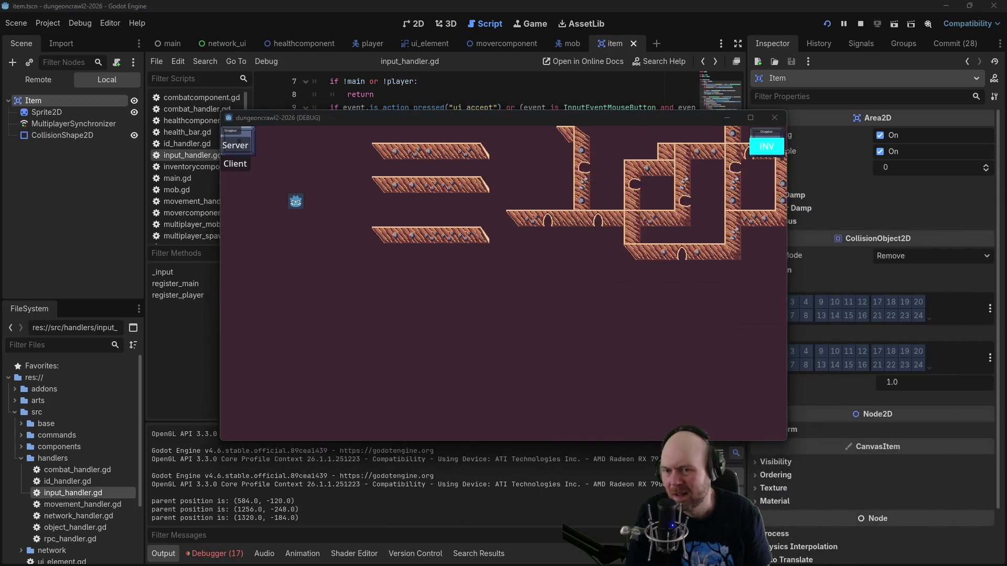
click(235, 163)
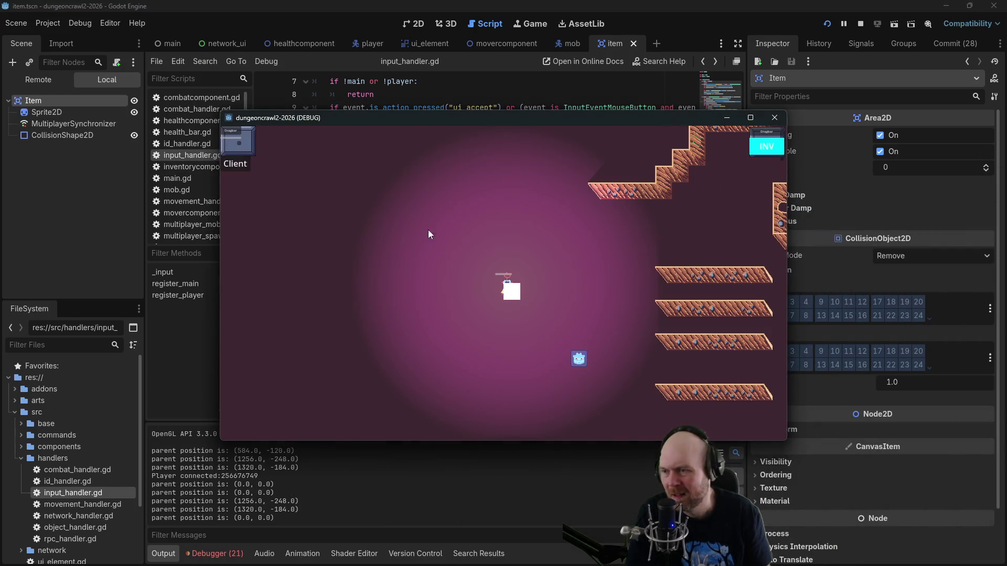
click(581, 359)
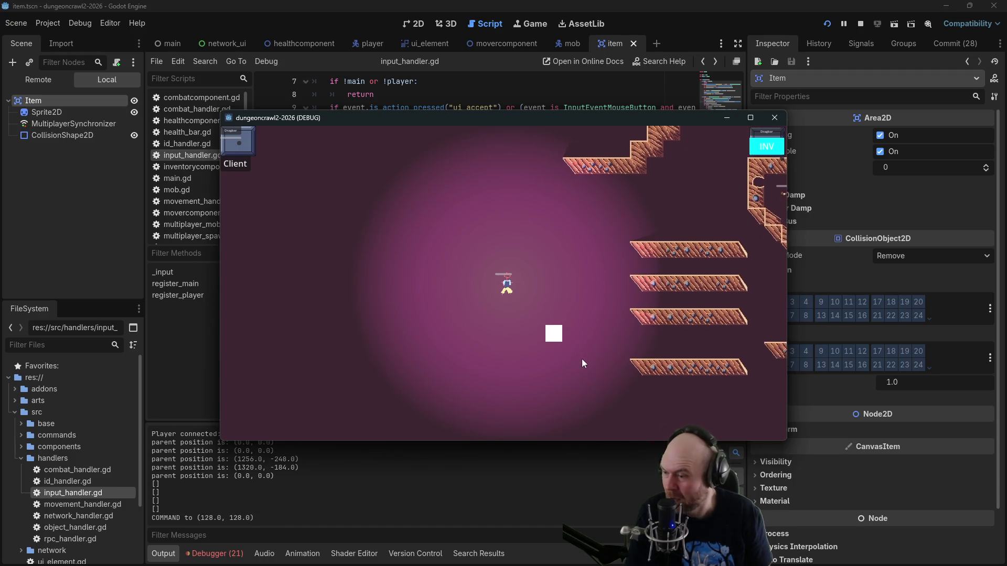
click(579, 356)
click(545, 244)
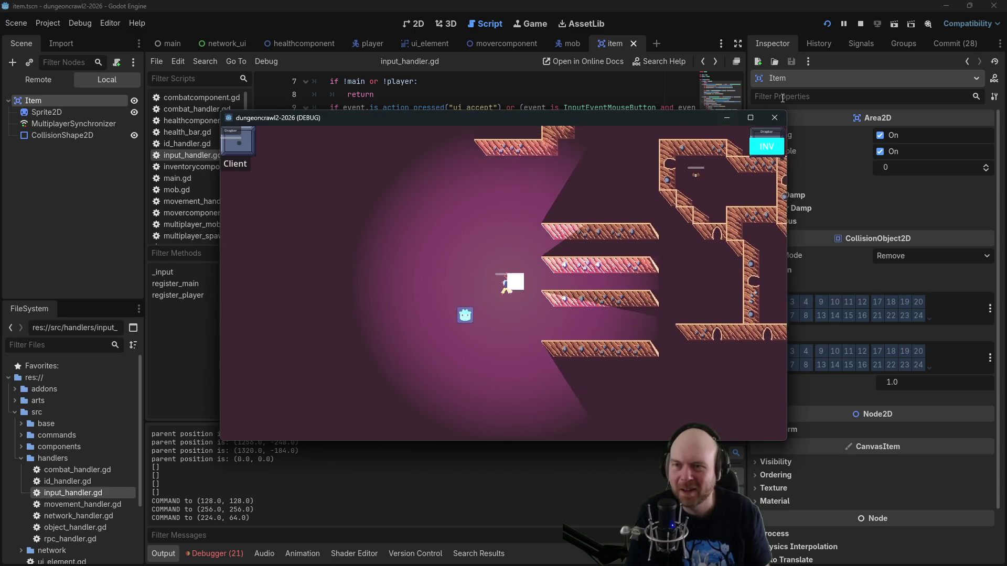
click(859, 23)
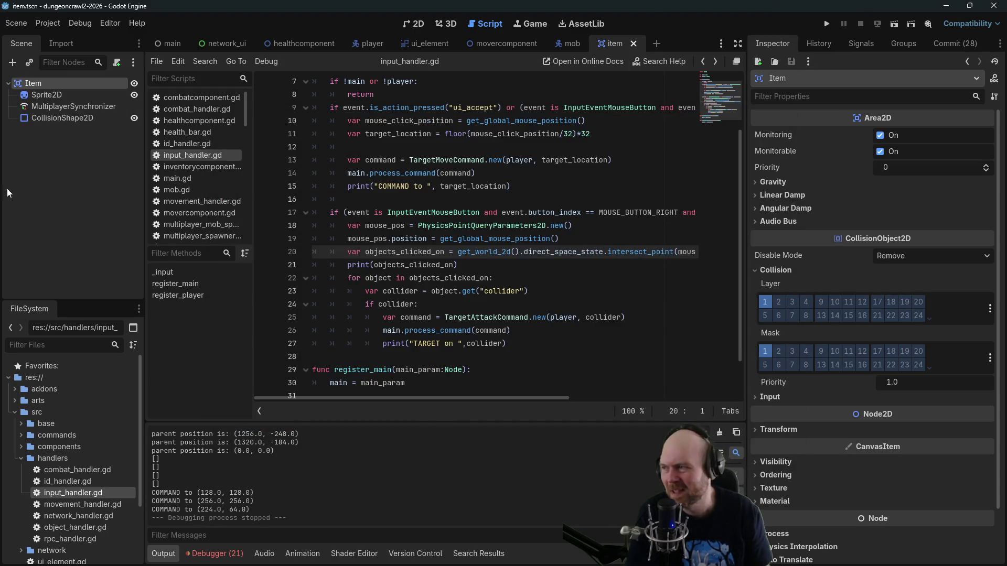
click(70, 118)
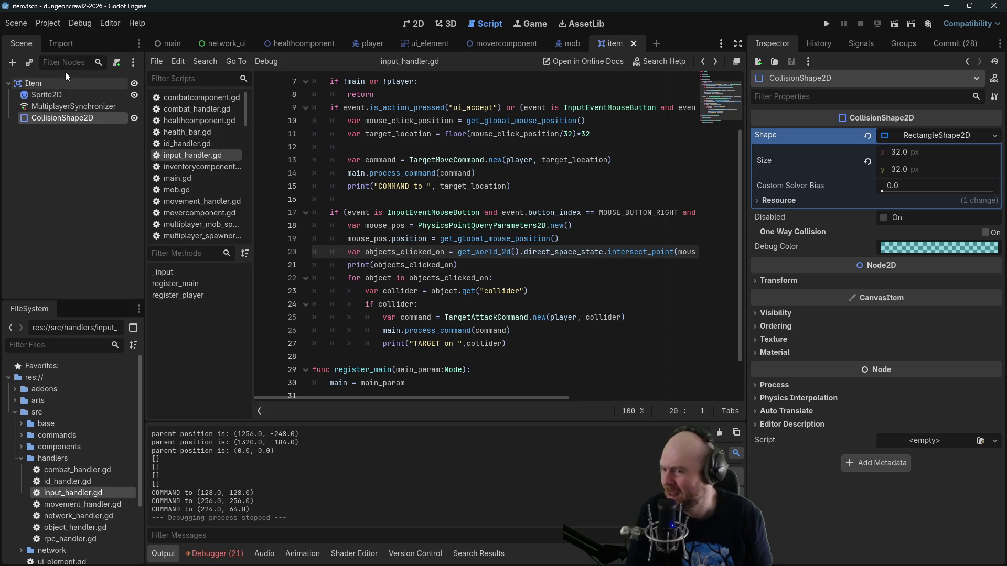
click(41, 81)
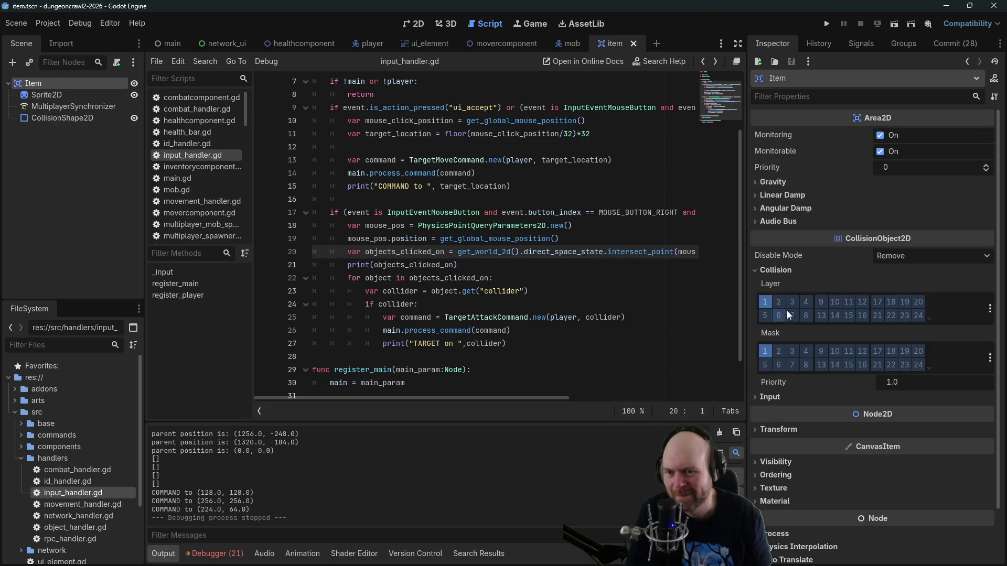
click(893, 257)
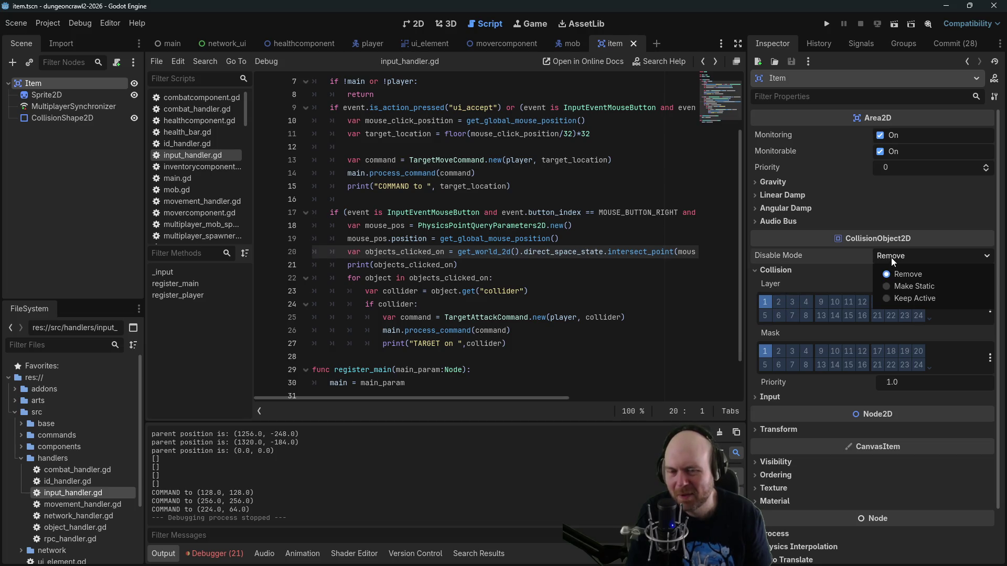
click(889, 257)
click(762, 398)
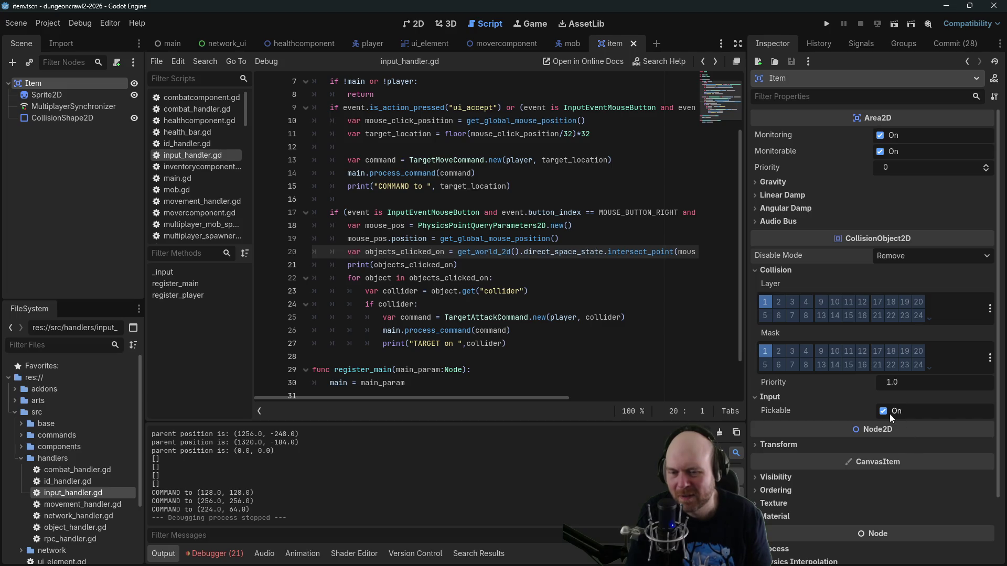
- Open Item's Signals tab to find the input_event signal, then return to the Inspector
click(871, 42)
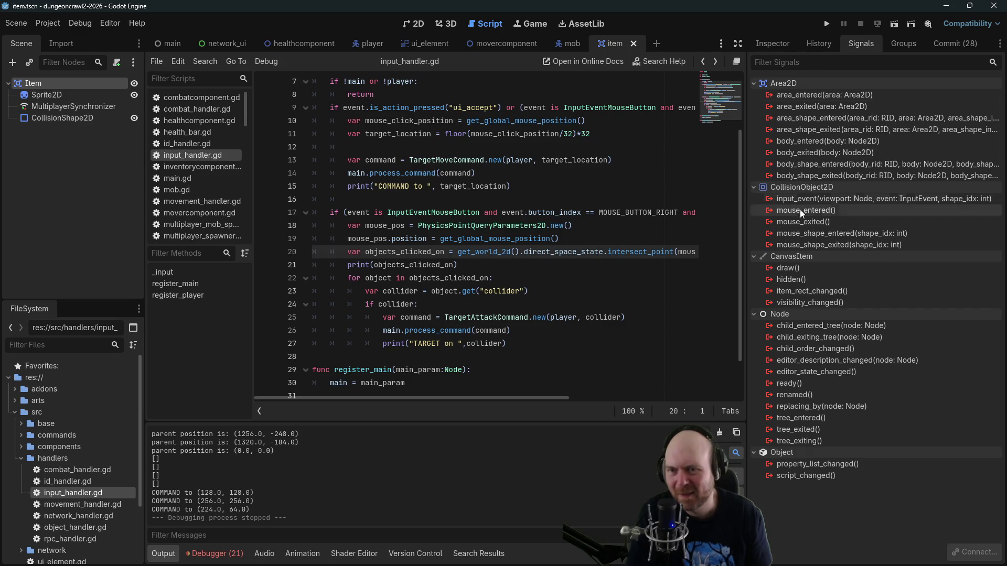
mouse_move(810, 203)
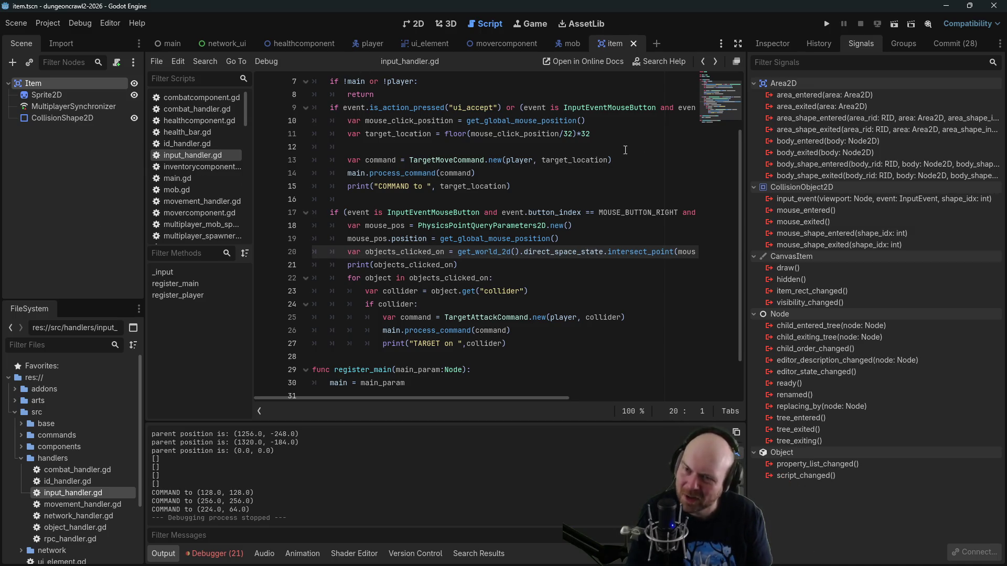
click(773, 45)
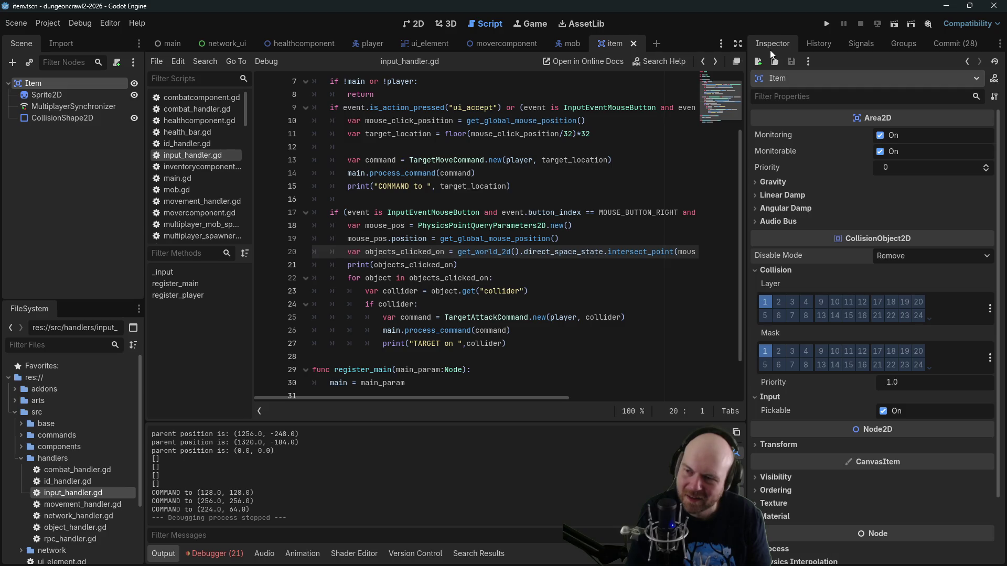
- Scroll through input_handler.gd and select the _input(event): function signature
click(457, 197)
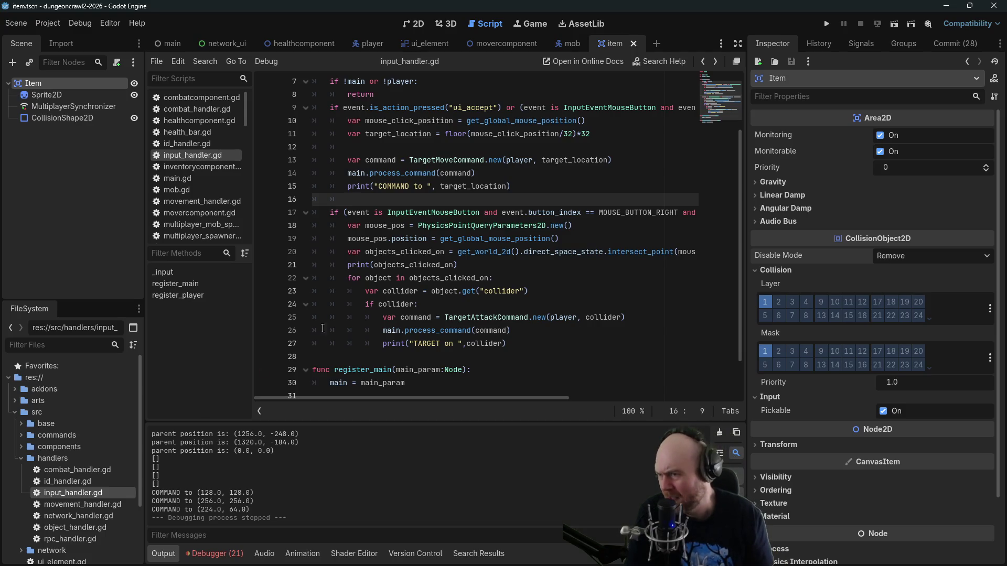
scroll(366, 277, up, 2)
click(365, 146)
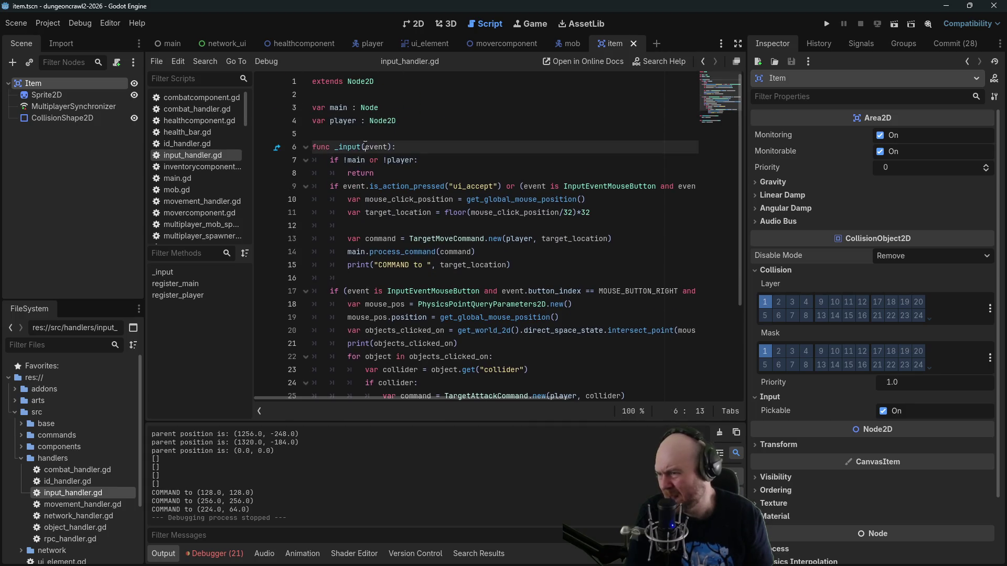
drag(335, 147, 400, 146)
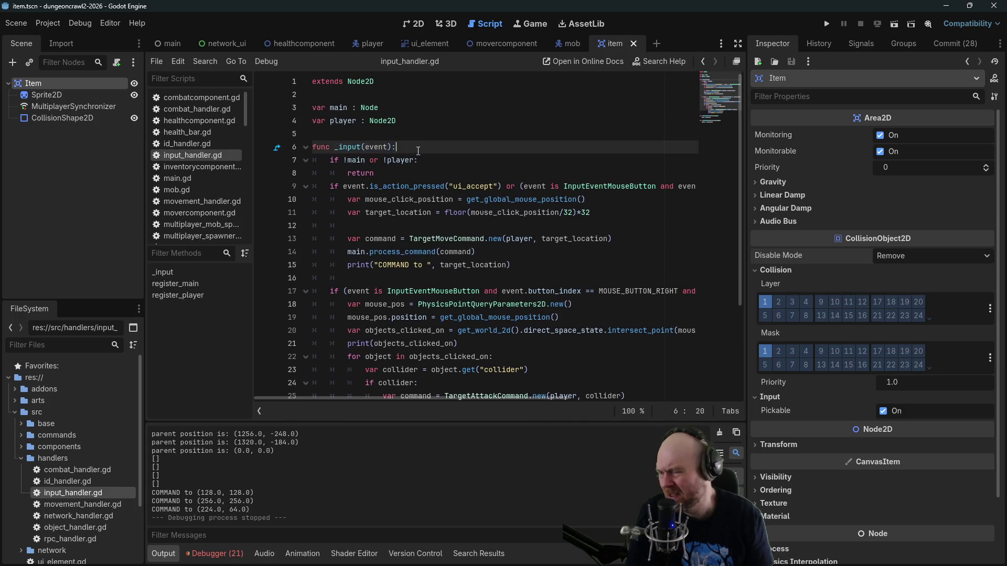
scroll(422, 161, down, 2)
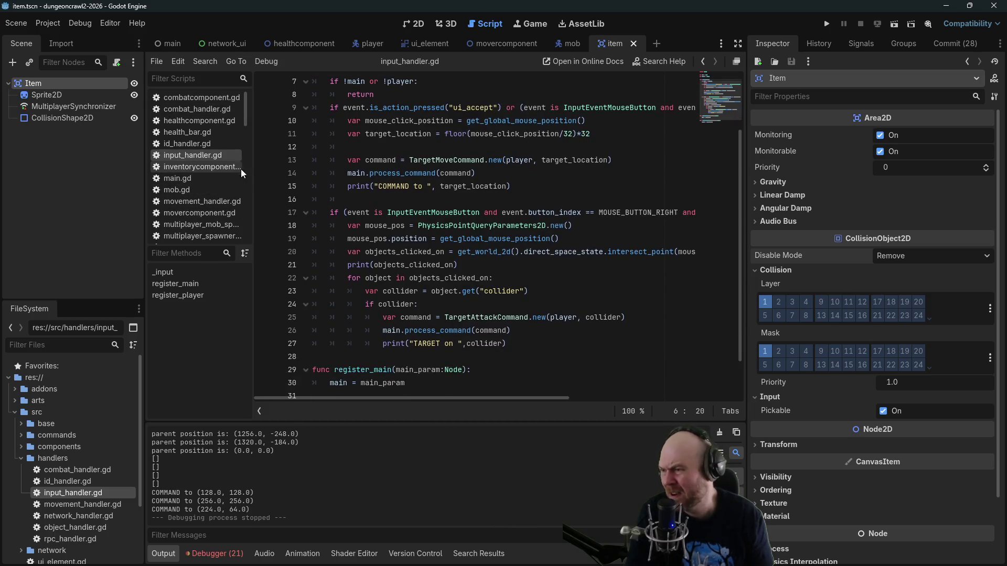
- Read the right-click handling code around line 27 and the if collider: check
mouse_move(415, 244)
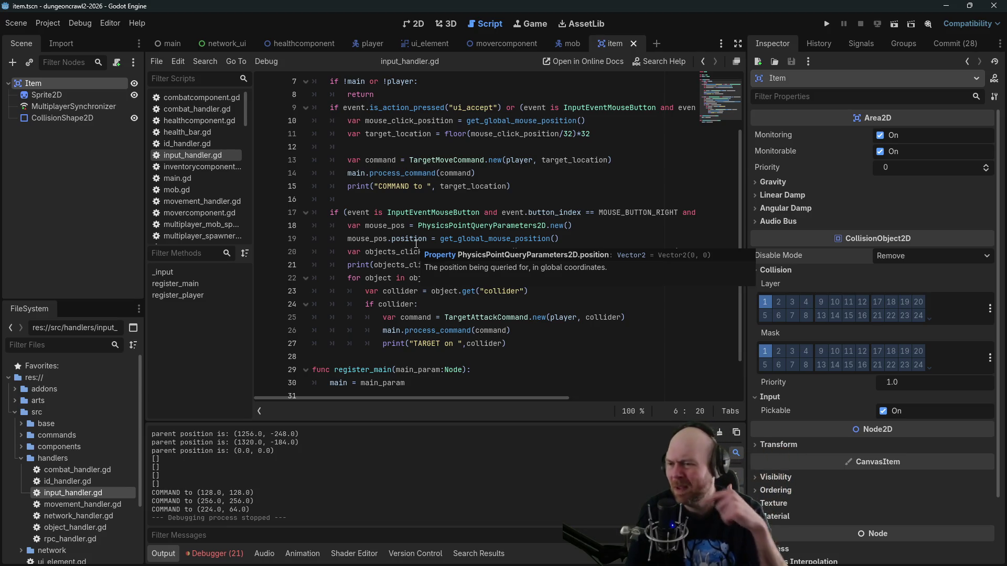
click(531, 356)
click(526, 346)
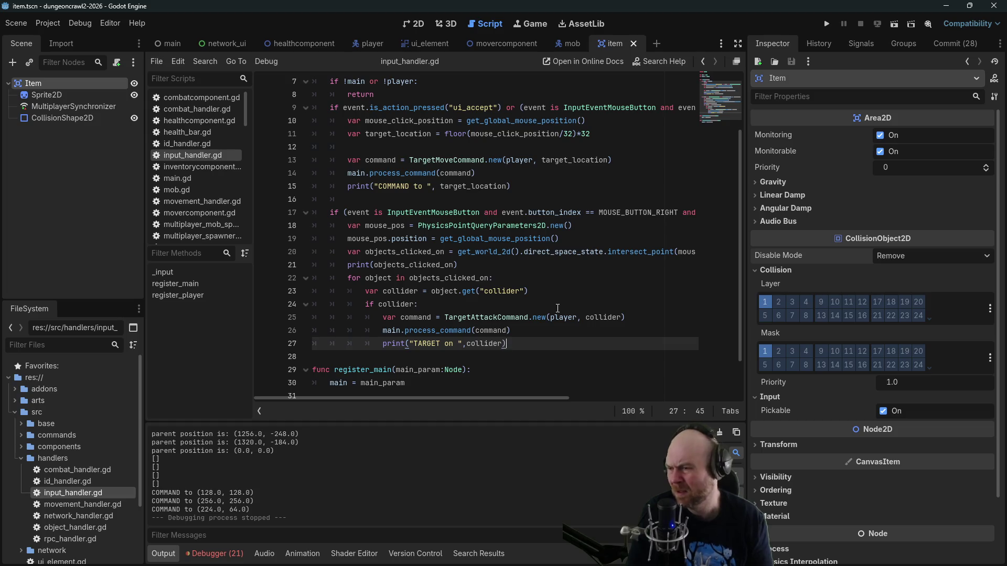
click(527, 306)
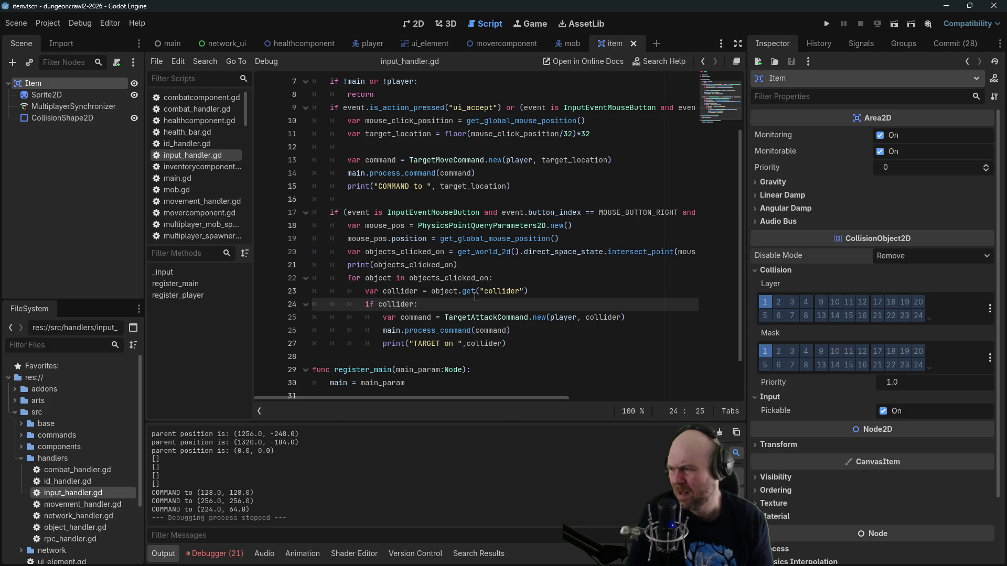
scroll(452, 222, up, 2)
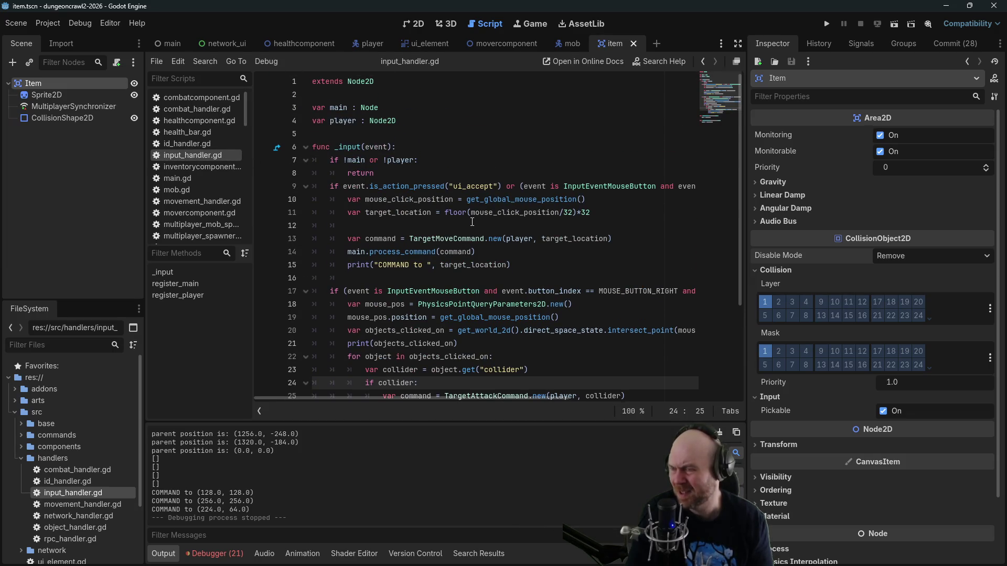
scroll(471, 222, down, 3)
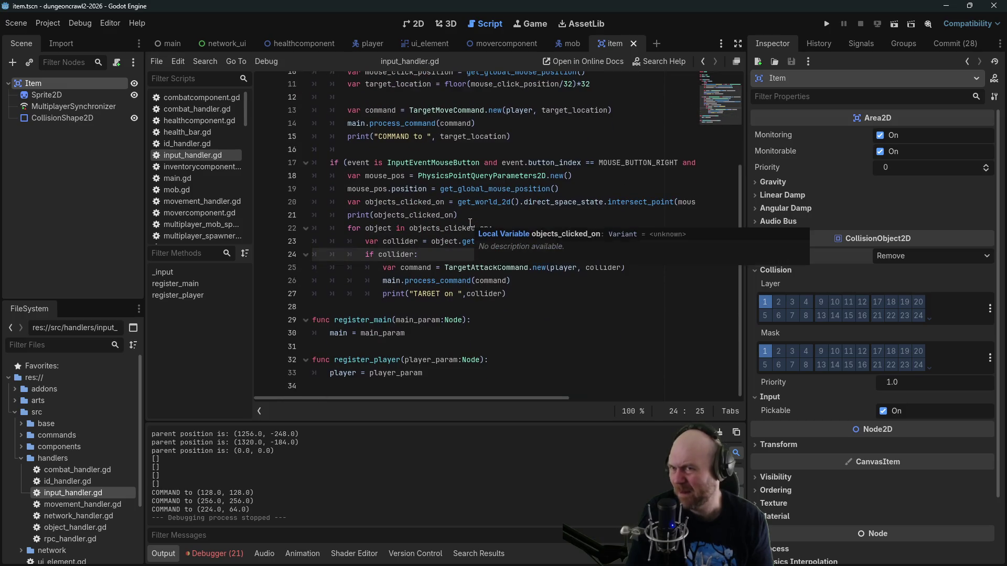
click(492, 202)
mouse_move(494, 198)
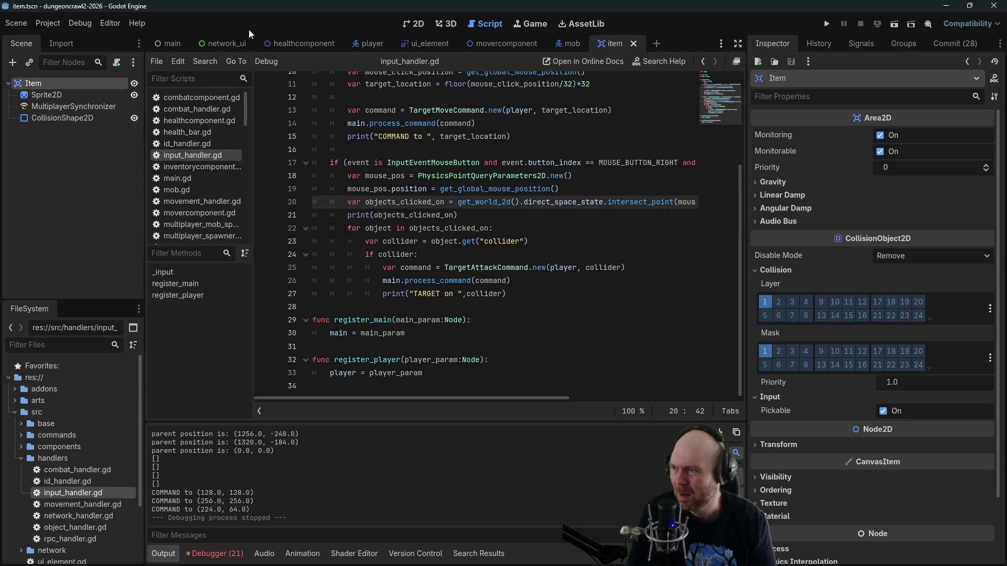
click(168, 45)
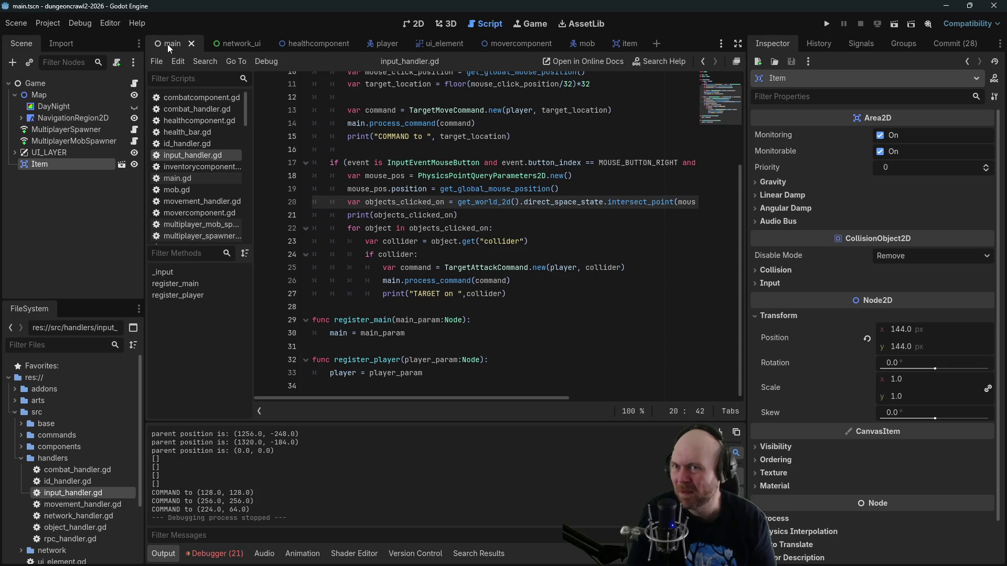
- Reopen input_handler.gd from the handlers folder and go to the direct_space_state query on line 20
click(21, 458)
click(21, 458)
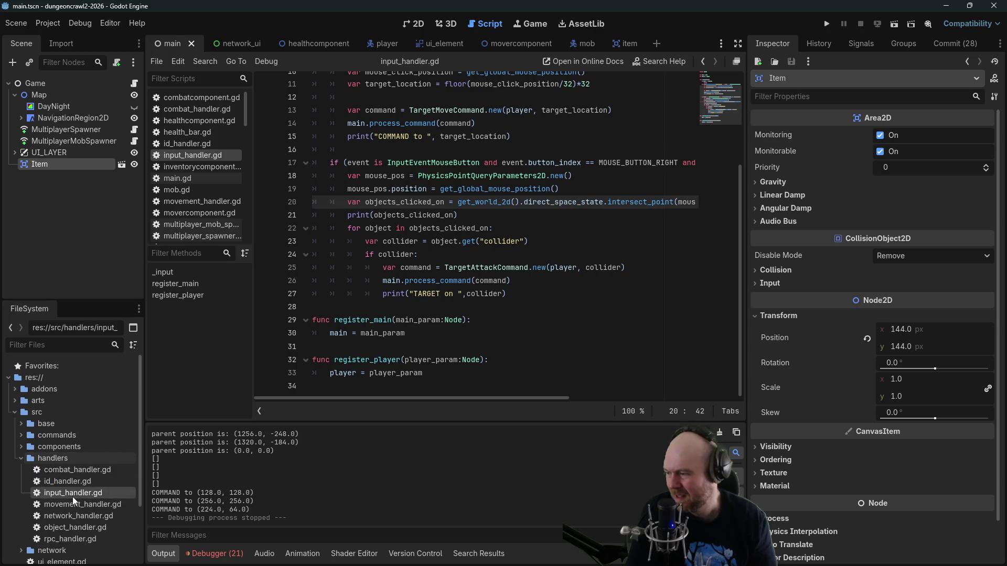
click(73, 496)
click(470, 211)
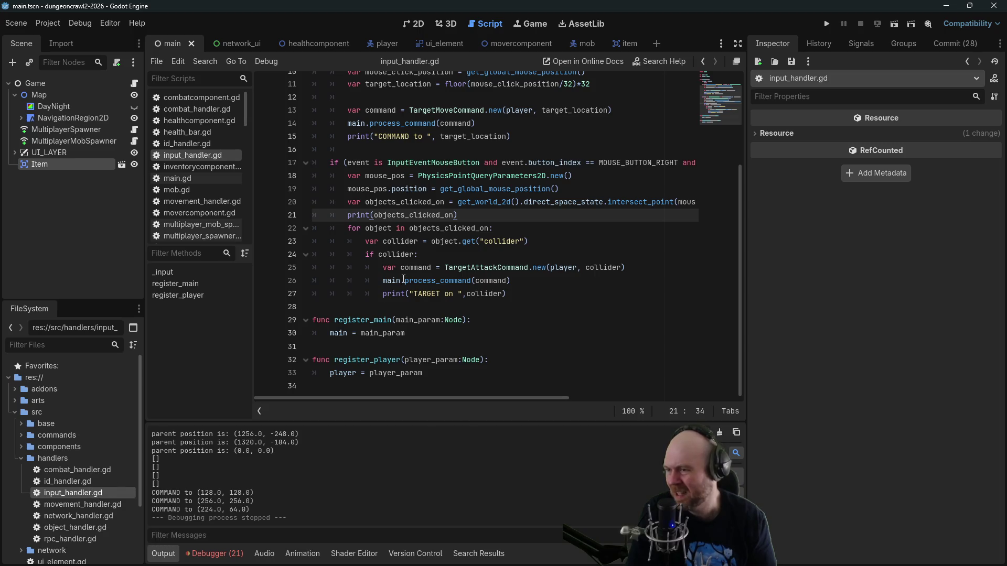
click(527, 202)
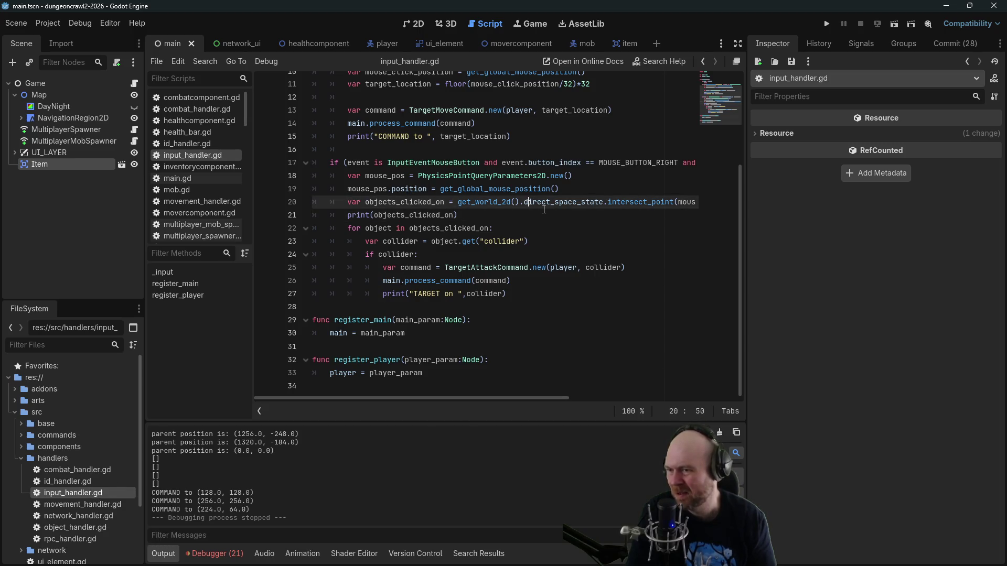
drag(521, 398, 660, 399)
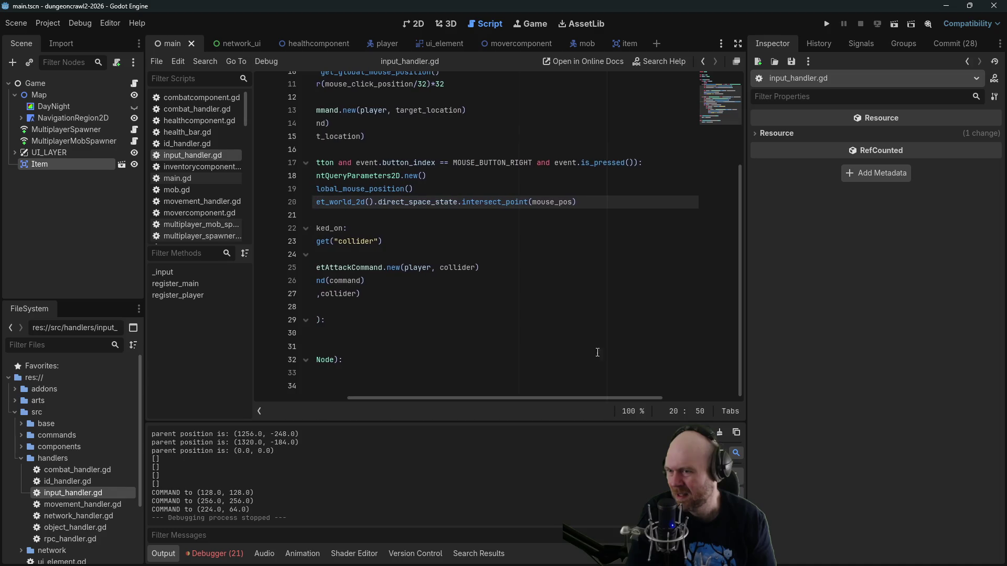
- Read the PhysicsDirectSpaceState2D documentation for intersect_point, then run the project
ctrl+click(480, 199)
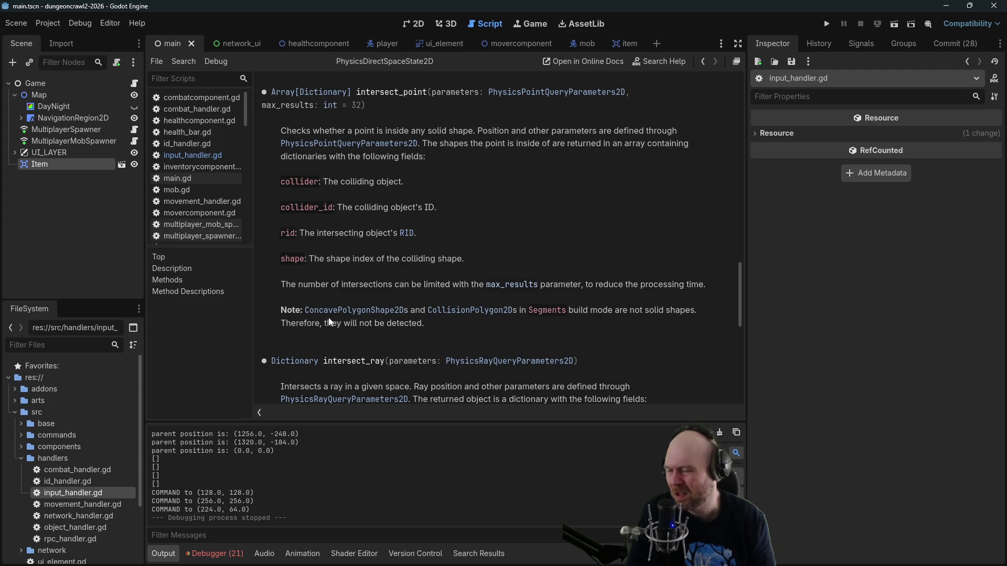
scroll(350, 253, up, 5)
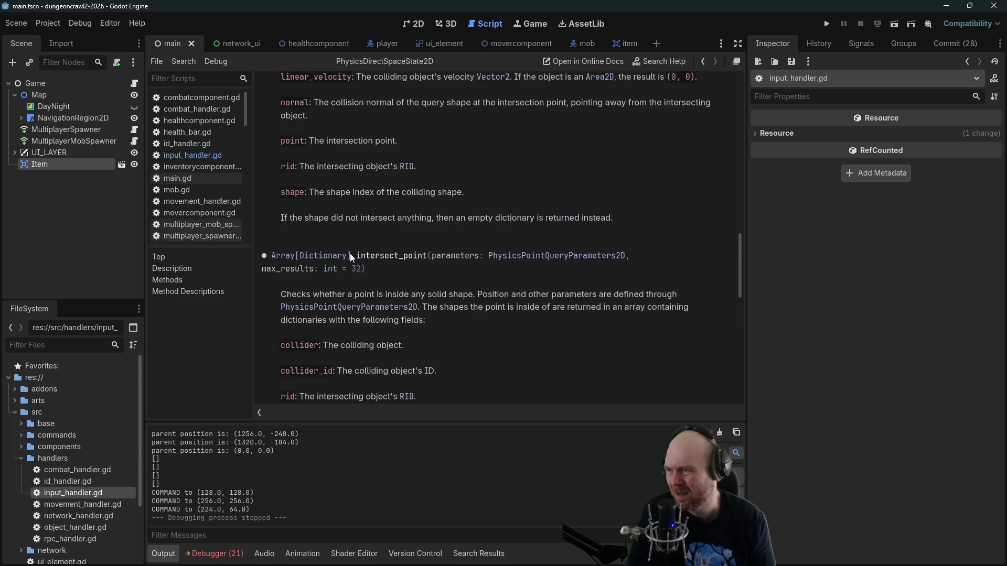
scroll(347, 258, down, 5)
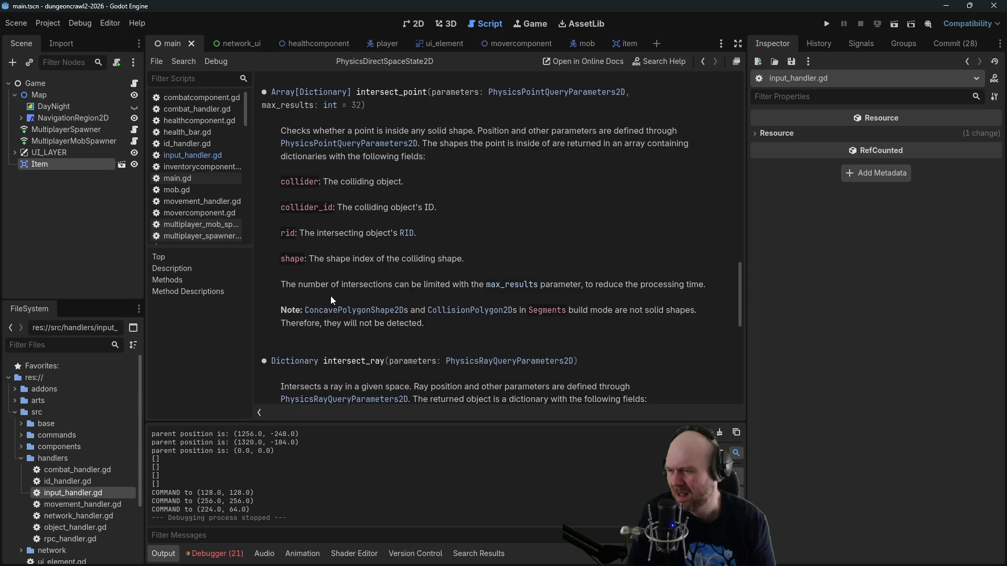
scroll(345, 277, down, 2)
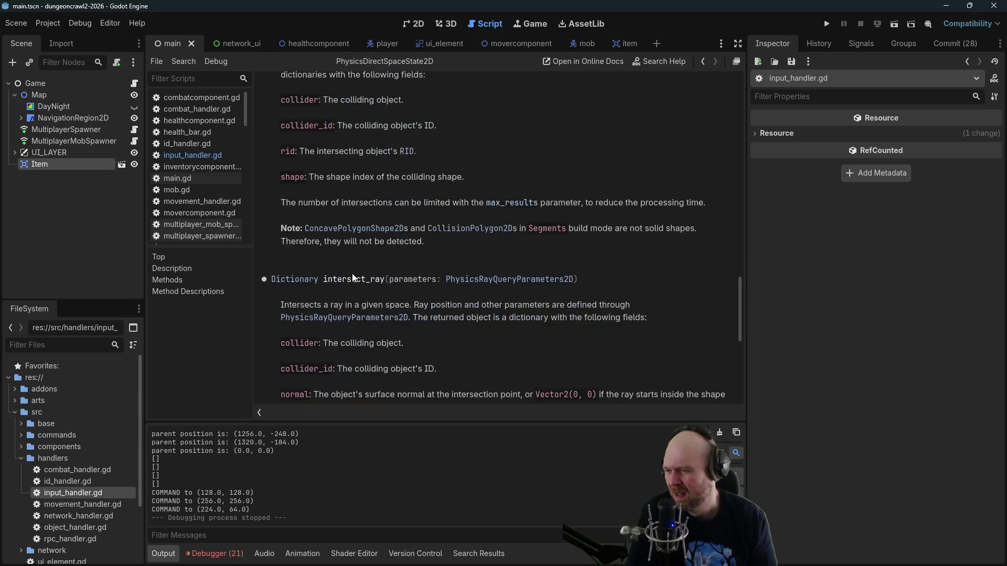
scroll(356, 254, up, 2)
scroll(357, 256, down, 1)
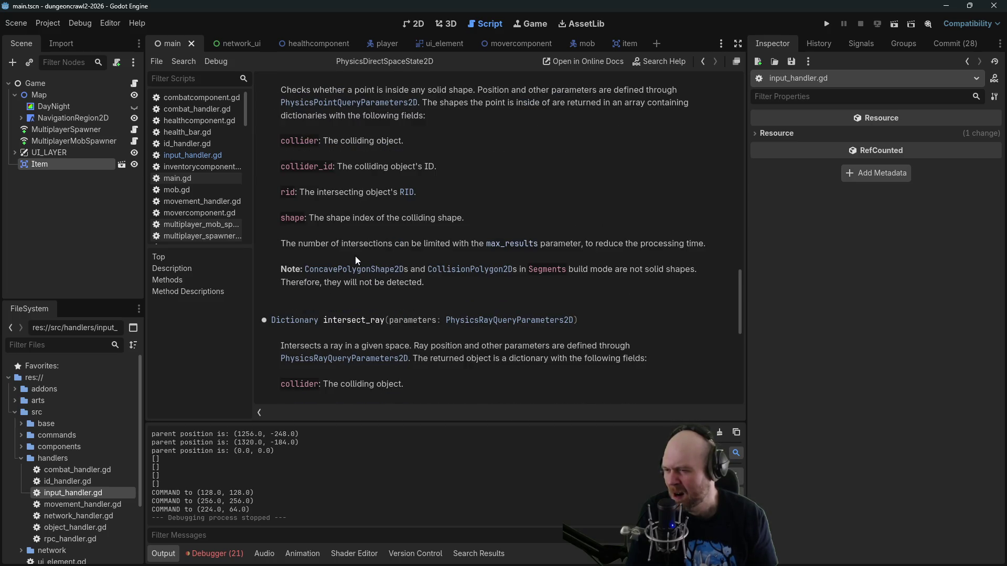
scroll(354, 255, up, 2)
click(826, 23)
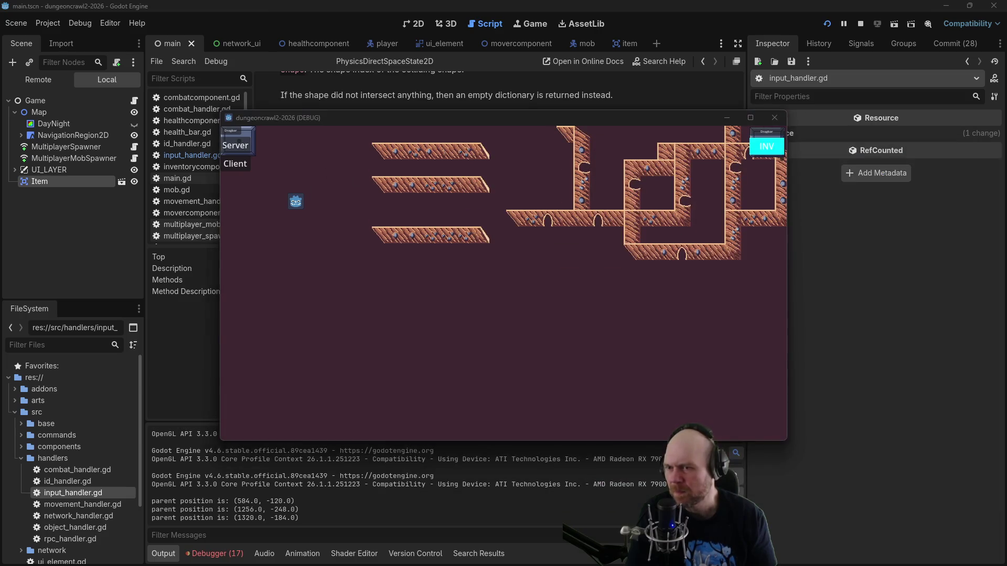
- Start as the Server host and right-click the item and walls to test targeting
click(235, 146)
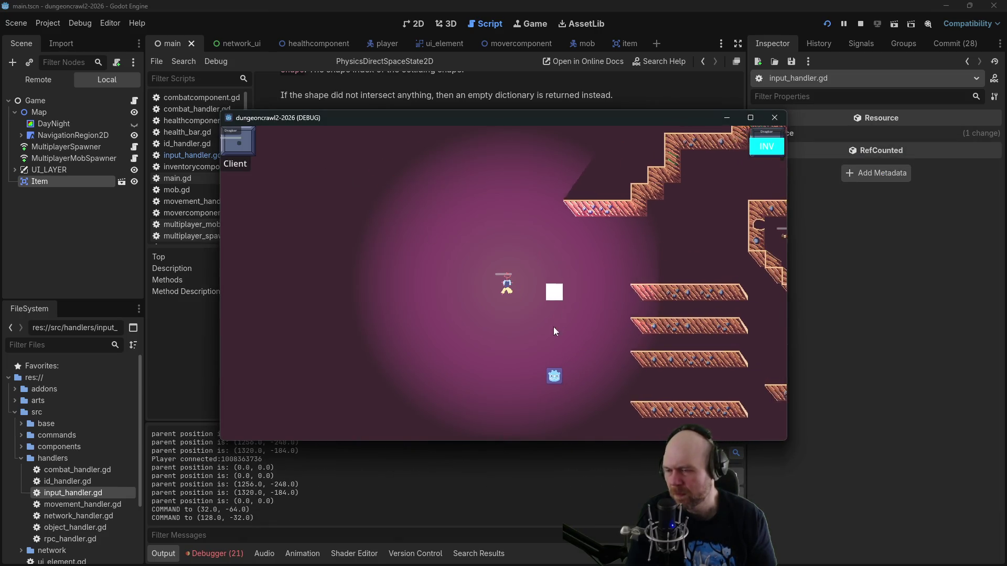
click(513, 379)
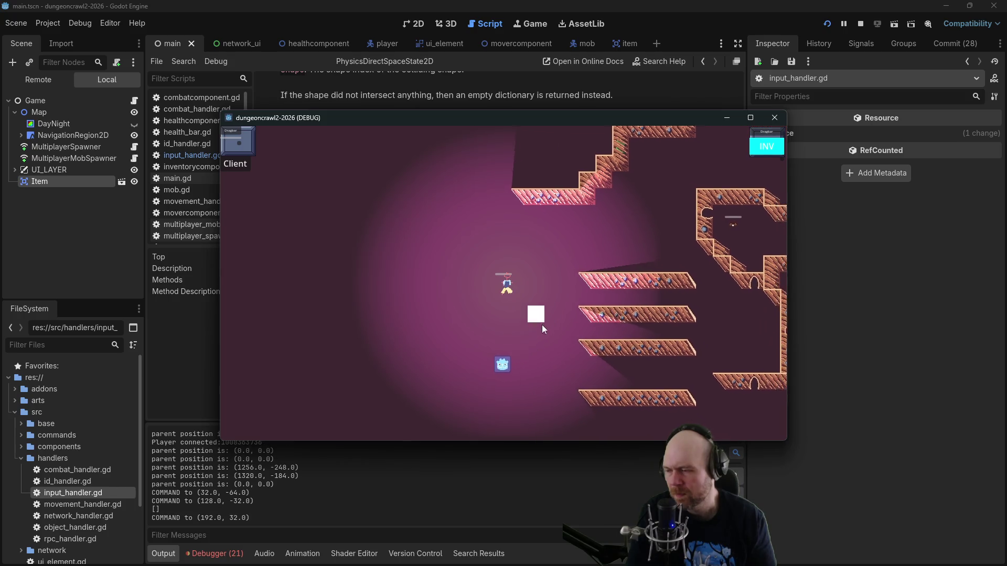
click(567, 265)
click(601, 263)
- Move the player around the map, then close the game window and stop the run
click(517, 322)
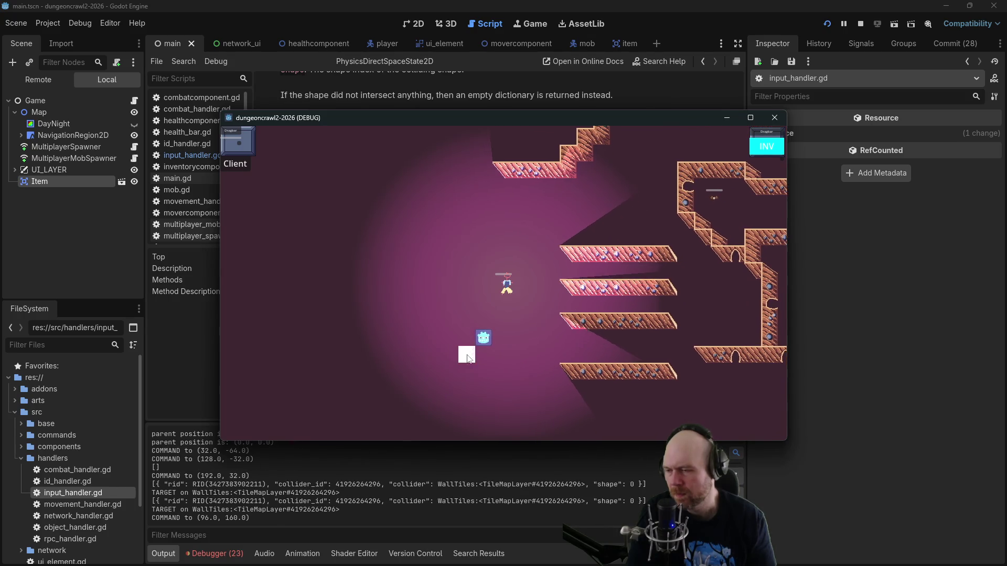
click(517, 321)
click(473, 317)
click(468, 272)
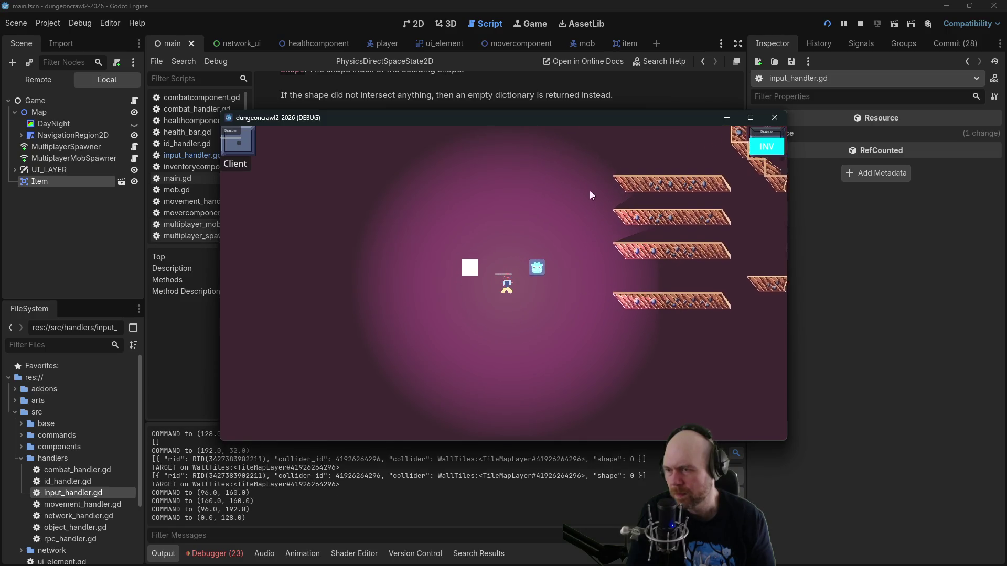
click(597, 181)
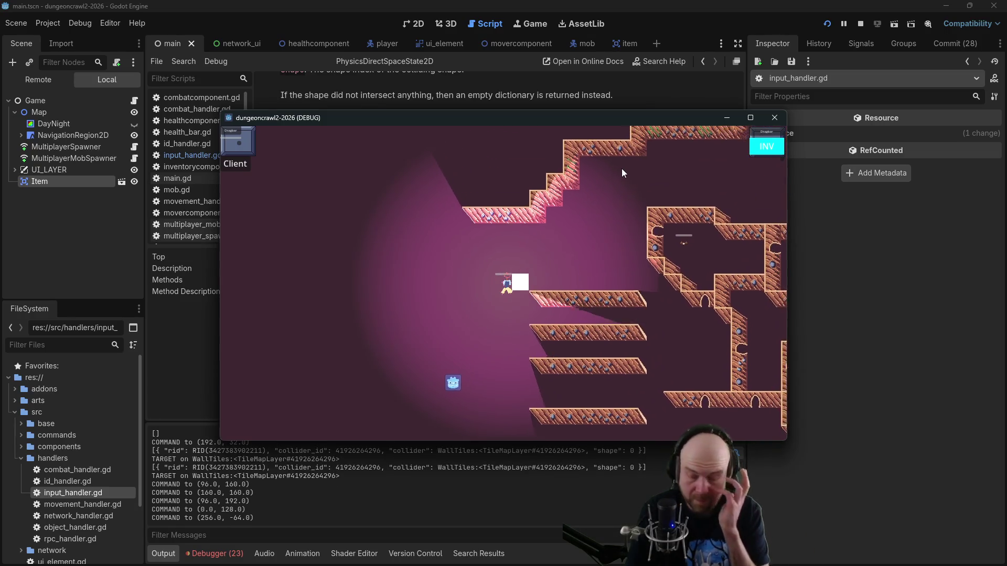
click(446, 381)
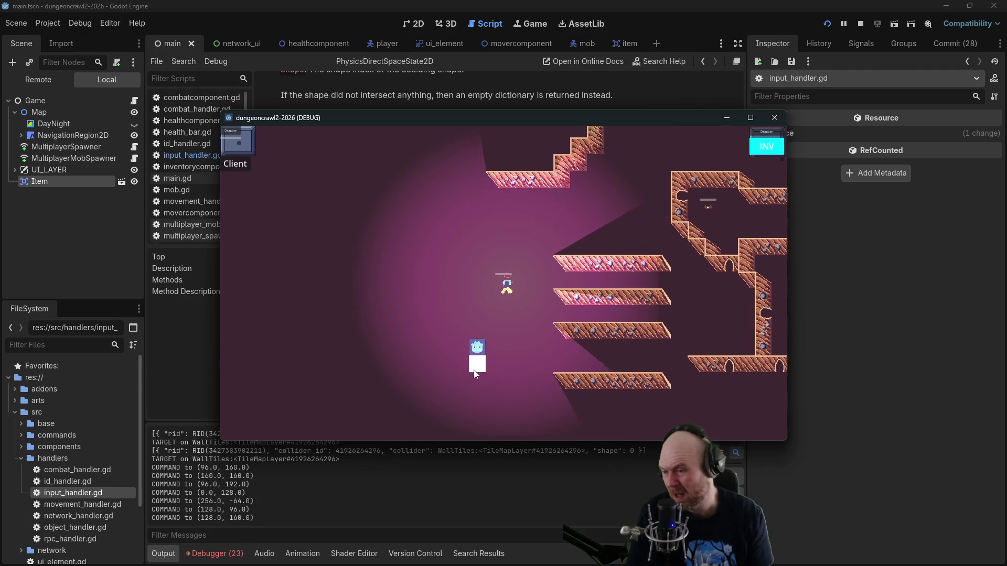
click(863, 25)
click(864, 27)
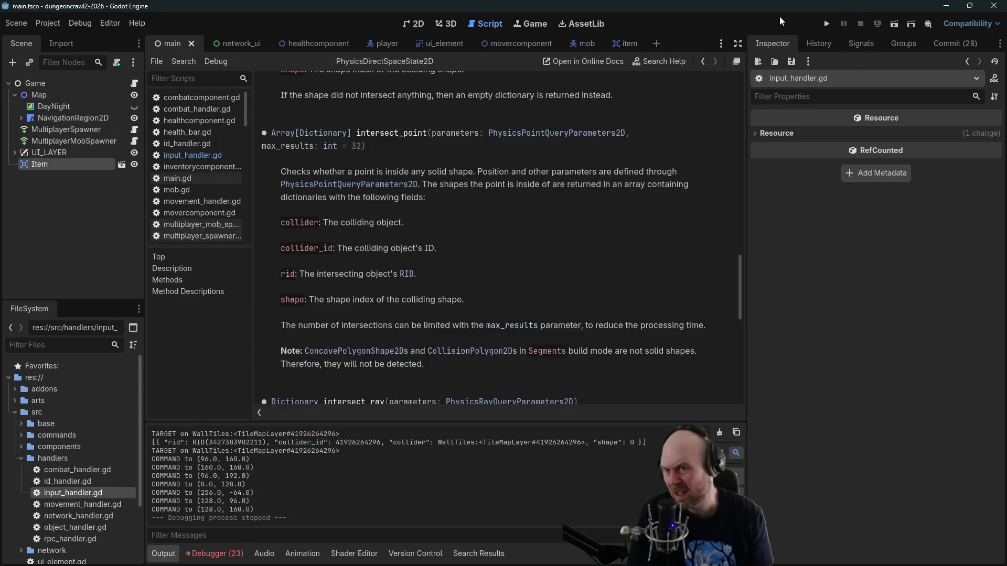
- Check the item scene's collision layer and mask settings
click(40, 95)
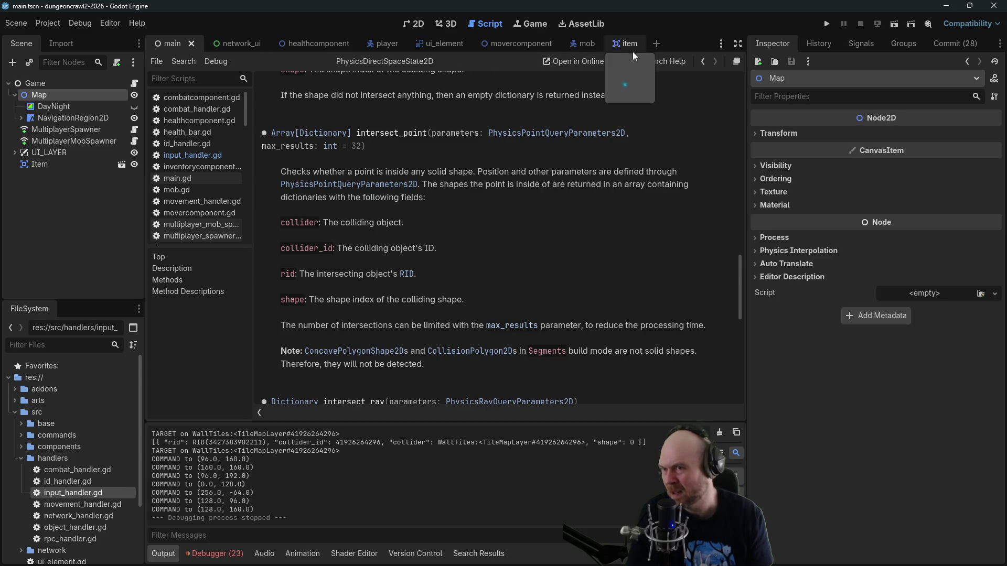
click(629, 45)
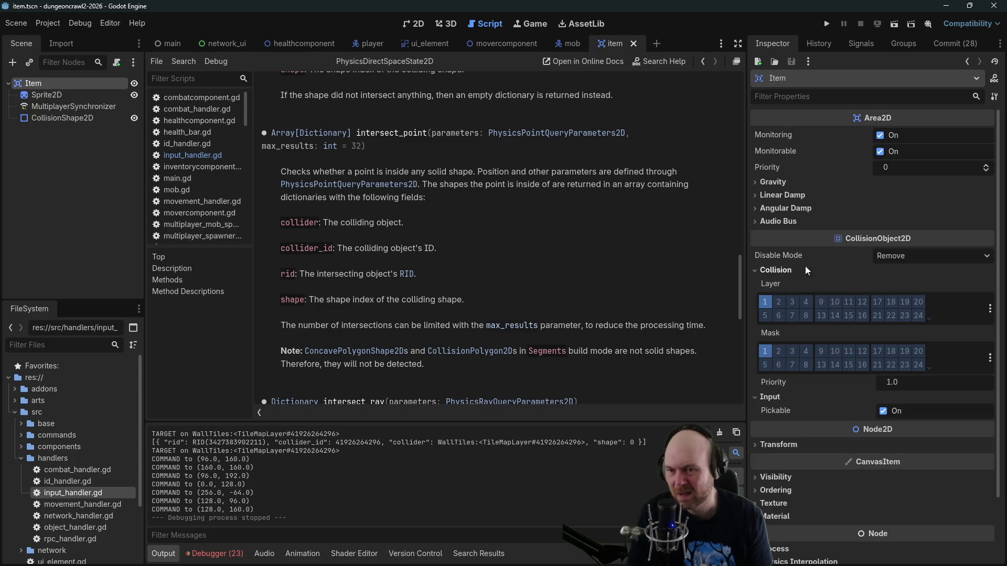
click(786, 272)
click(785, 271)
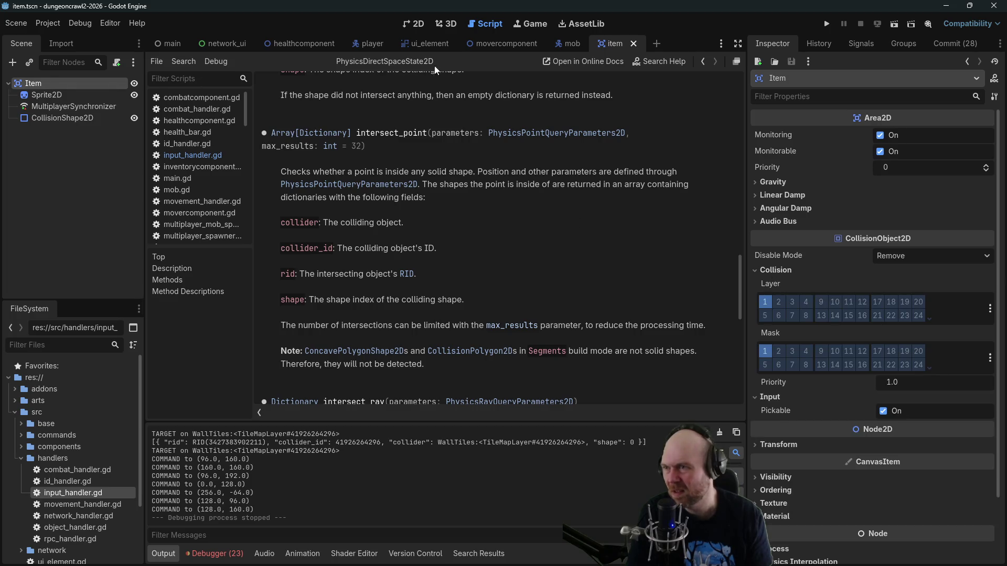
- Compare against the Player's CollisionShape2D and its collision layer and mask
click(357, 42)
click(74, 140)
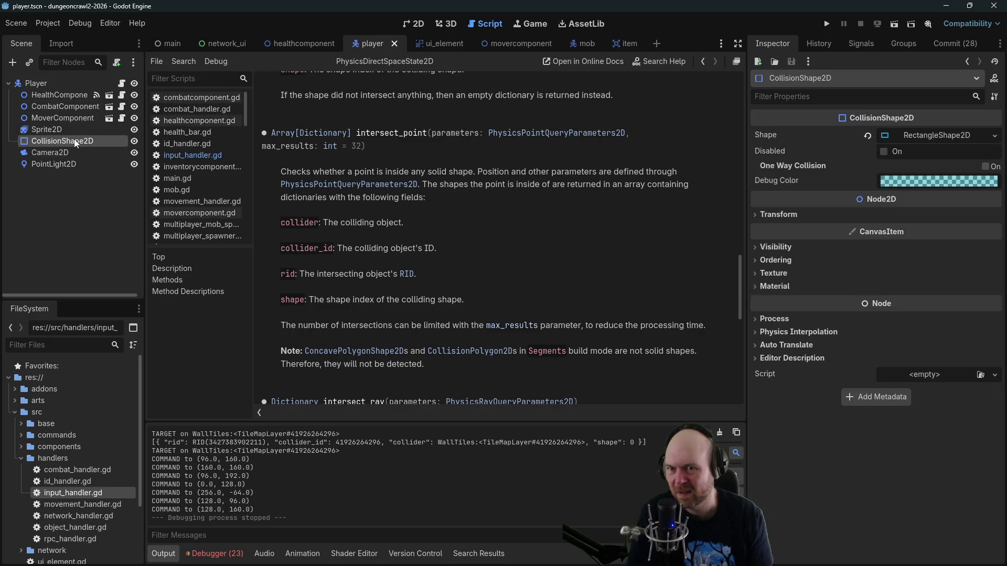
click(54, 85)
click(779, 276)
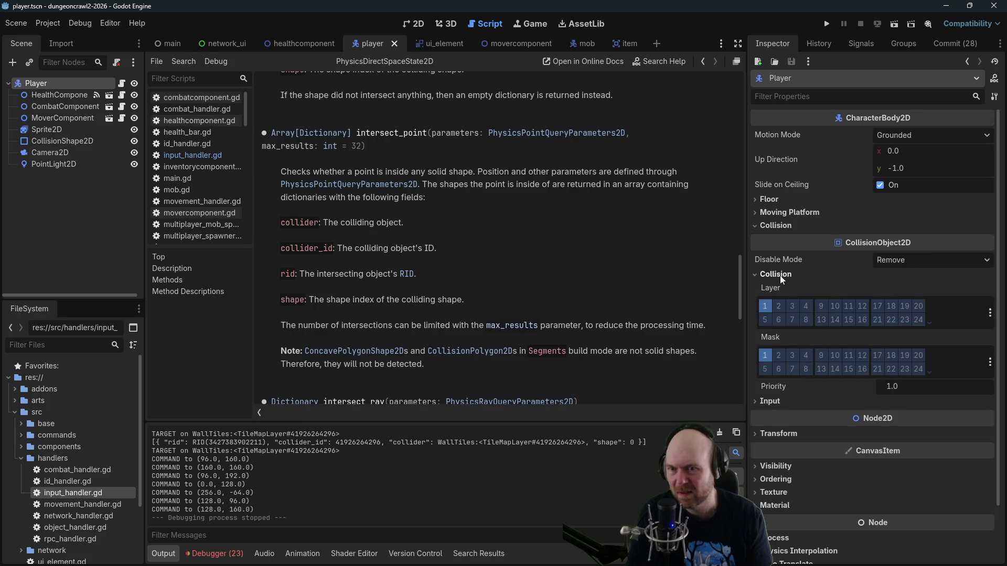
click(779, 275)
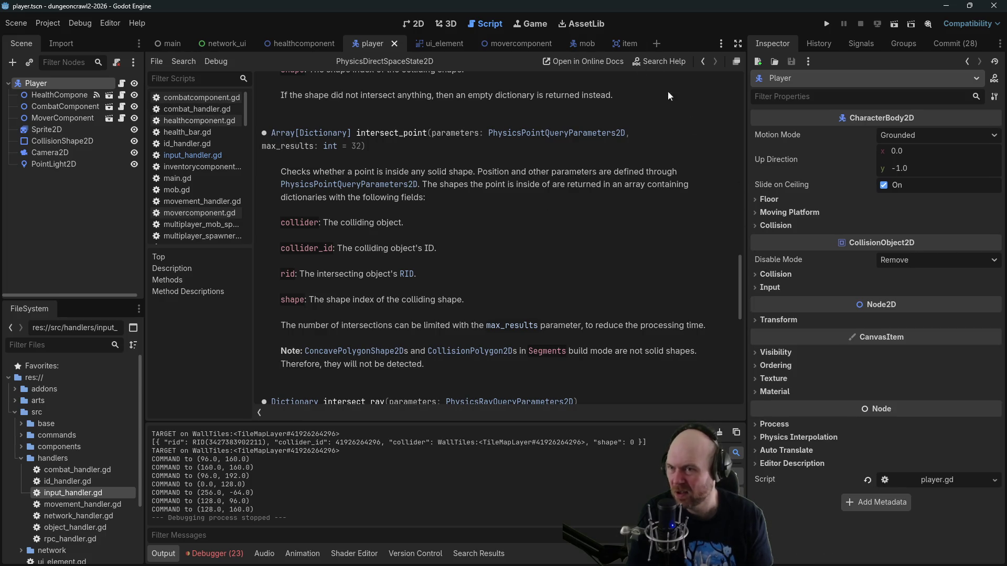
click(619, 48)
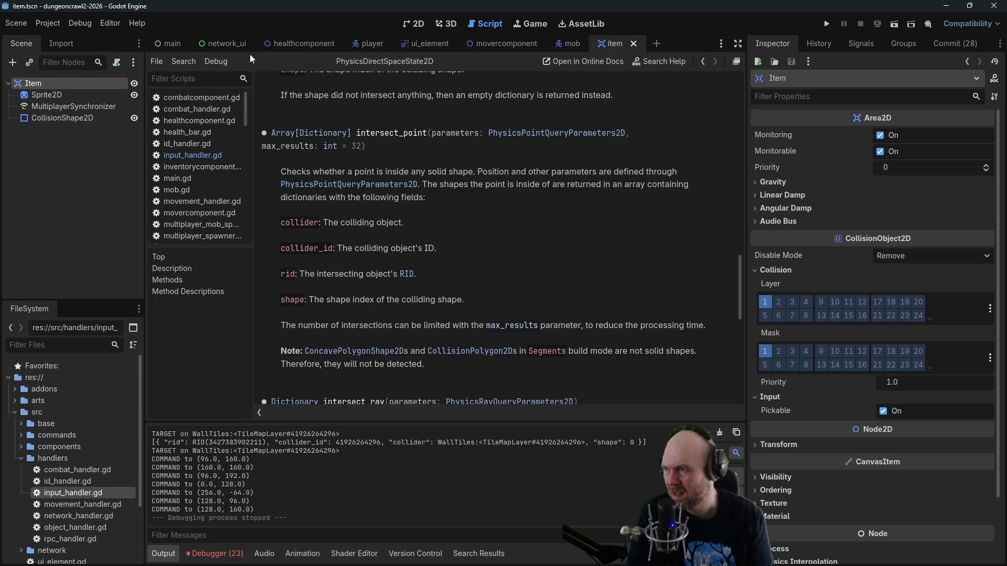
- In the main scene, inspect the Item's Disable Mode, Monitoring and Monitorable descriptions
click(168, 45)
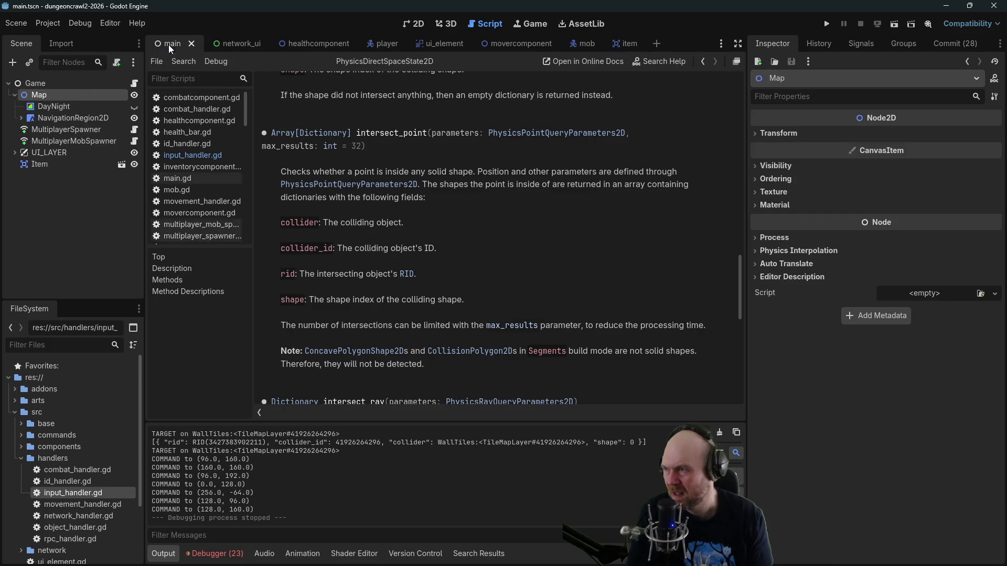
click(35, 164)
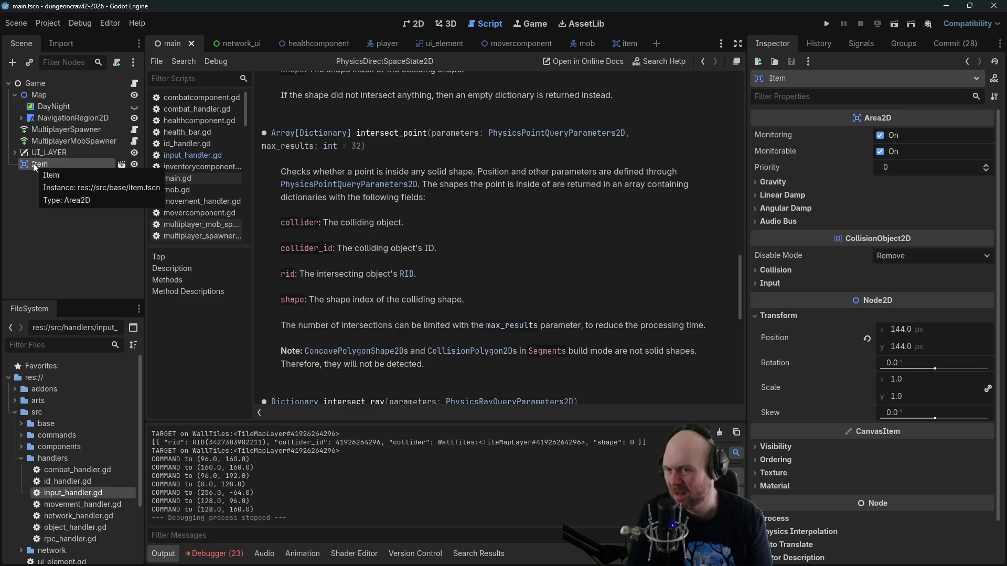
click(902, 253)
click(904, 253)
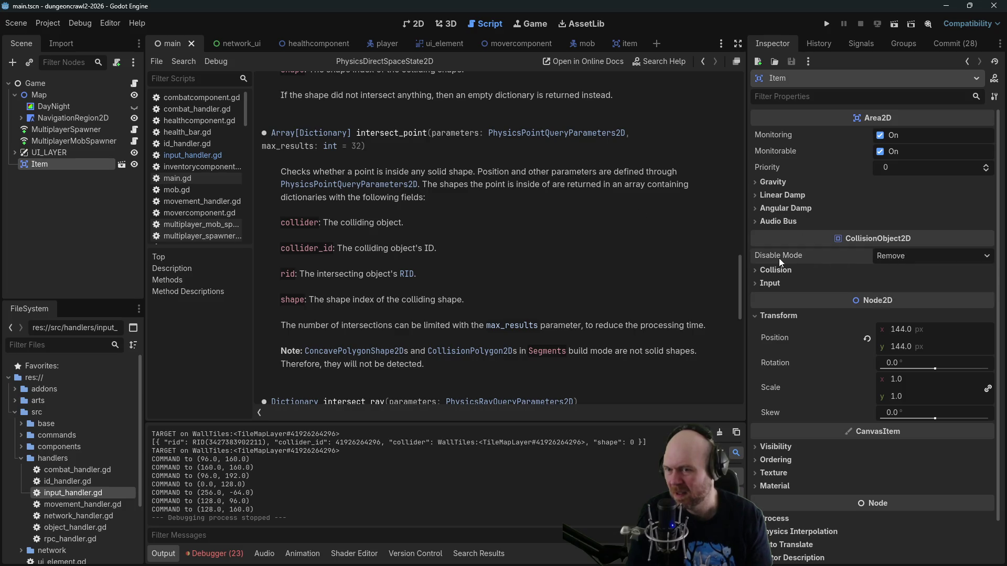
mouse_move(778, 258)
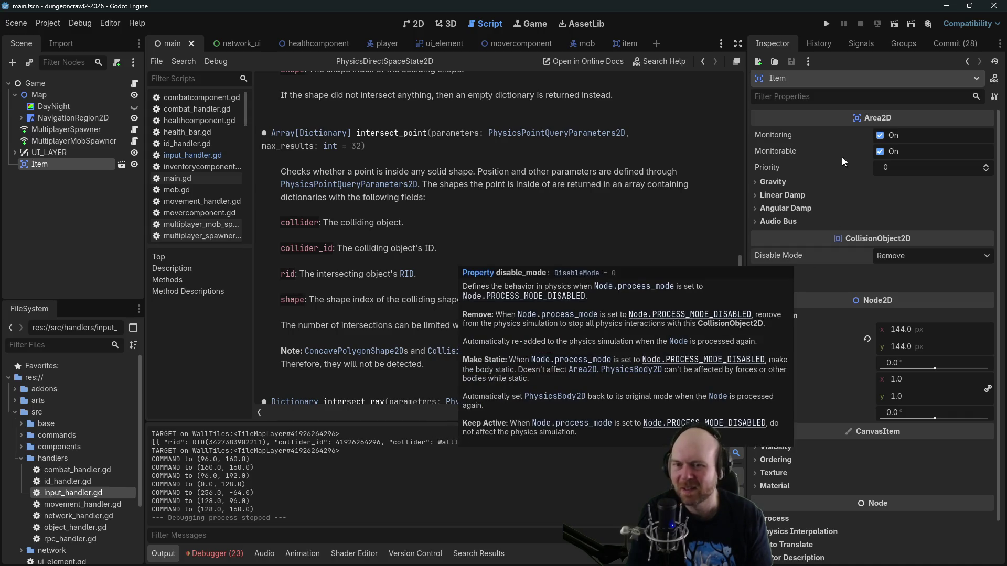
mouse_move(777, 137)
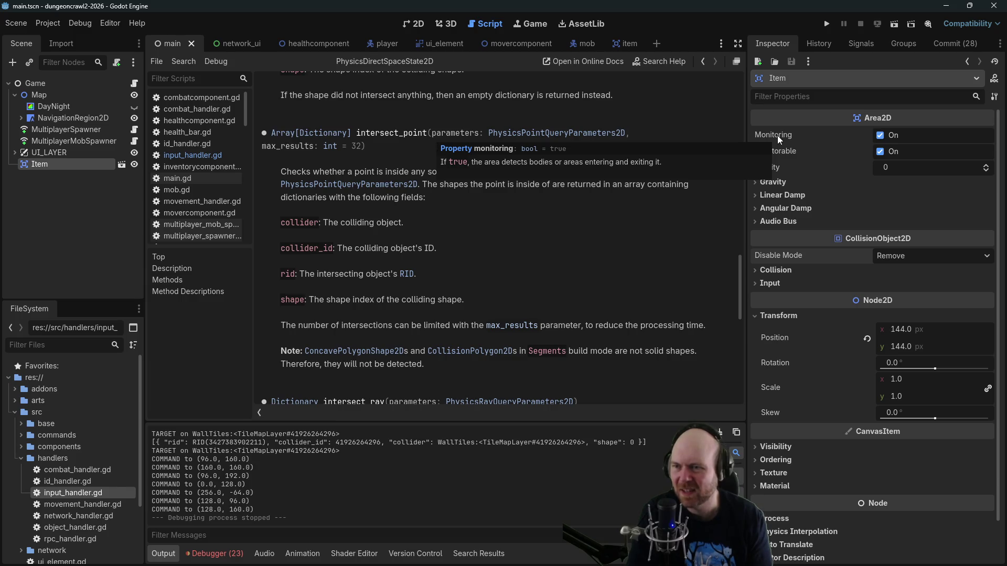
- Open the Item scene in its own tab and bring up Change Type for its root node
mouse_move(794, 153)
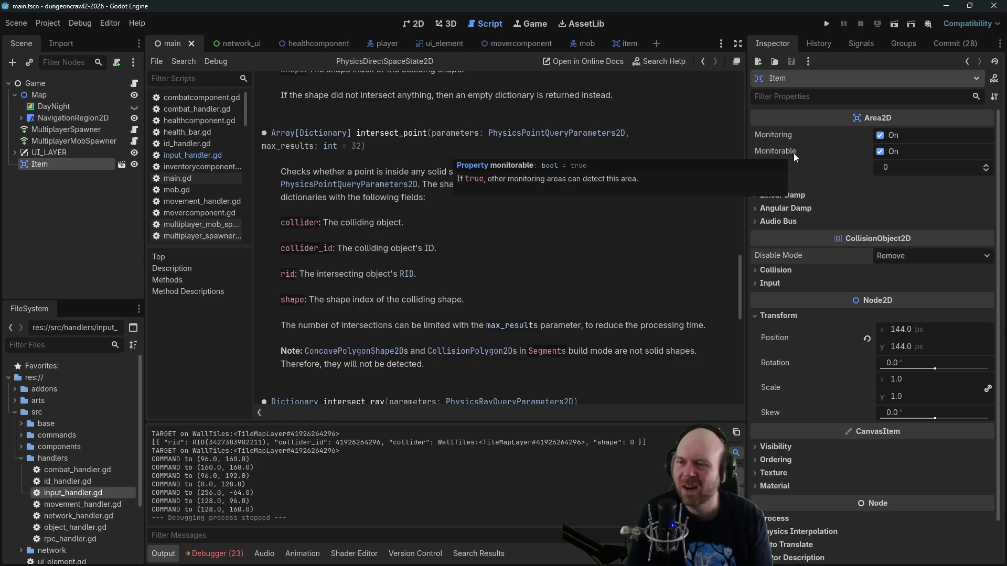
right_click(40, 164)
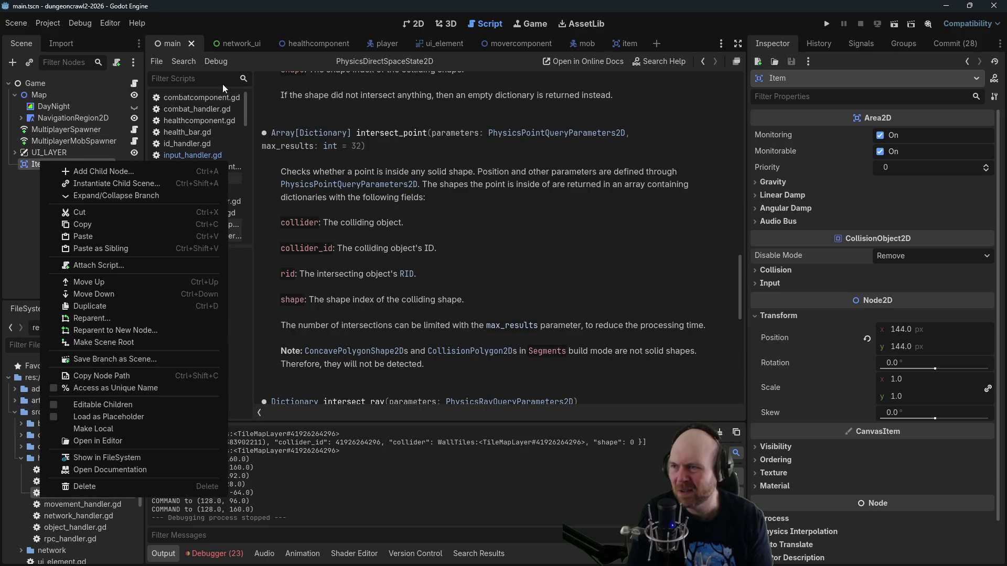
click(621, 42)
click(618, 42)
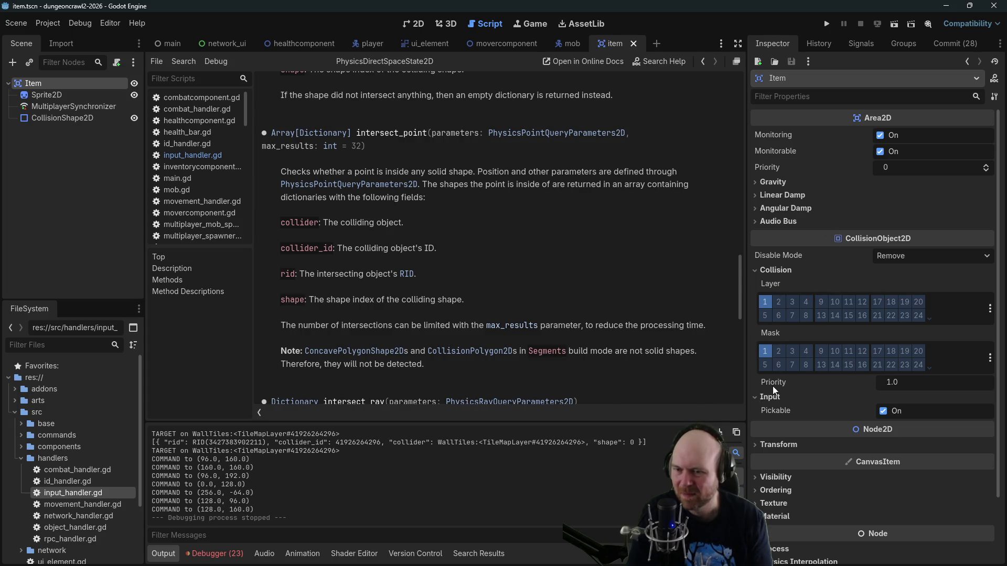
right_click(39, 82)
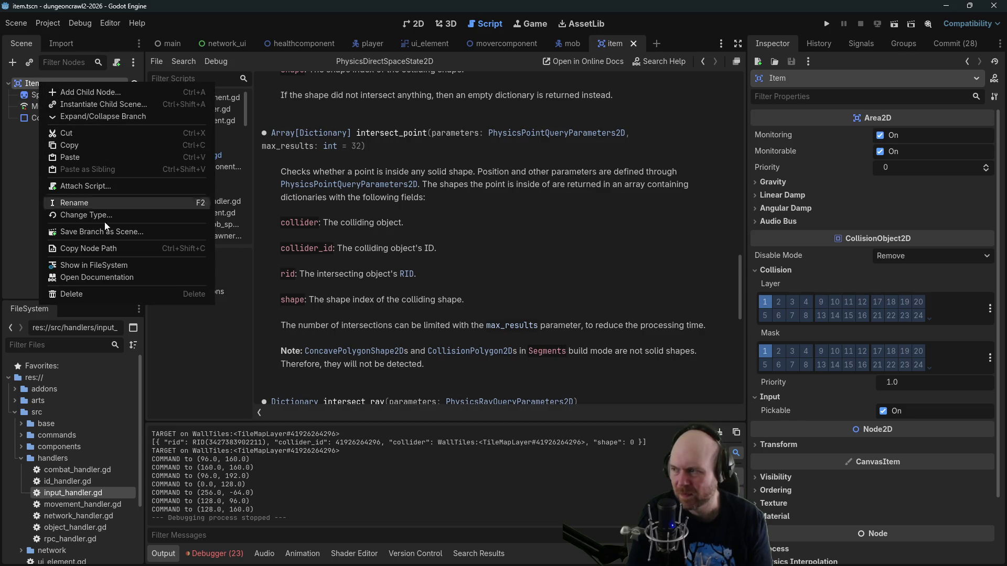
click(84, 215)
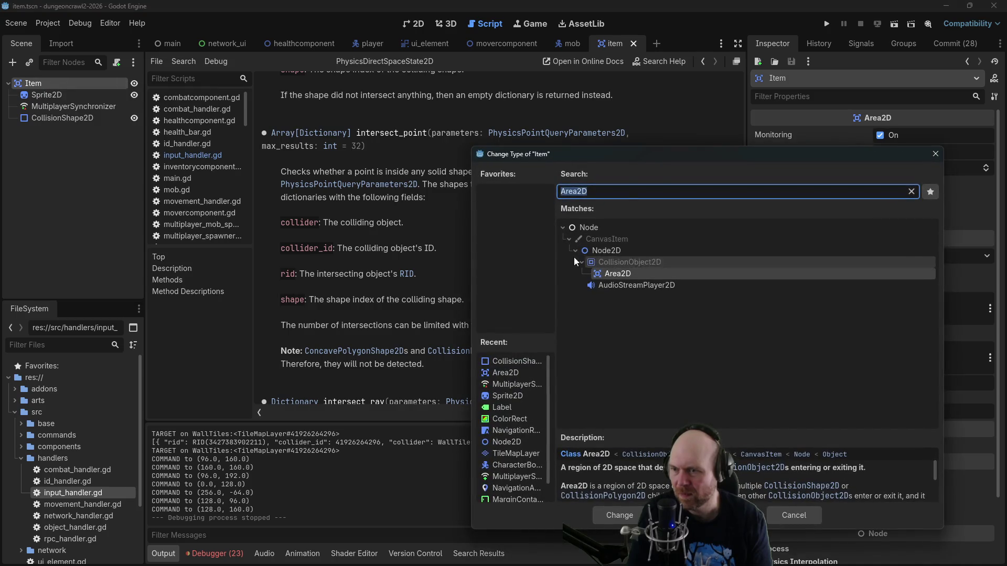
- Clear the Area2D search filter and browse the Node2D type hierarchy
click(624, 191)
key(BackSpace)
key(BackSpace)
key(BackSpace)
key(BackSpace)
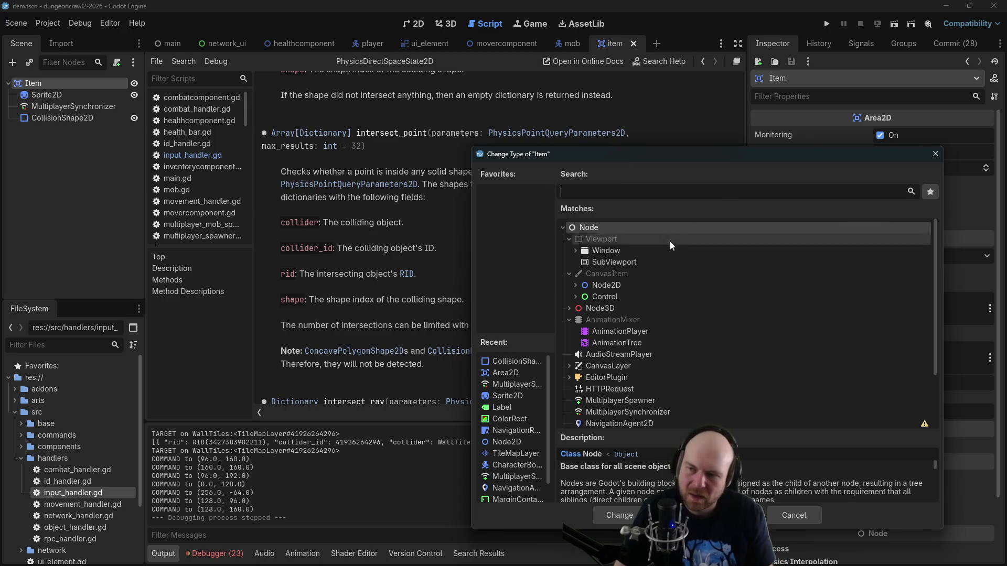
click(575, 284)
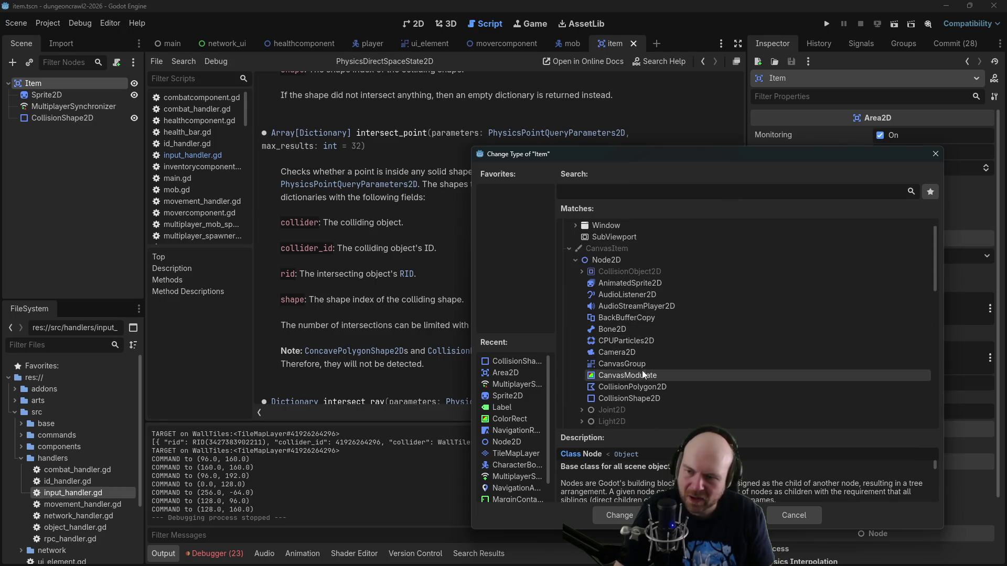
scroll(595, 404, down, 3)
scroll(593, 412, down, 3)
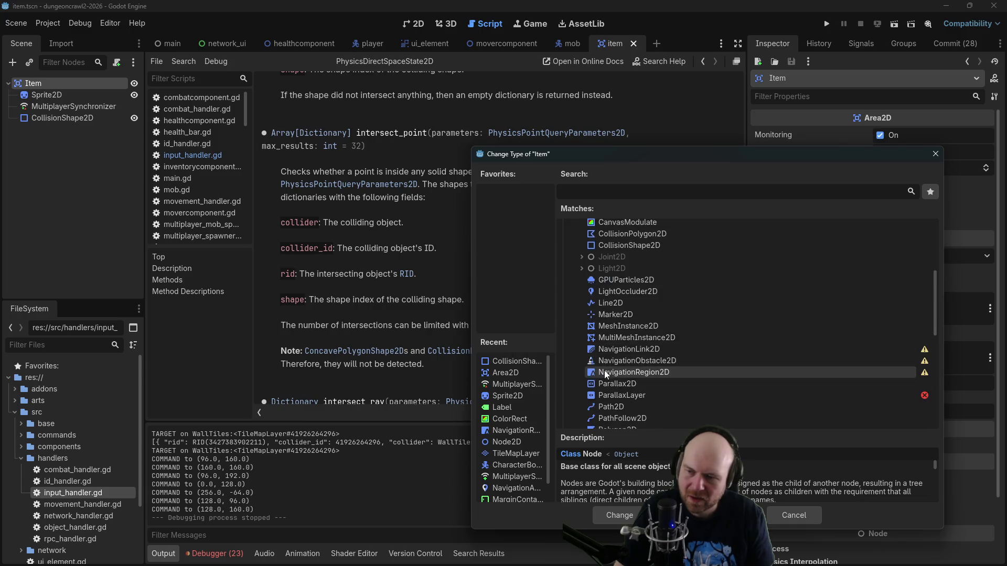
scroll(604, 370, down, 7)
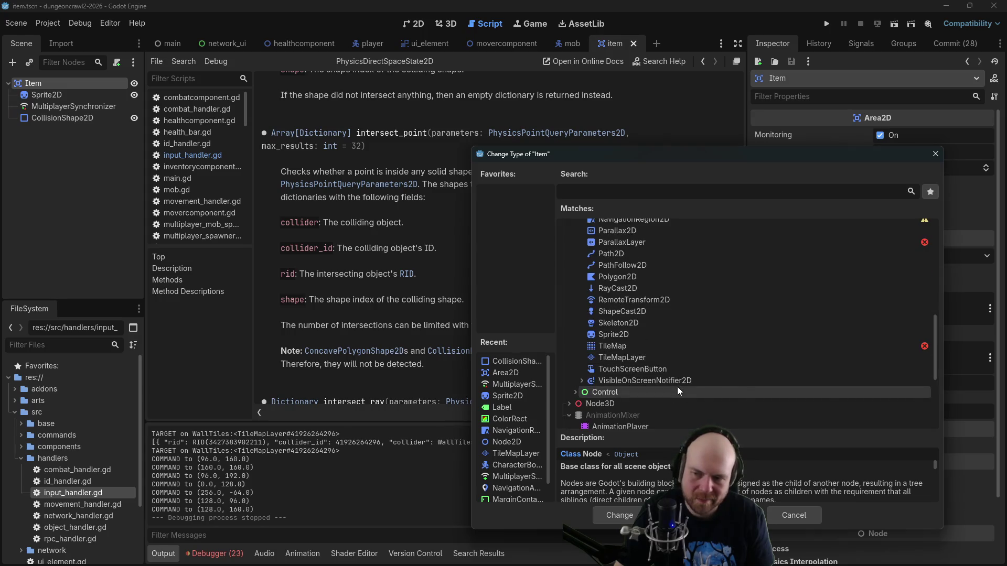
scroll(678, 386, up, 2)
scroll(665, 392, down, 1)
scroll(615, 372, up, 9)
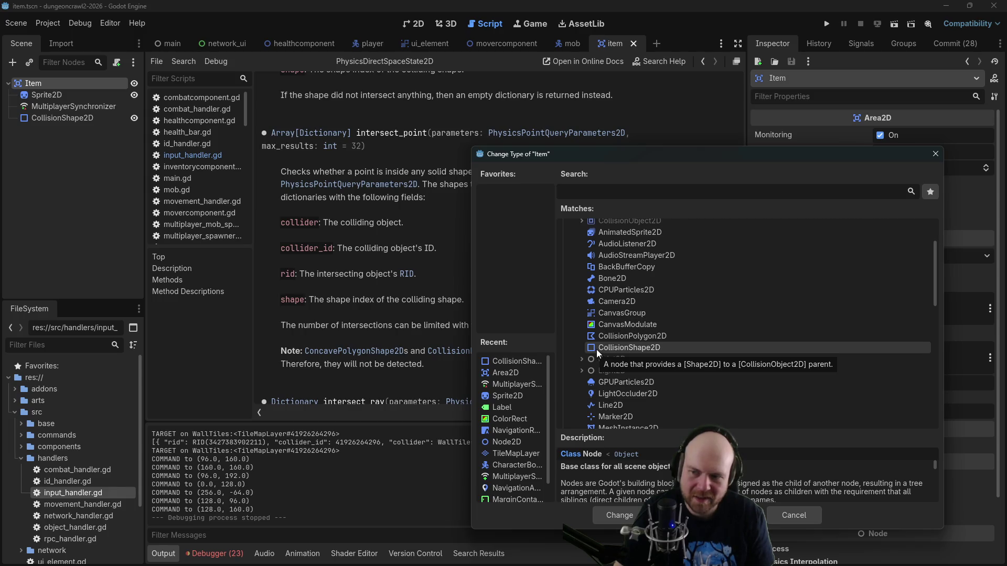
scroll(596, 350, up, 1)
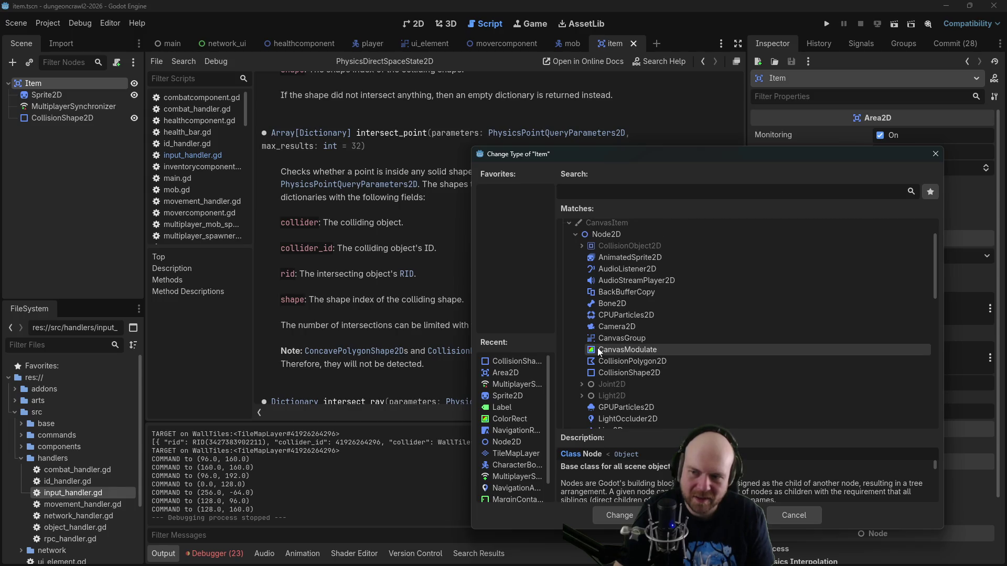
- Pick StaticBody2D under CollisionObject2D > PhysicsBody2D and confirm the type change
click(583, 247)
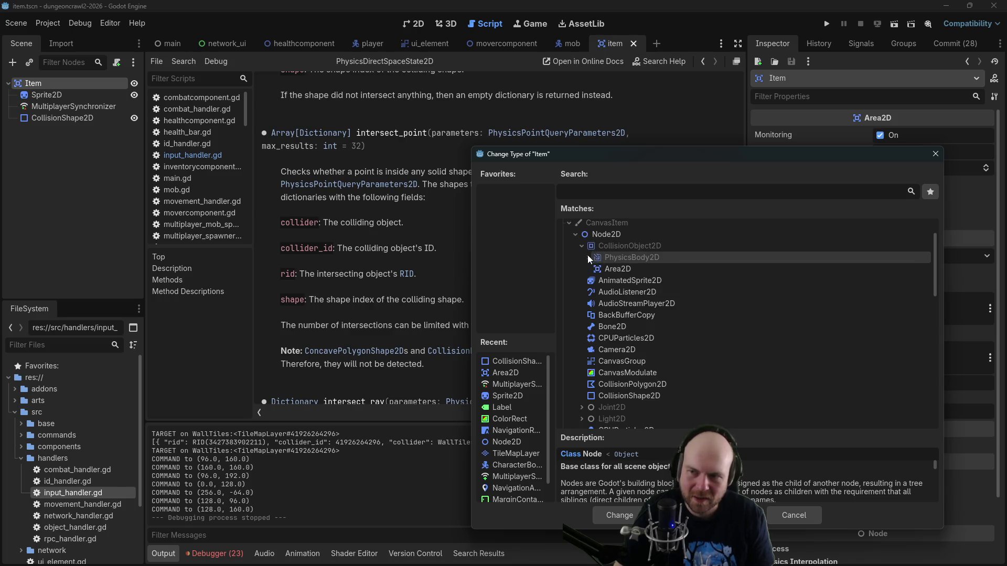
click(587, 257)
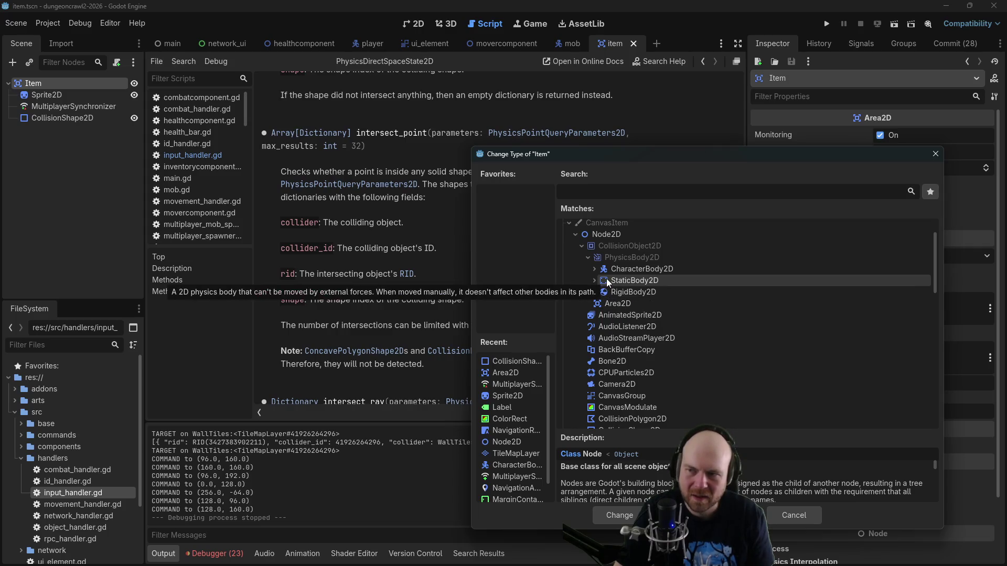
click(606, 279)
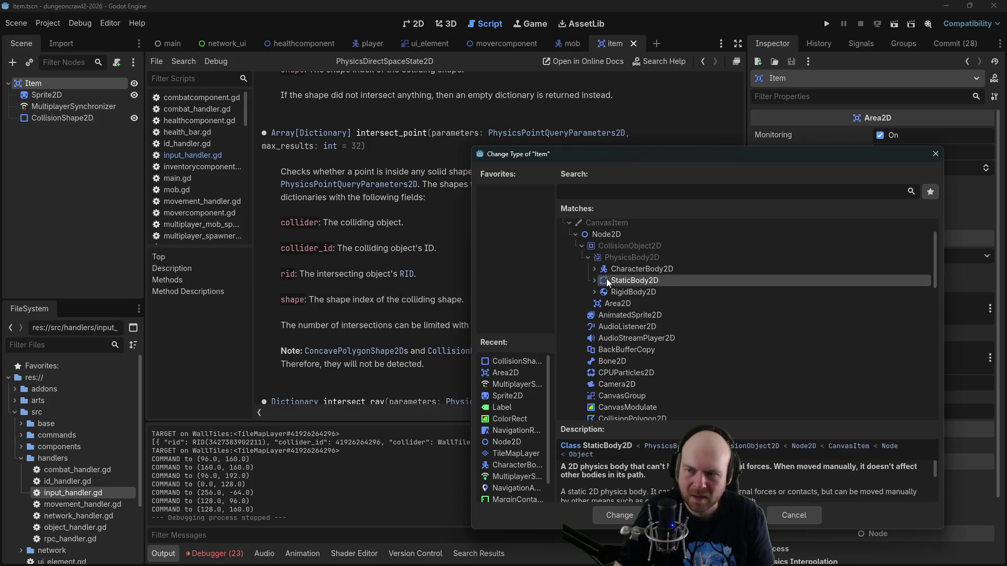
click(613, 517)
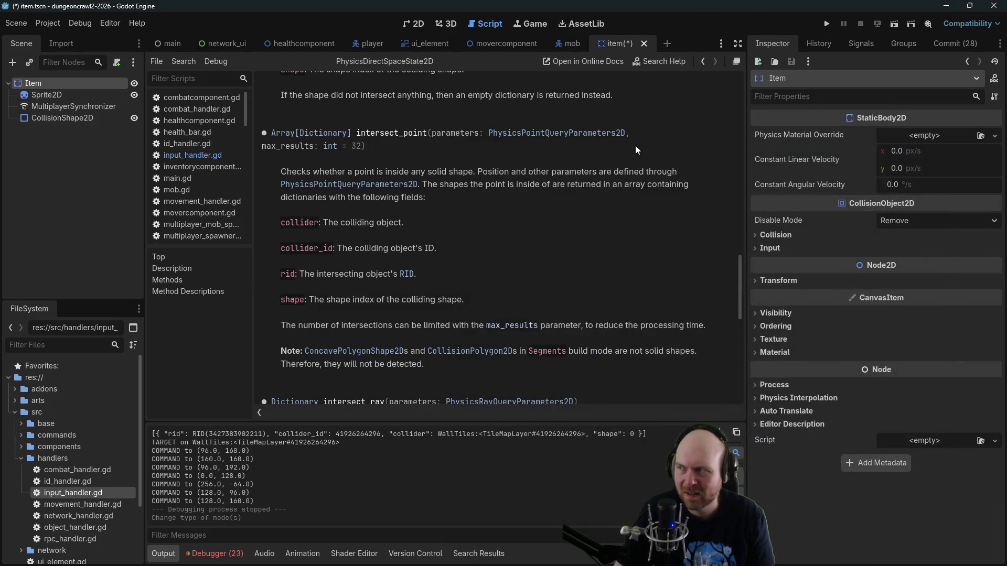
- Run the game as Client, target the item, walk the player around, then stop the run
click(829, 23)
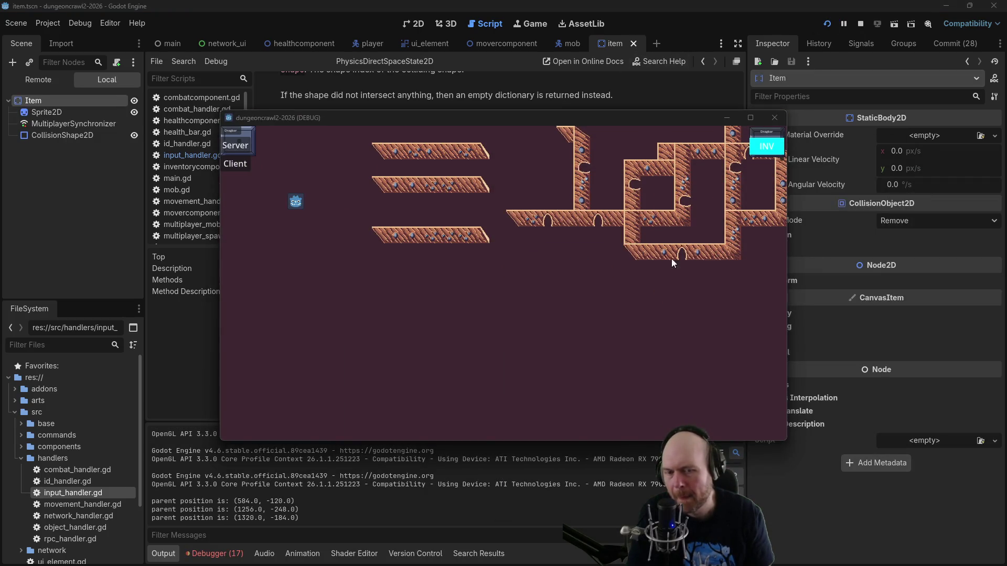
click(235, 165)
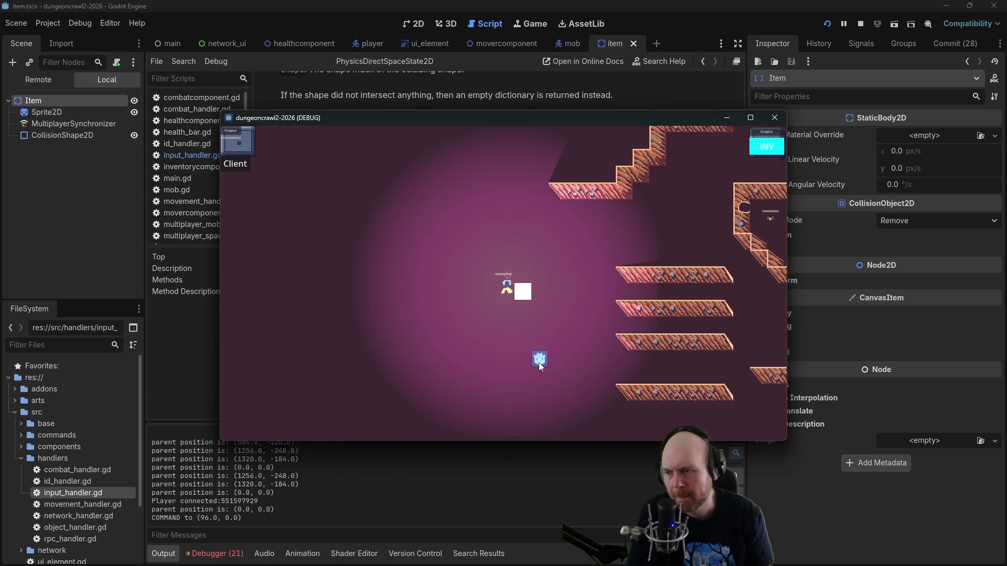
click(539, 362)
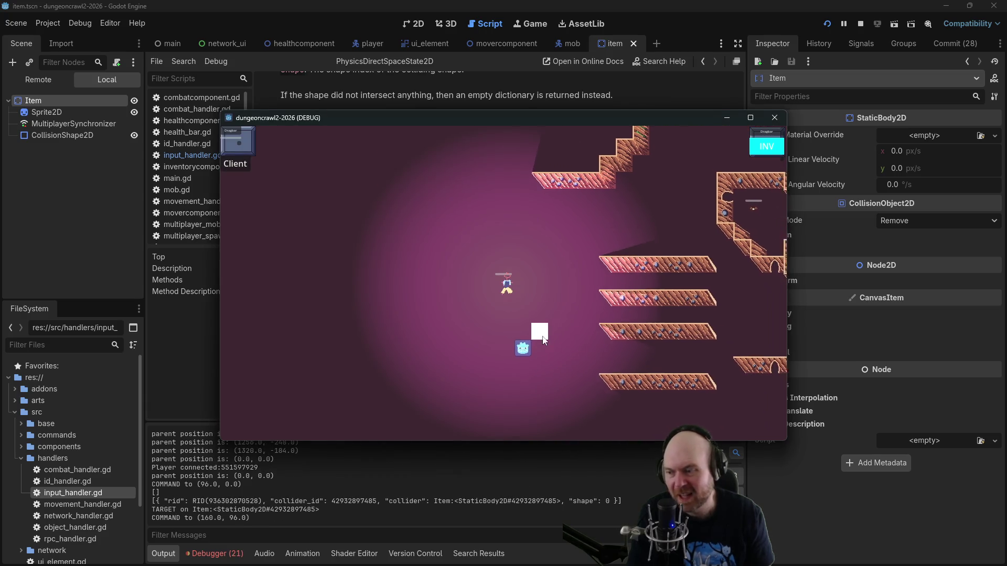
click(543, 340)
click(530, 336)
click(528, 323)
click(522, 244)
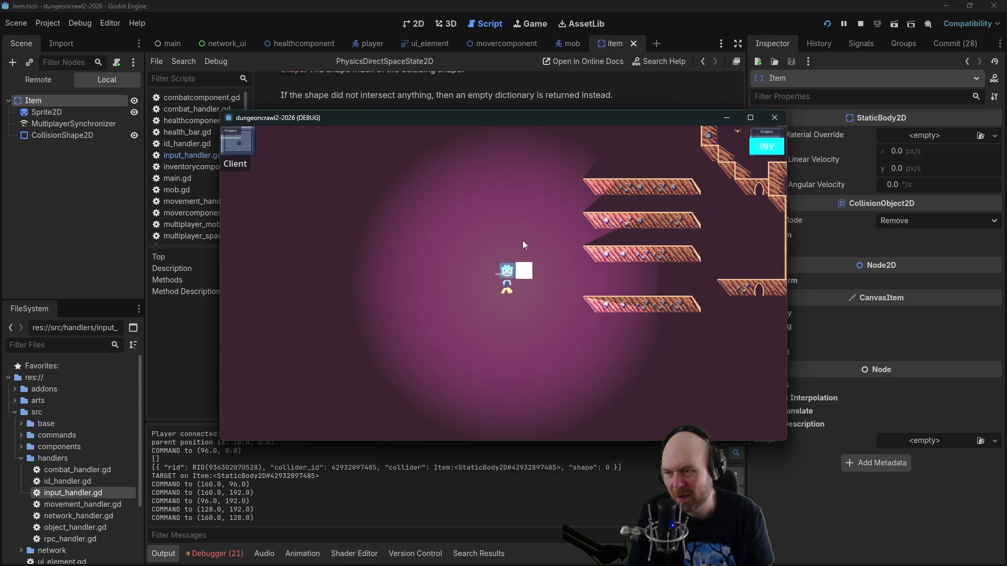
click(502, 228)
click(519, 252)
click(514, 220)
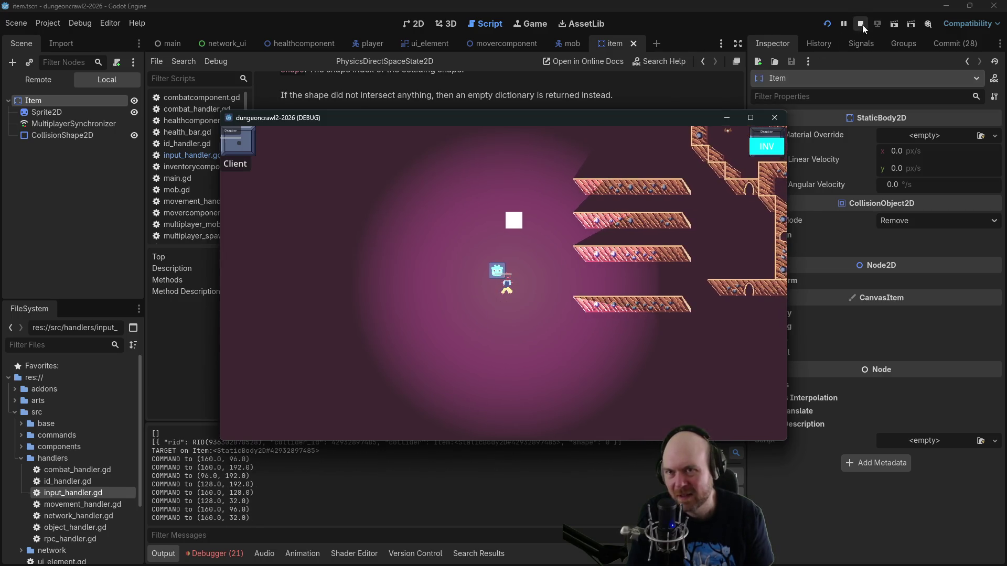
click(861, 24)
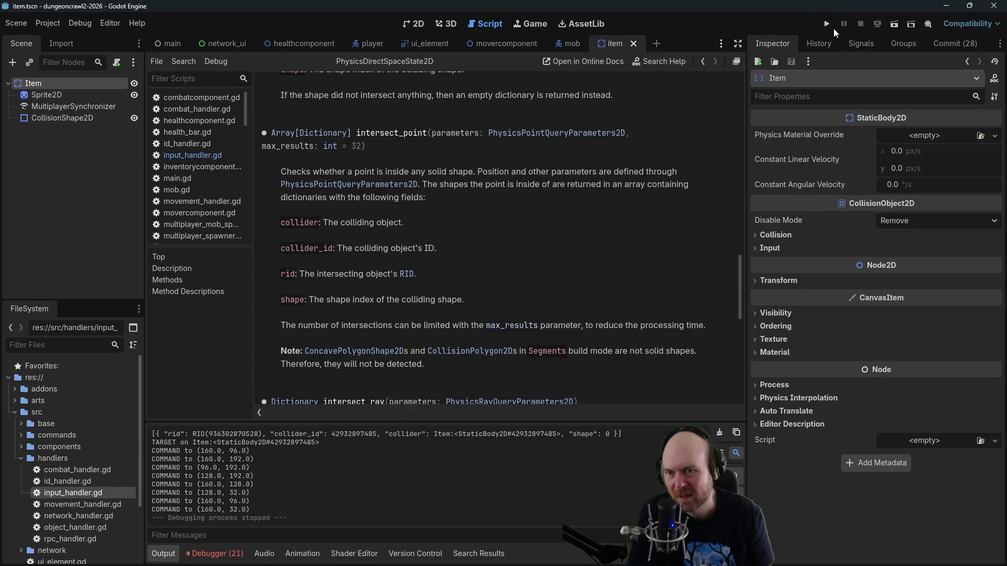
- Put the Item root on collision layer 2 with mask 2 only, then run the game
click(38, 119)
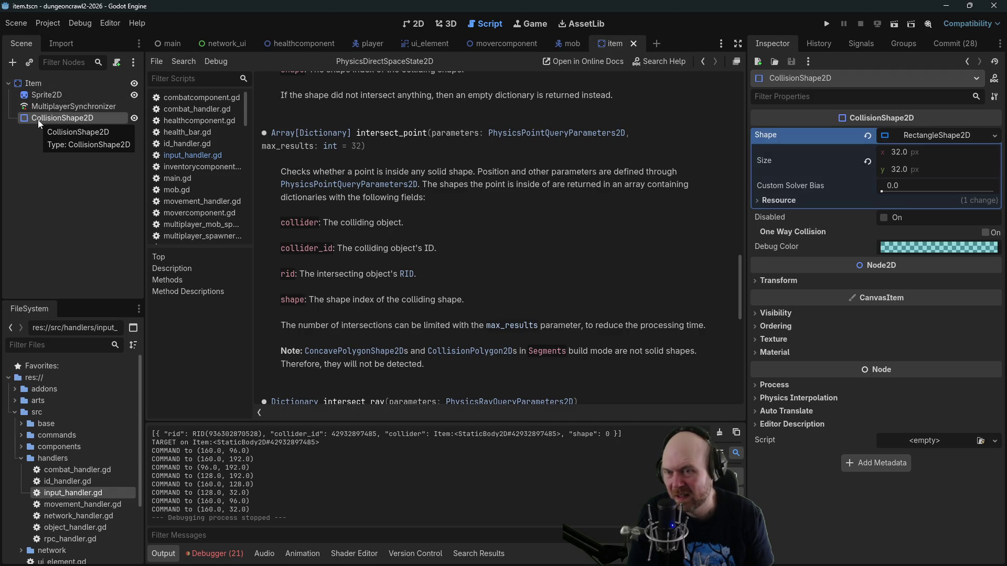
click(42, 83)
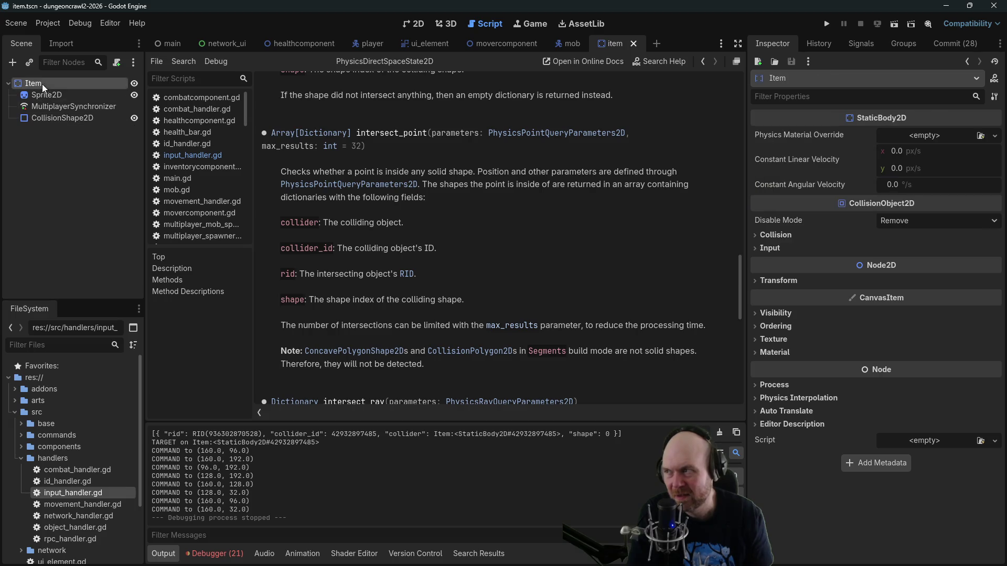
click(758, 235)
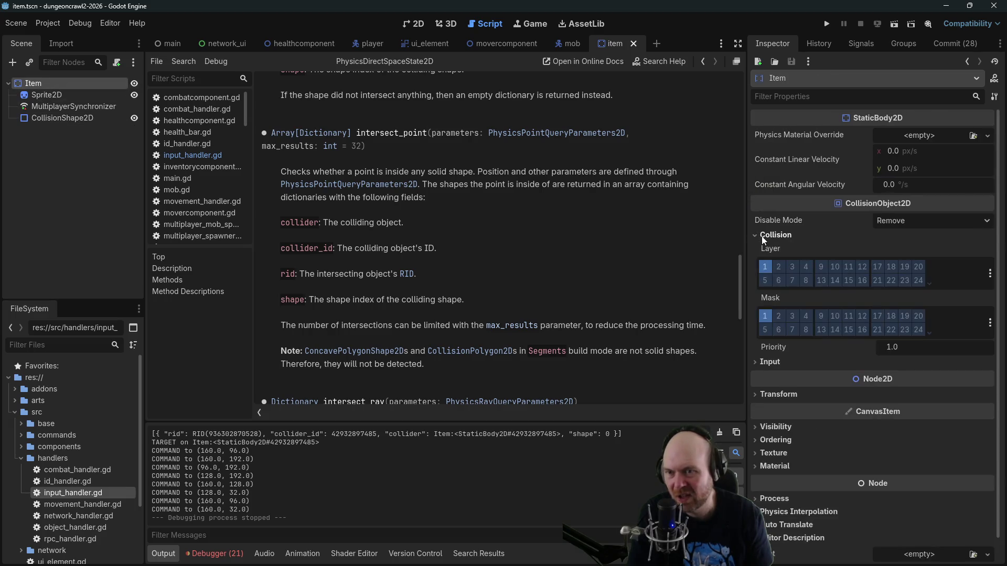
click(777, 267)
click(765, 315)
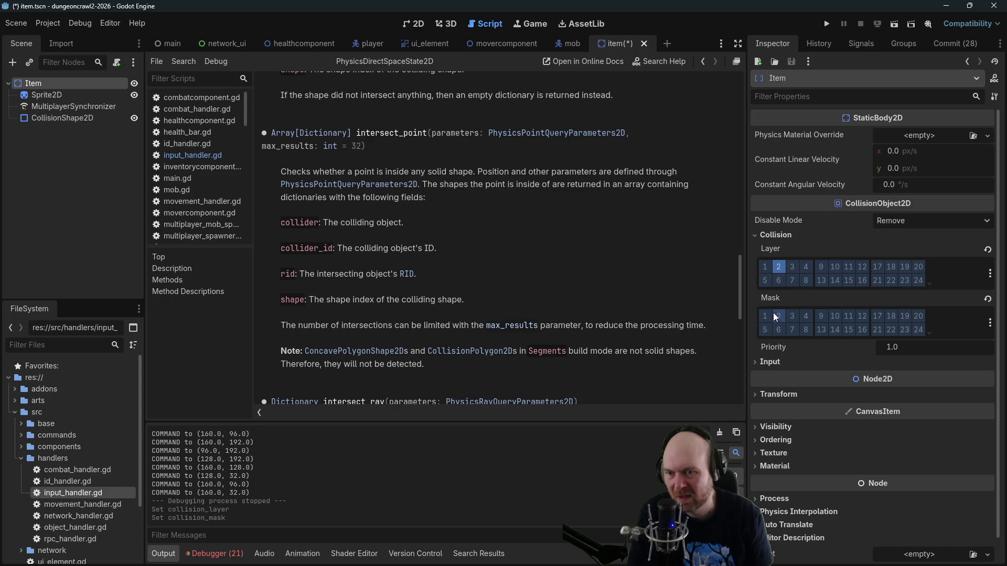
click(777, 314)
click(826, 24)
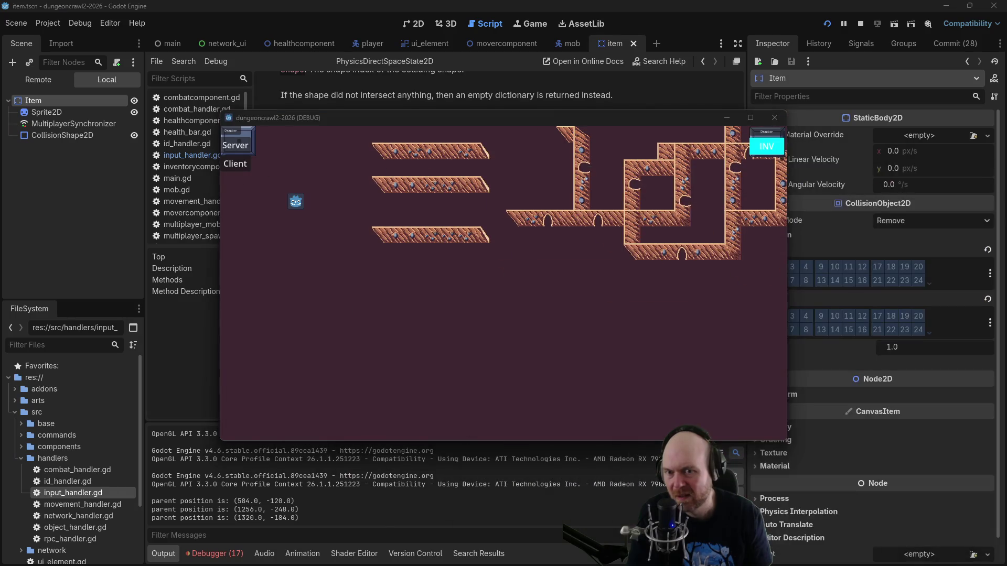
- Join as Client, target the item and walk the player across the level
click(235, 164)
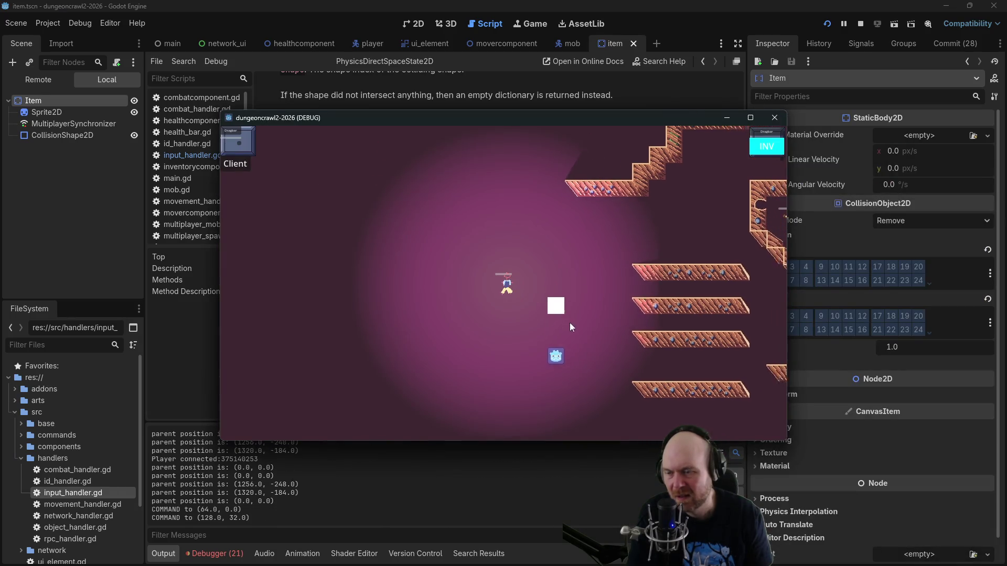
click(532, 346)
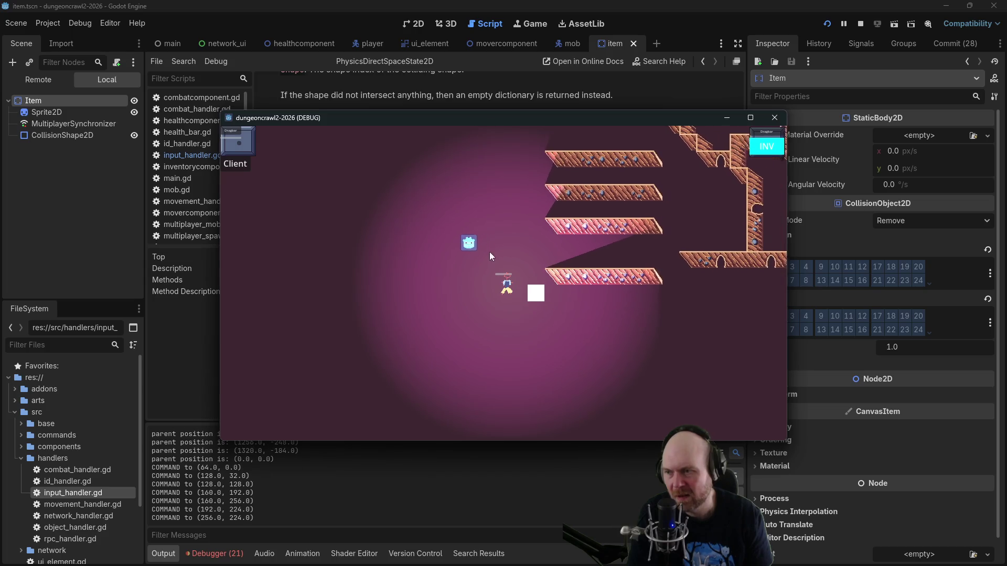
click(445, 243)
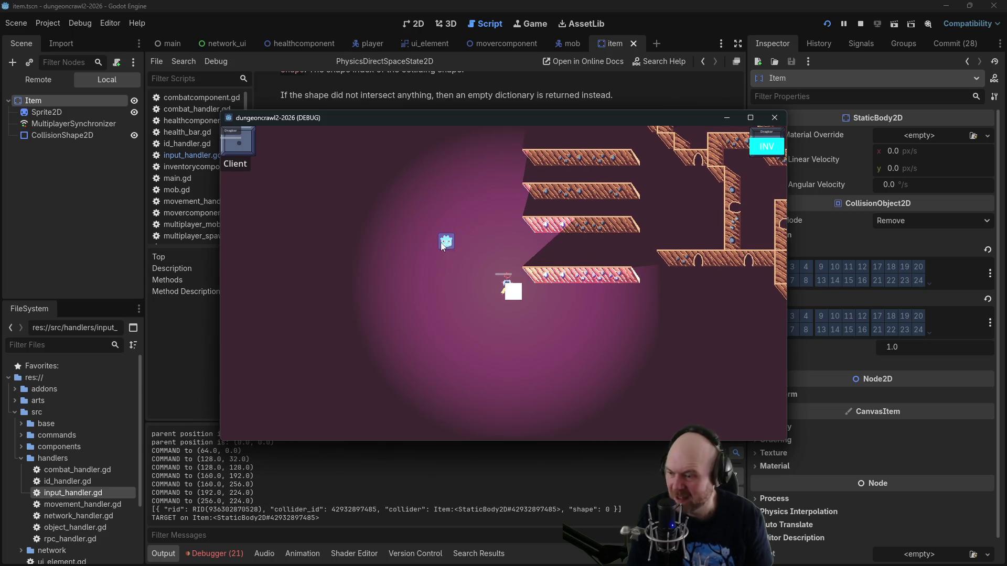
mouse_move(507, 298)
mouse_down()
mouse_move(523, 204)
mouse_move(457, 180)
mouse_move(451, 325)
mouse_move(535, 346)
mouse_up()
click(592, 357)
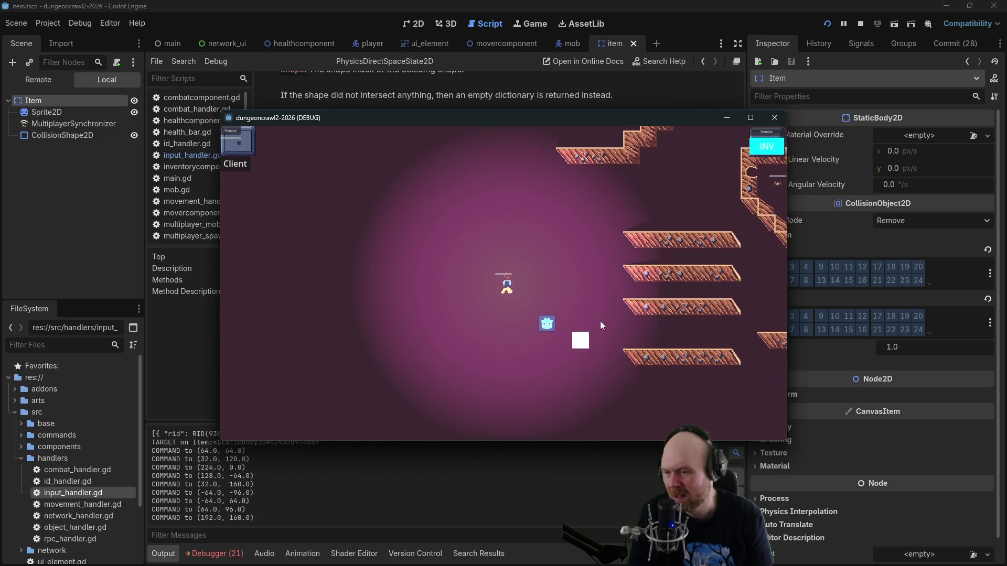
- Stop the game, clear the Item's collision layer and mask 2, and relaunch
click(860, 25)
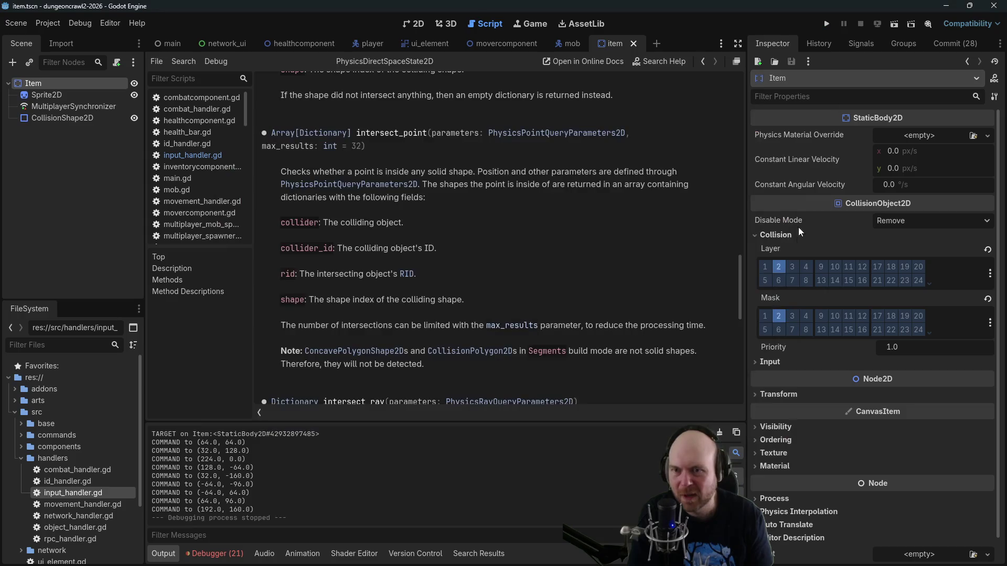
click(779, 268)
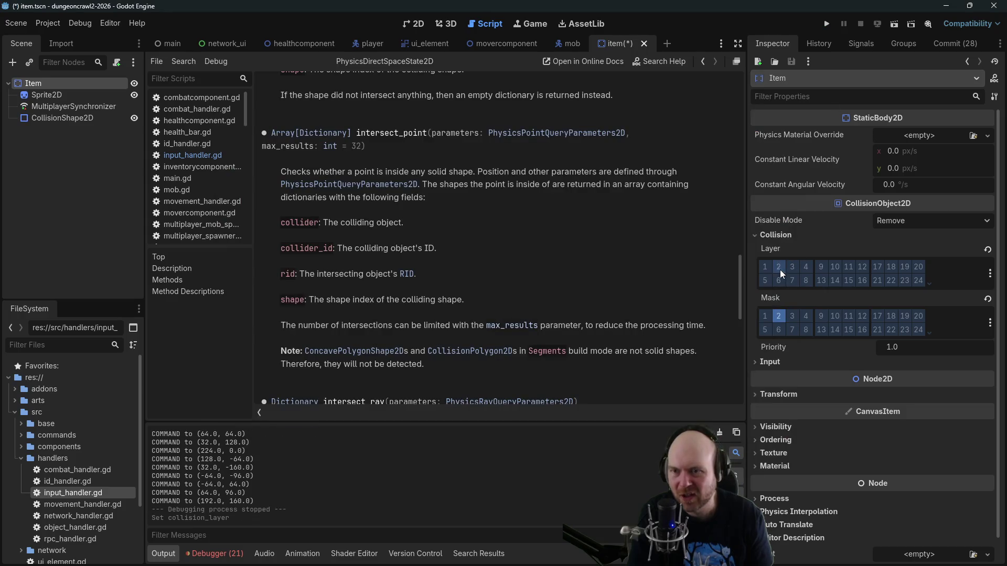
click(826, 24)
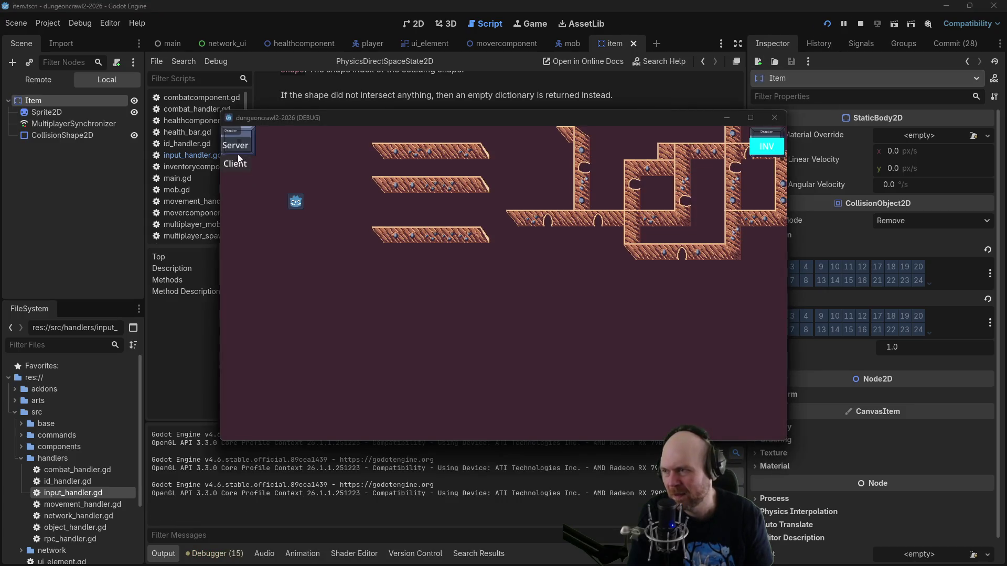
- Move the extra game window aside, join as the client, walk the player to a new spot, then stop the game
drag(334, 136, 1006, 131)
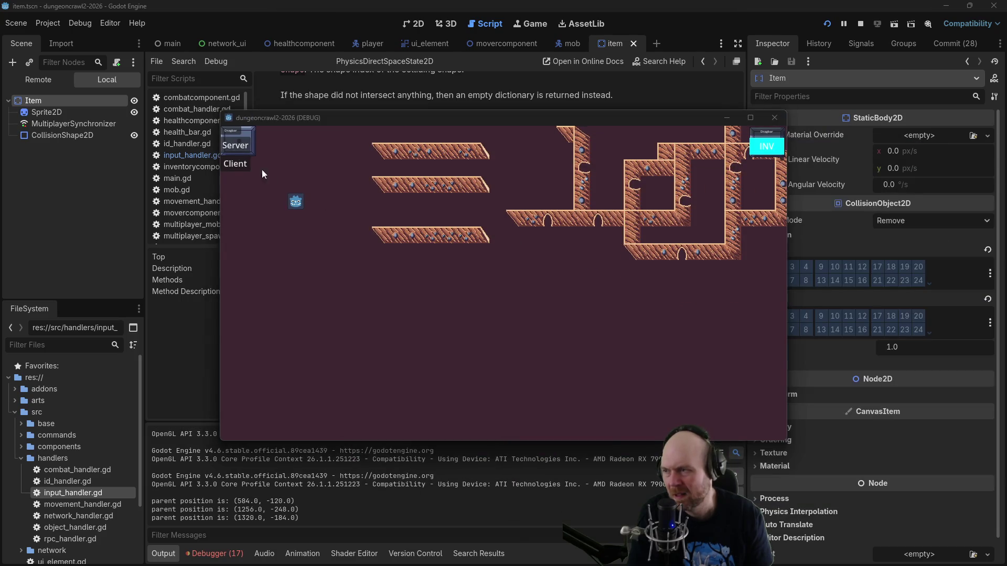
click(246, 167)
click(575, 366)
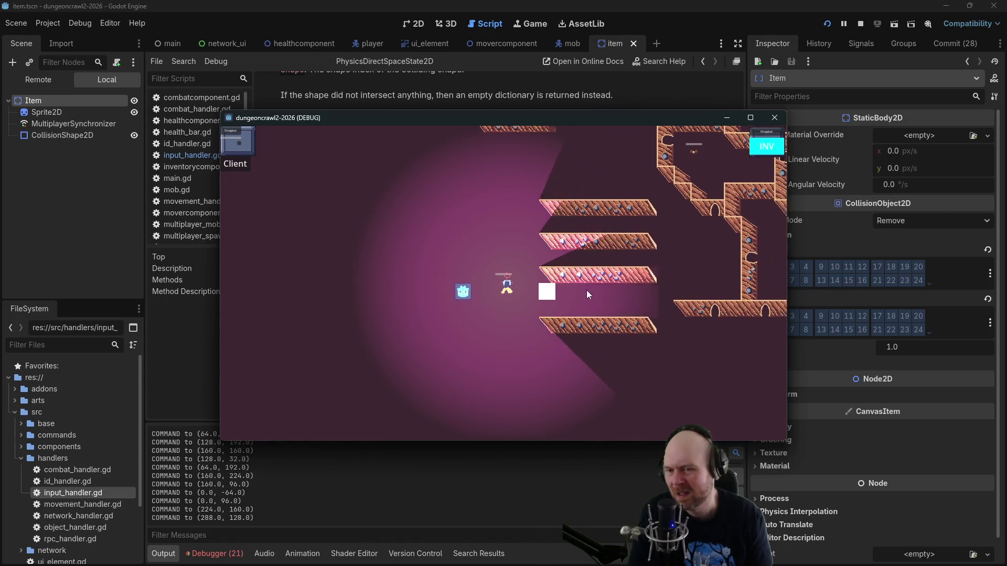
click(858, 24)
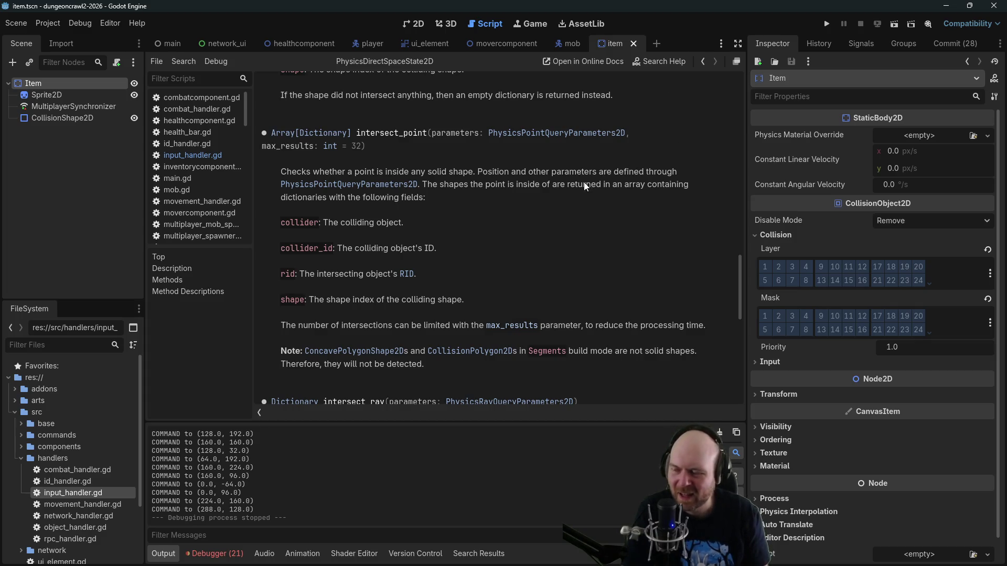
- Enable collision Layer 2 and Mask 2 on the Item and save the item scene
click(778, 267)
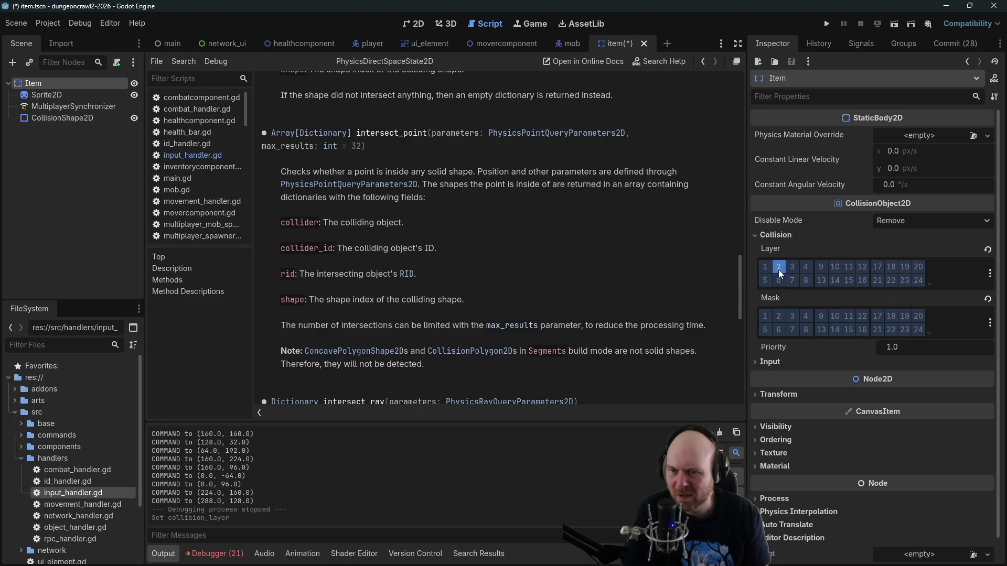
click(779, 317)
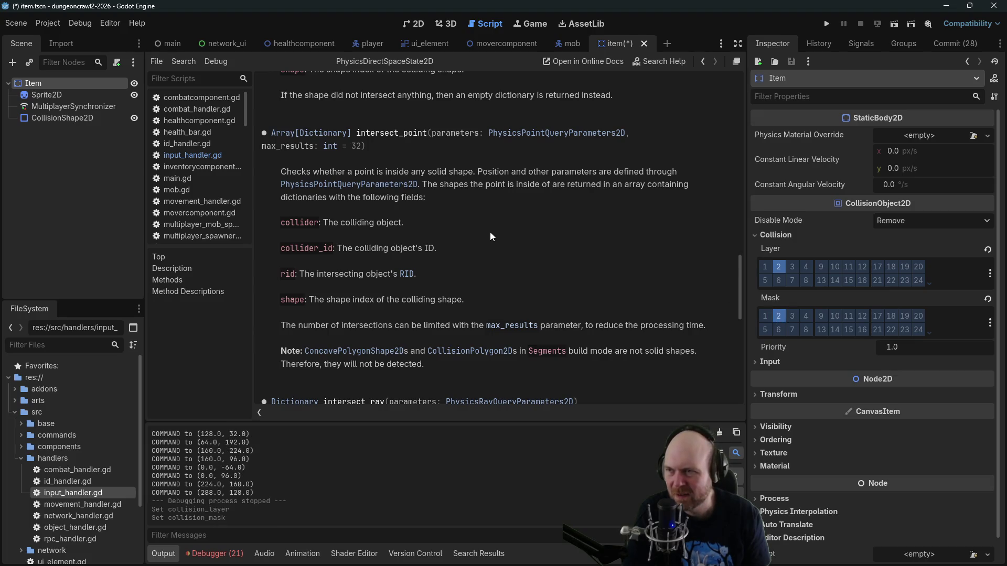
key(ctrl+s)
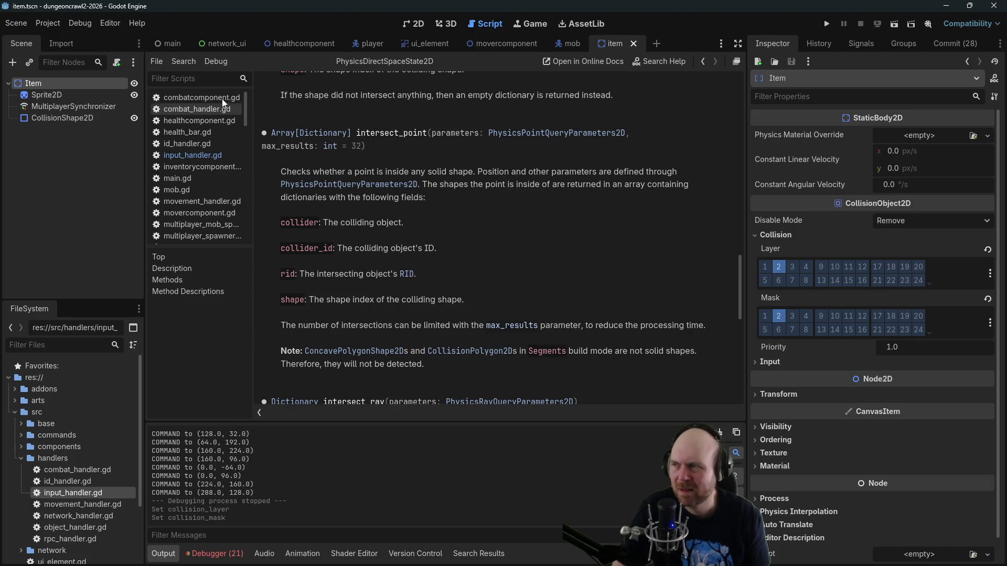
- Check the main and item scene tabs, view the item scene in 2D, then return to the Script view
click(169, 42)
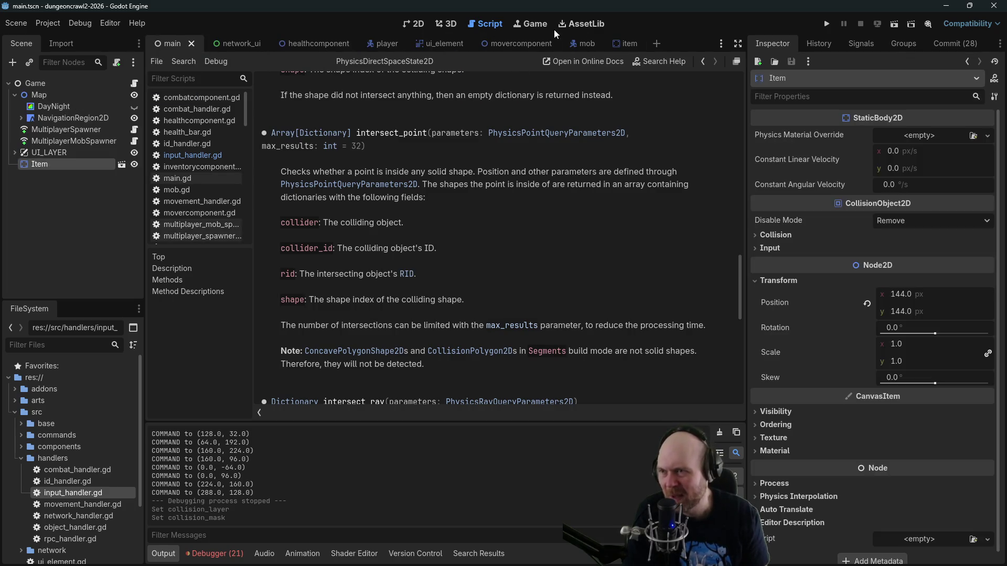
click(623, 45)
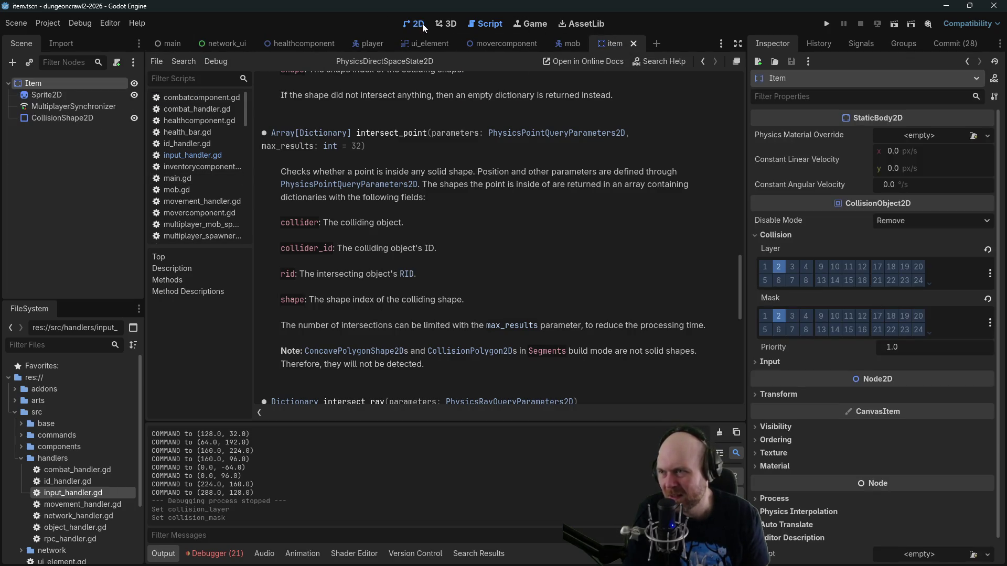
click(421, 24)
click(479, 29)
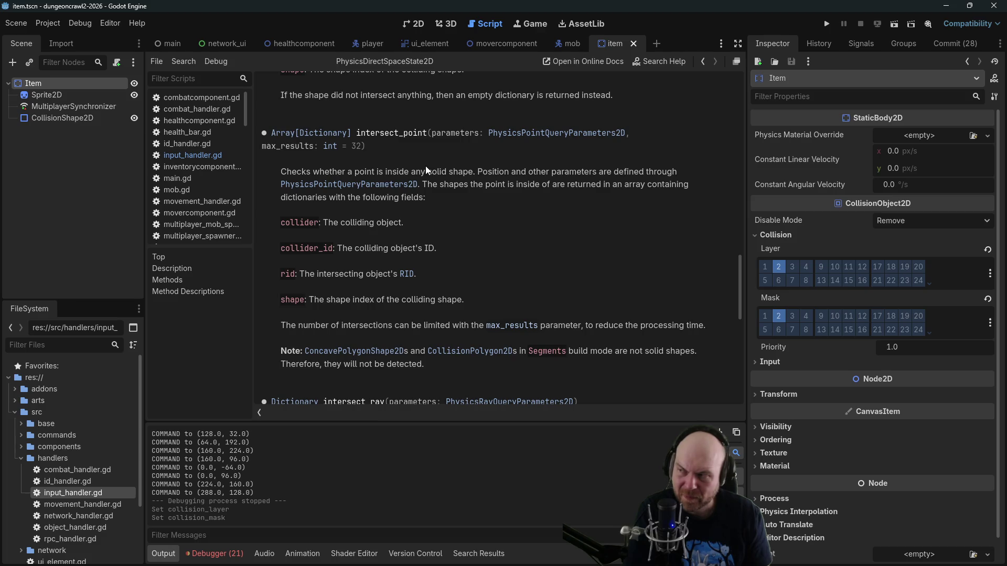
right_click(55, 82)
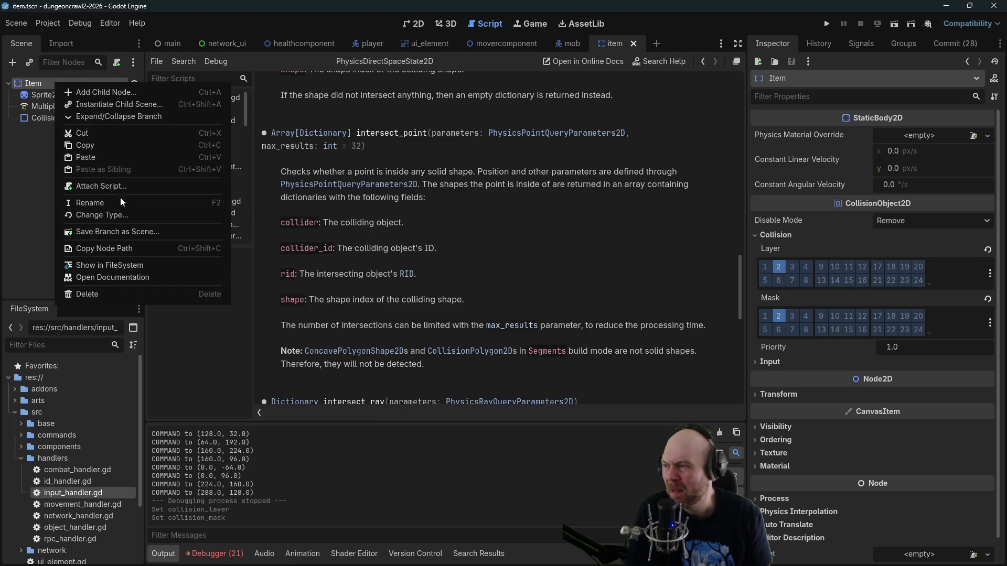
click(117, 219)
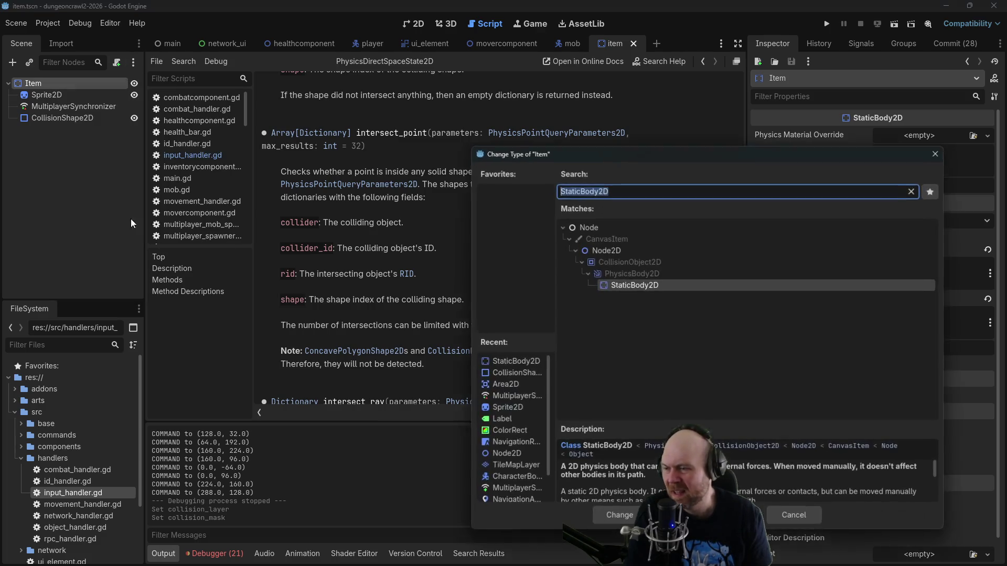
click(577, 252)
click(577, 251)
click(582, 262)
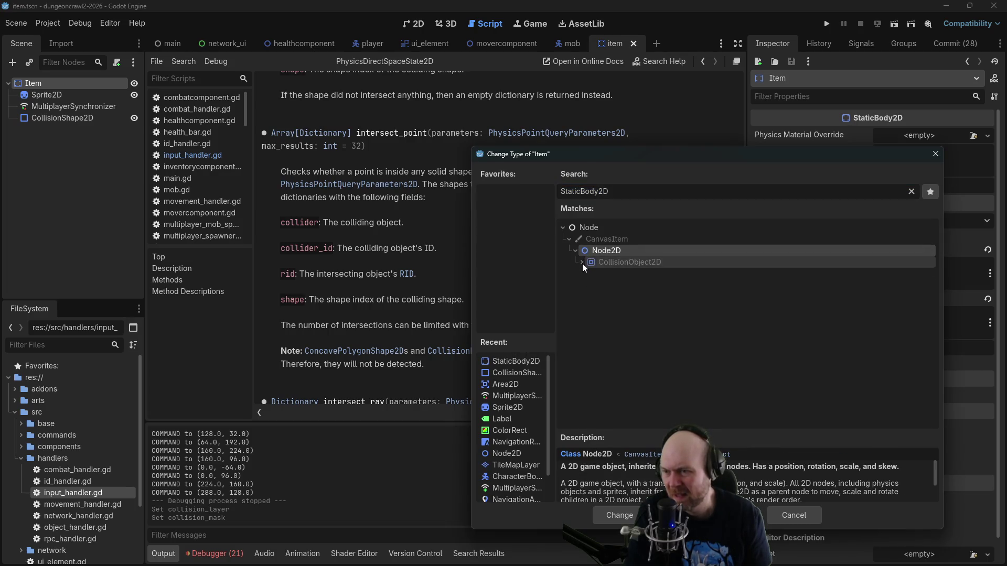
double_click(587, 190)
key(BackSpace)
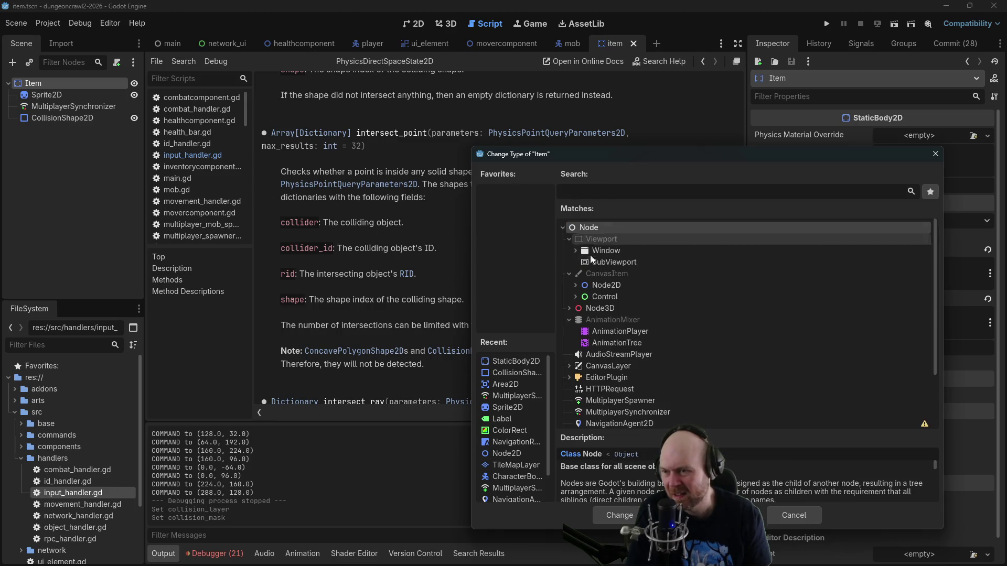
click(575, 284)
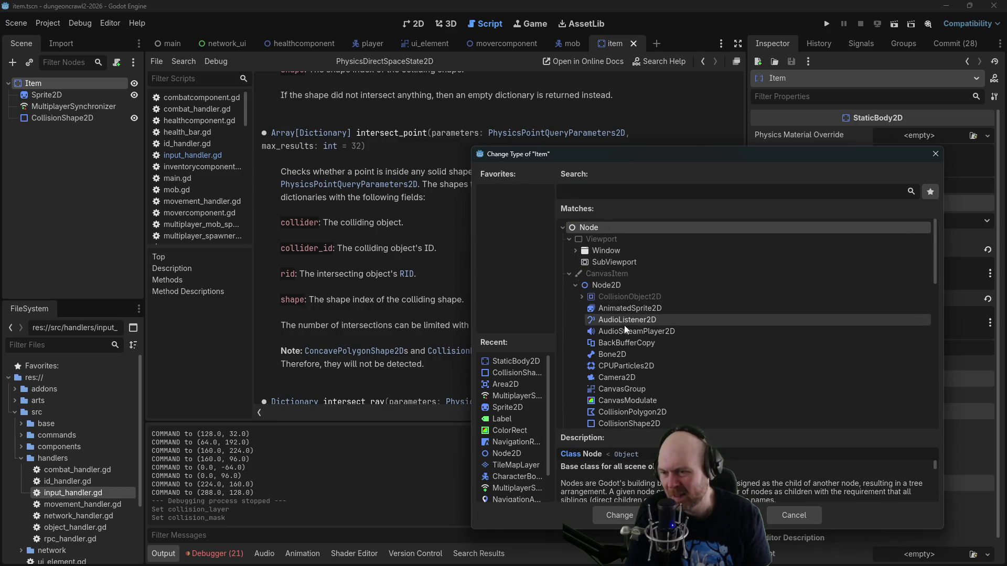
scroll(634, 336, down, 1)
scroll(639, 388, down, 3)
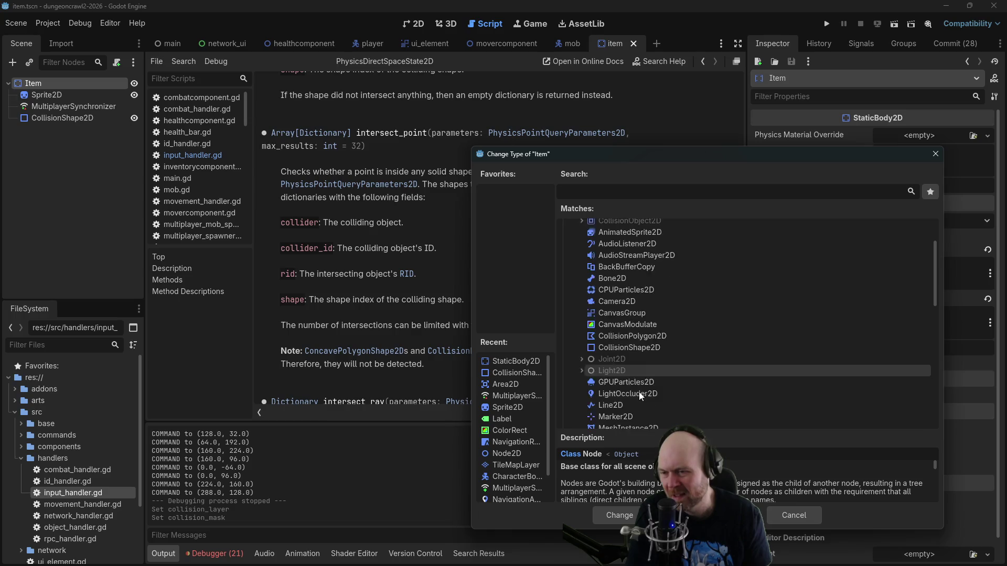
scroll(639, 385, down, 5)
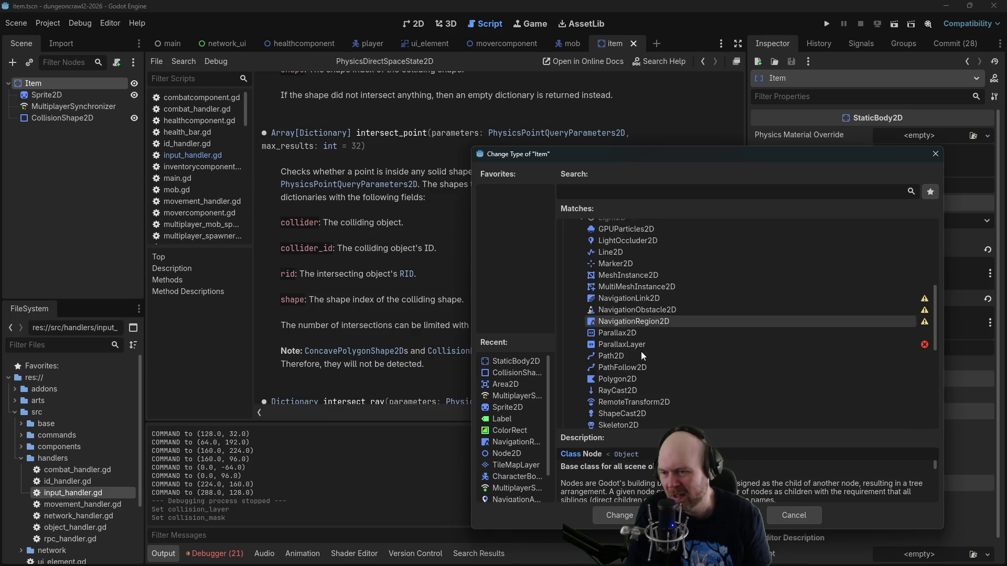
scroll(632, 378, down, 2)
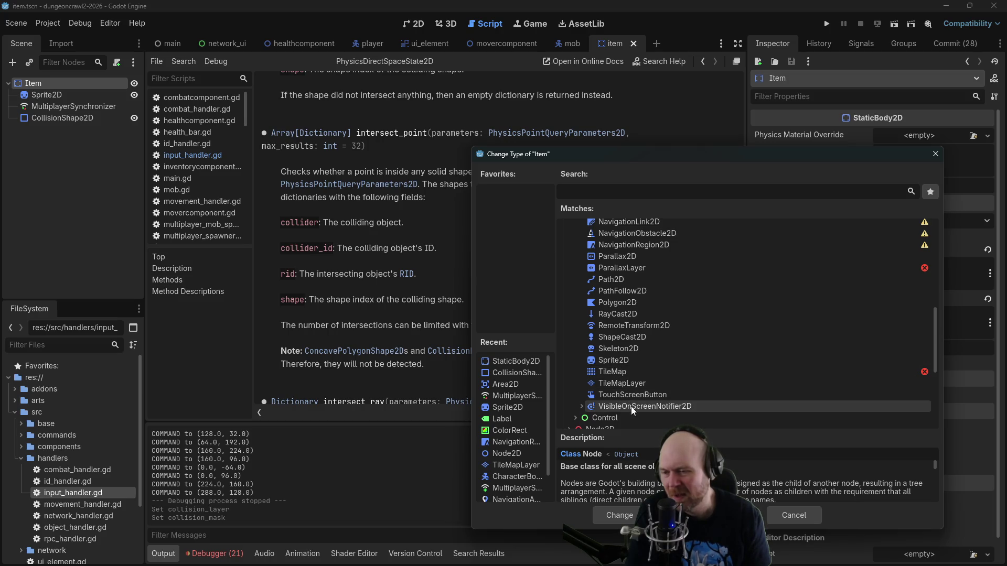
click(579, 406)
scroll(629, 335, up, 5)
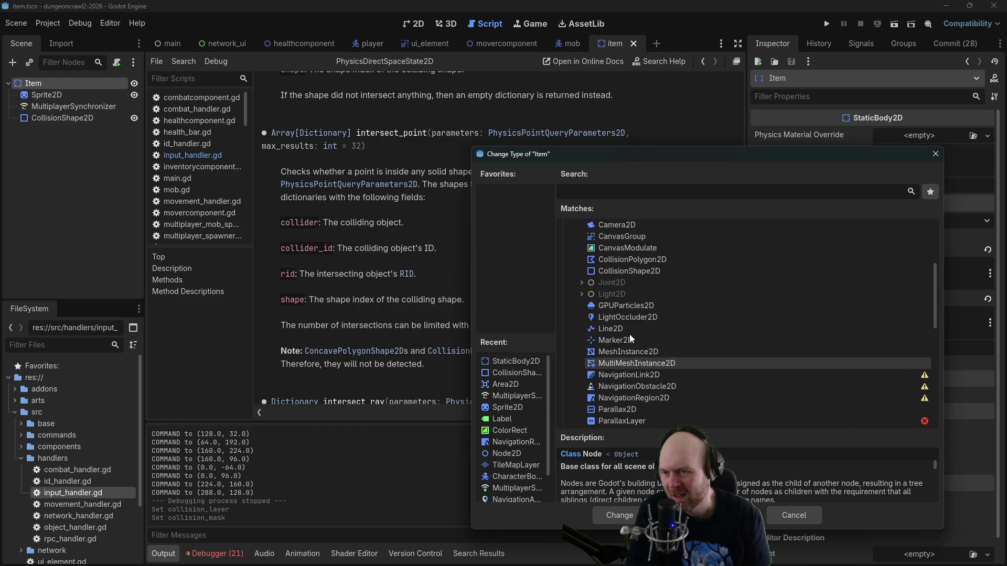
scroll(600, 327, up, 2)
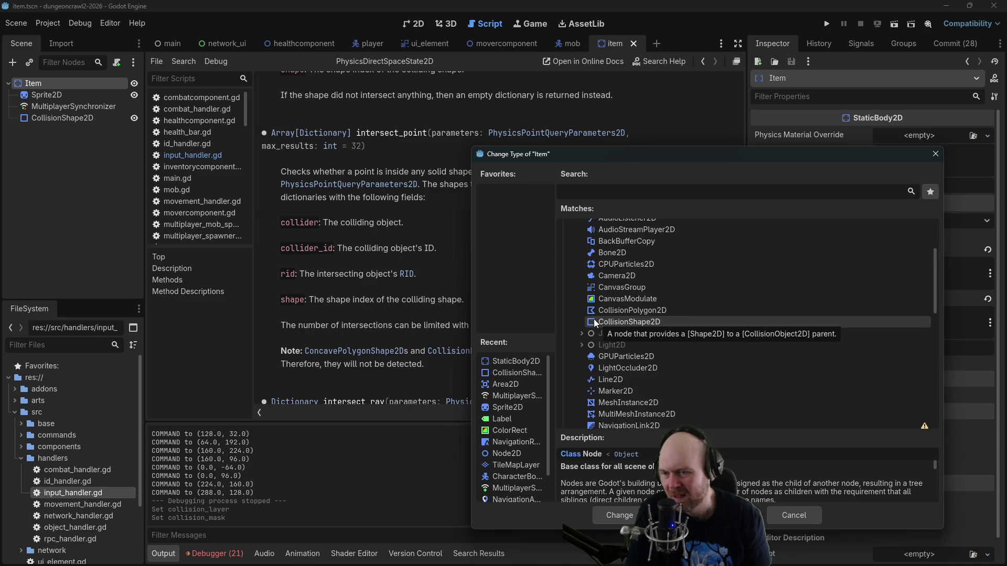
scroll(594, 323, up, 1)
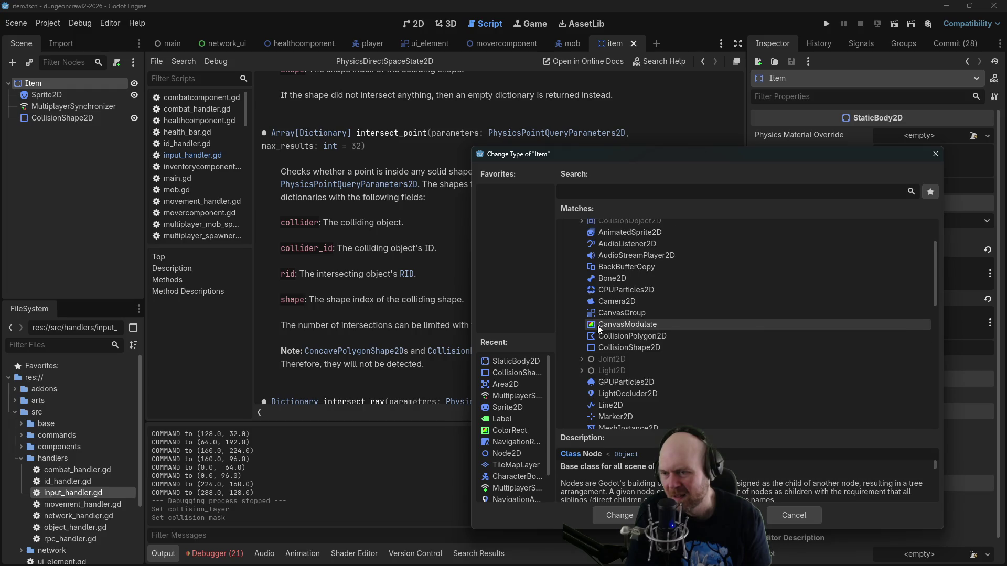
scroll(598, 315, up, 2)
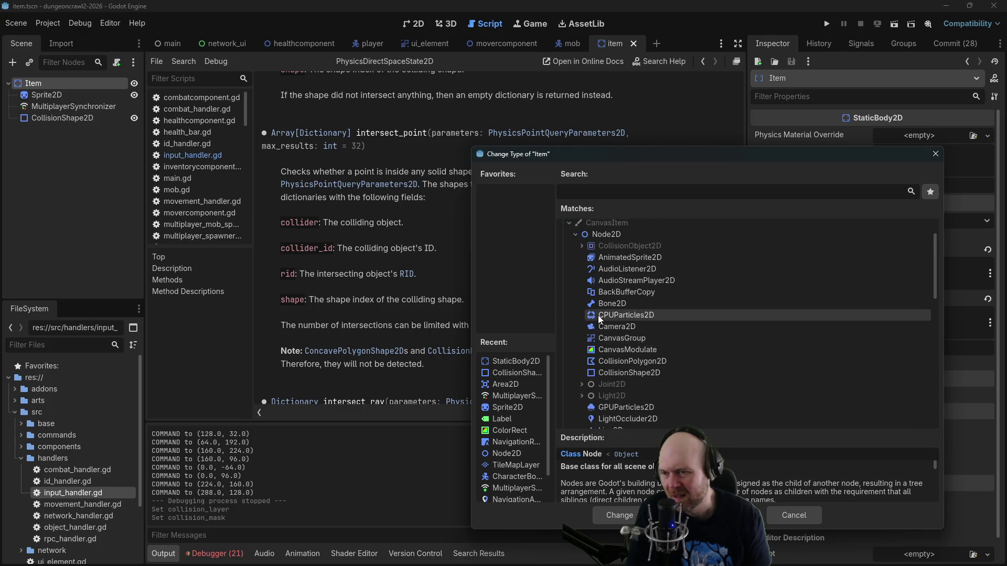
click(576, 260)
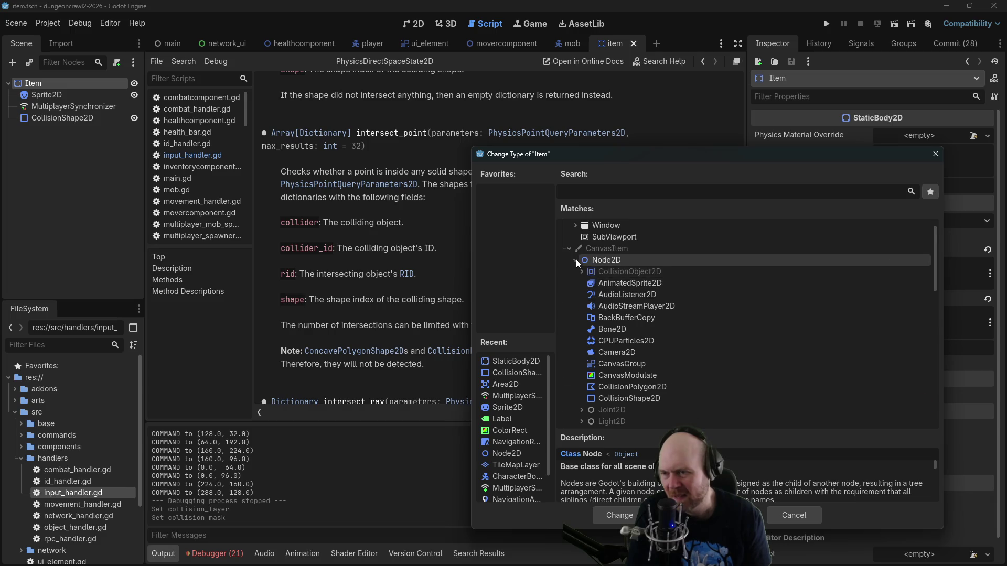
click(568, 250)
scroll(592, 319, down, 1)
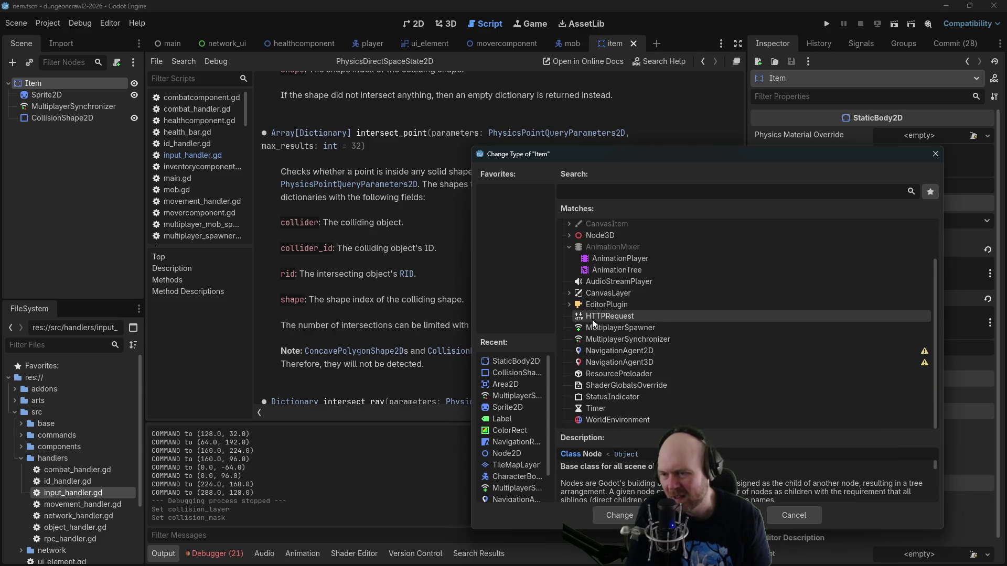
scroll(589, 329, up, 2)
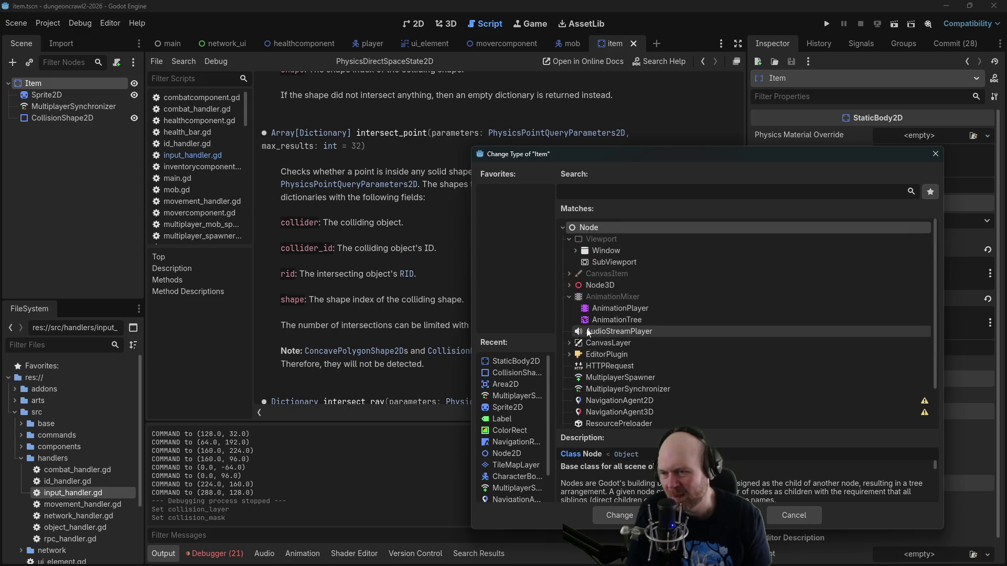
click(570, 297)
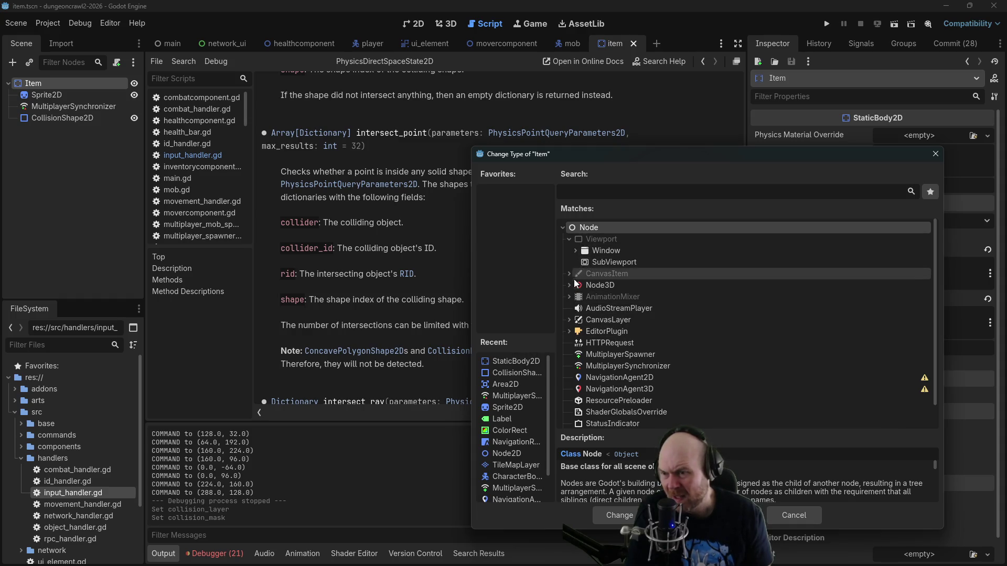
click(572, 284)
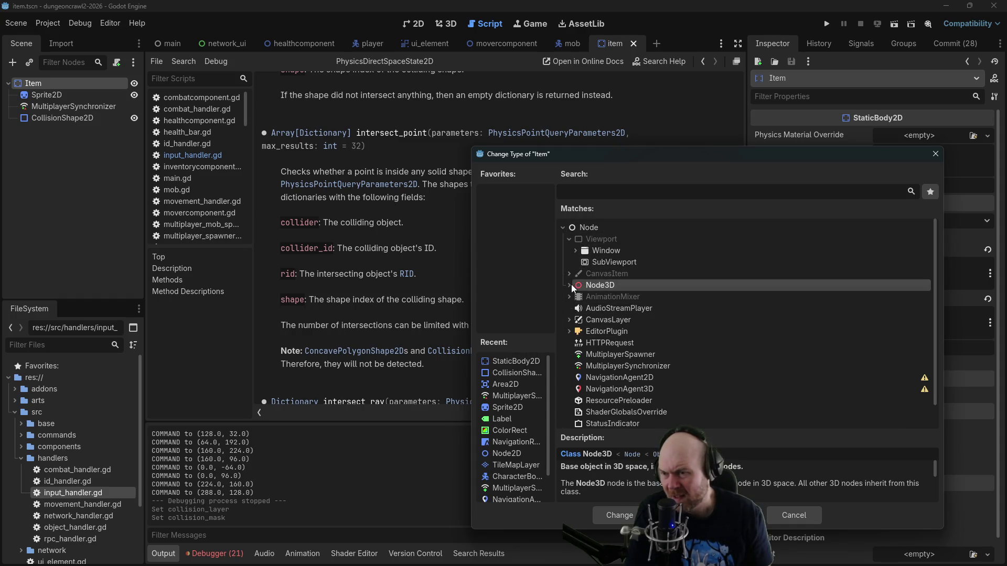
click(568, 238)
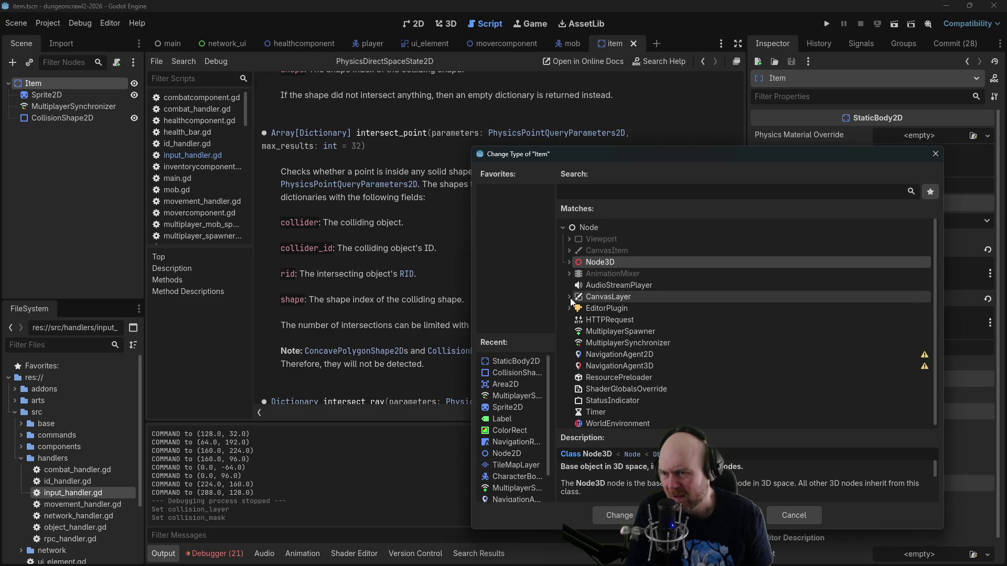
scroll(571, 306, down, 1)
scroll(682, 294, up, 1)
click(699, 286)
click(719, 320)
click(708, 331)
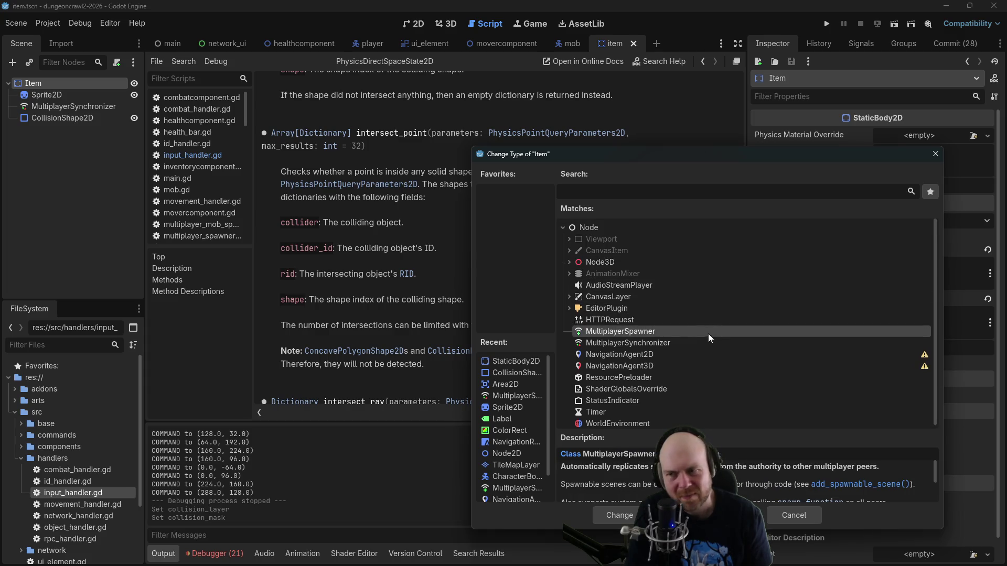
click(653, 295)
click(570, 250)
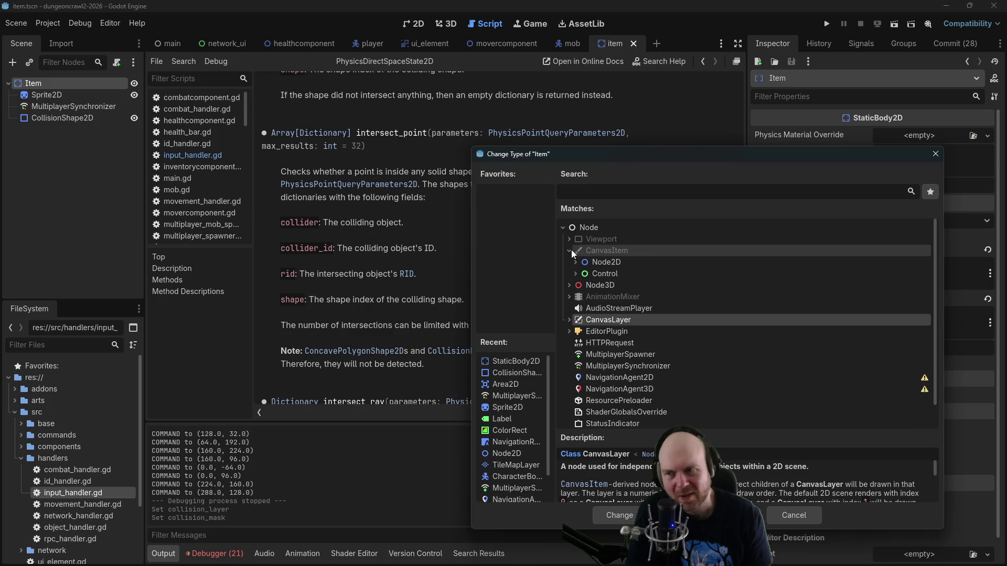
click(575, 262)
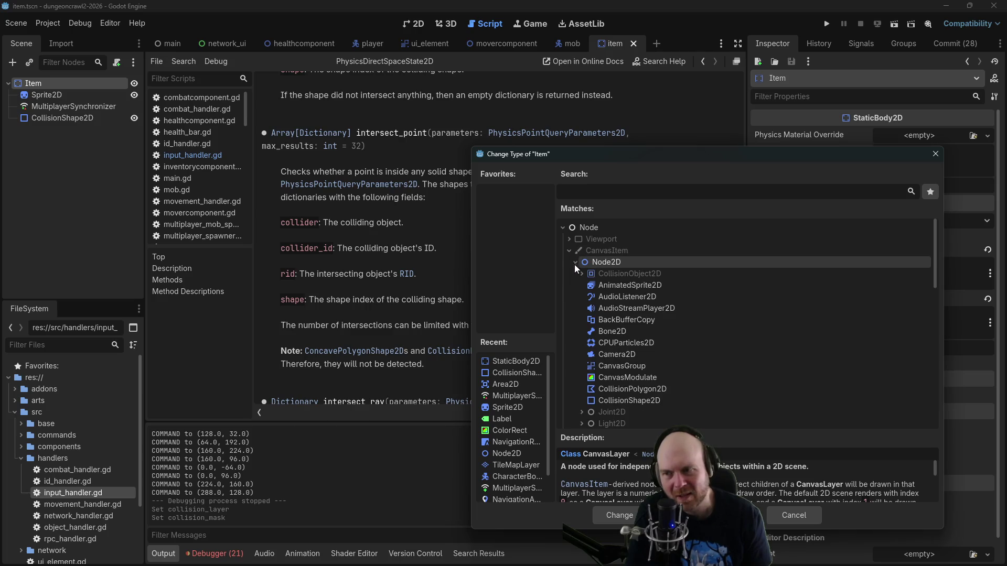
click(656, 285)
click(652, 295)
click(647, 319)
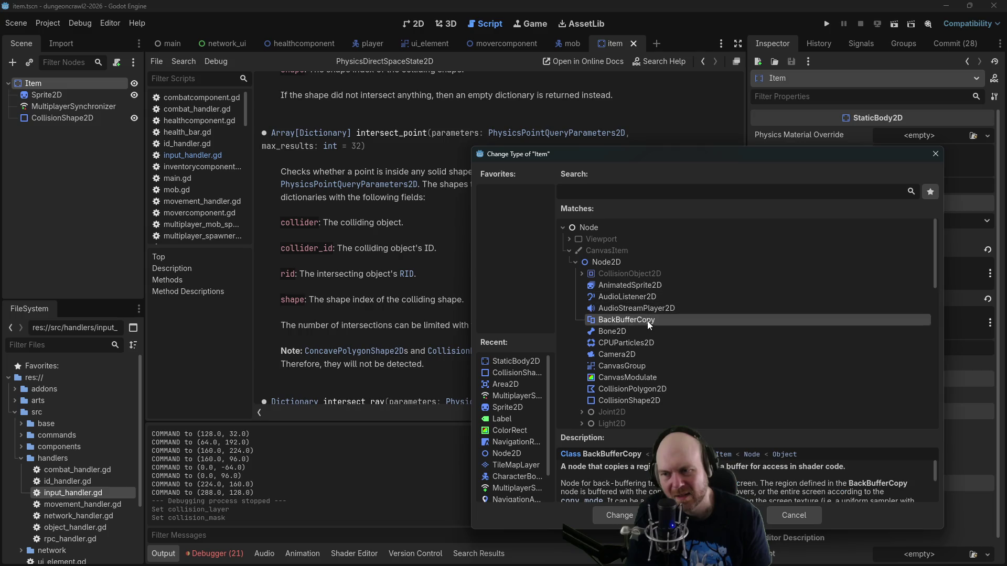
click(637, 297)
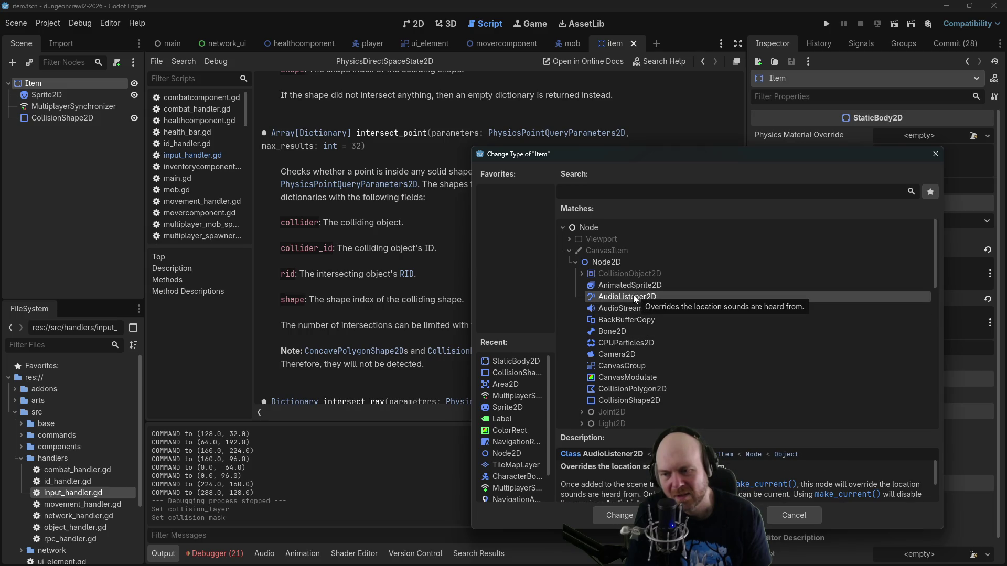
click(581, 273)
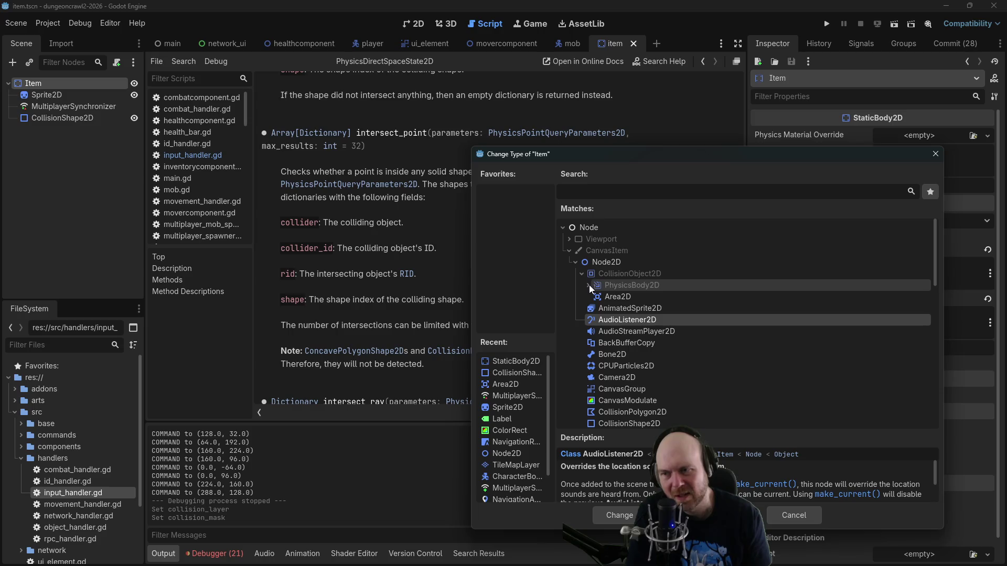
click(589, 284)
click(605, 276)
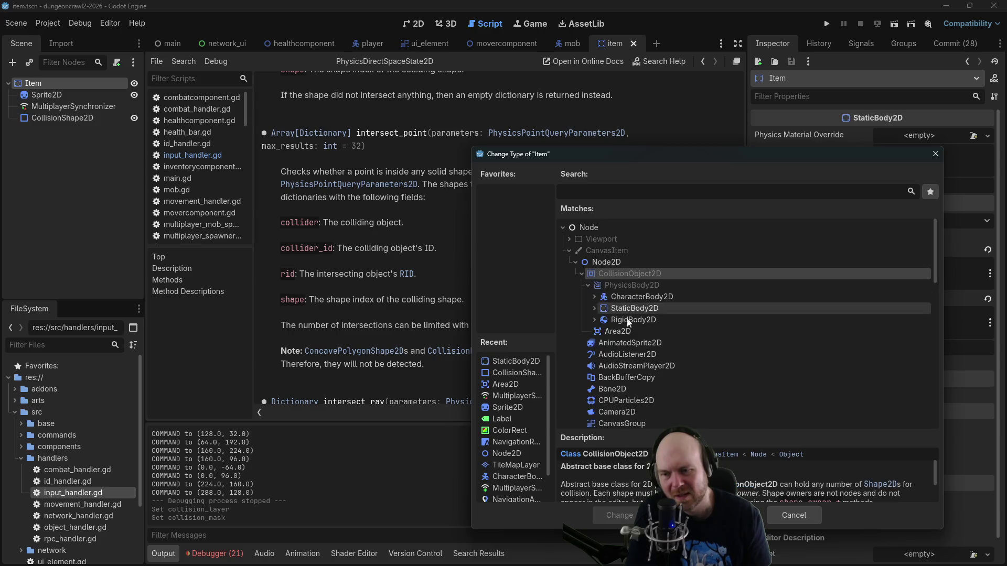
scroll(619, 485, down, 2)
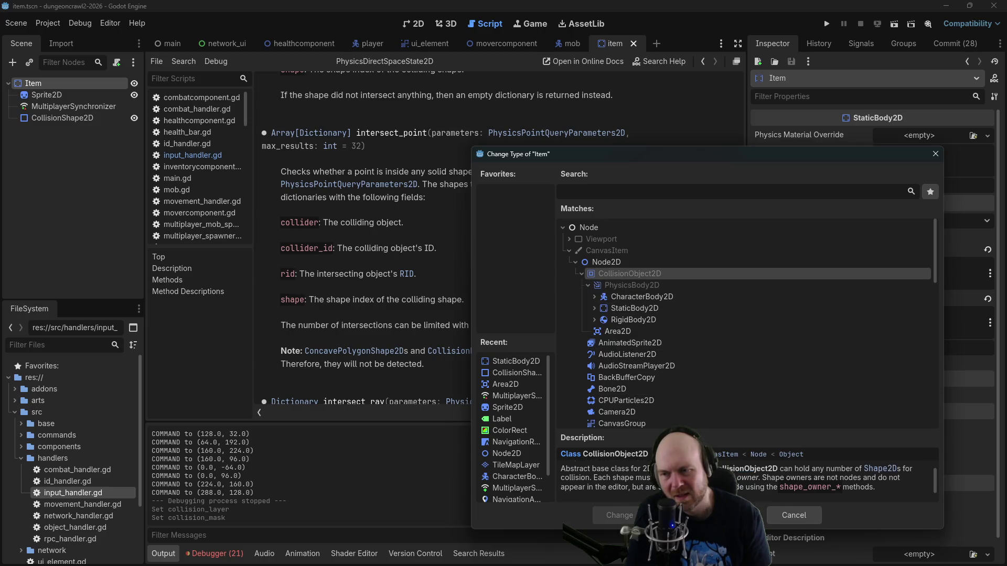
click(612, 311)
click(595, 309)
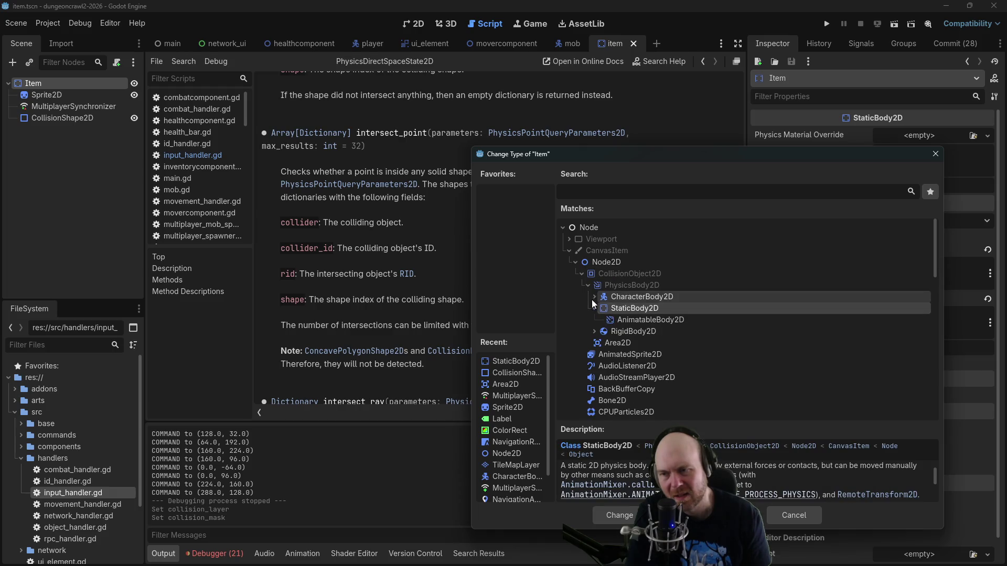
click(602, 342)
scroll(674, 358, down, 4)
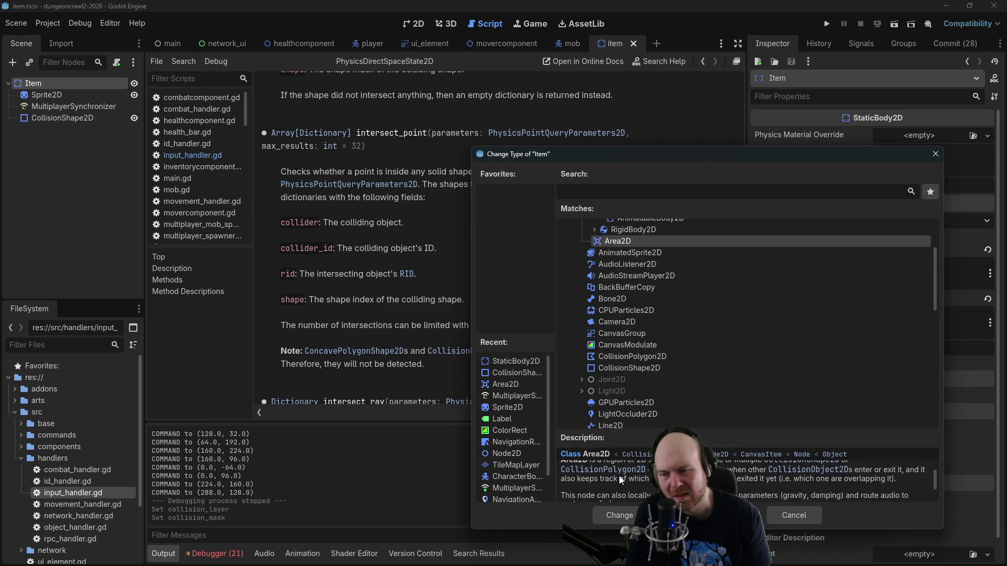
scroll(734, 474, down, 2)
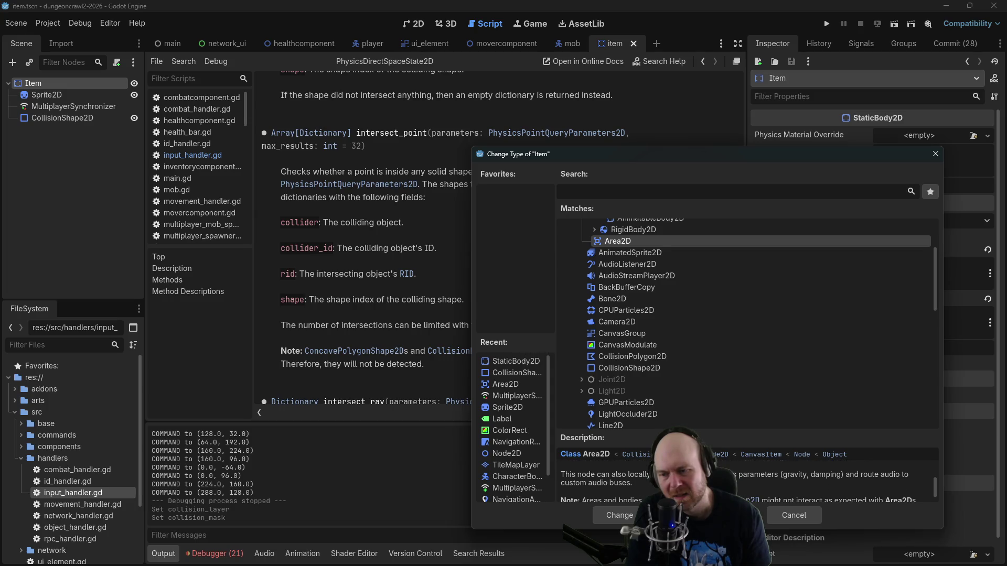
scroll(644, 490, down, 1)
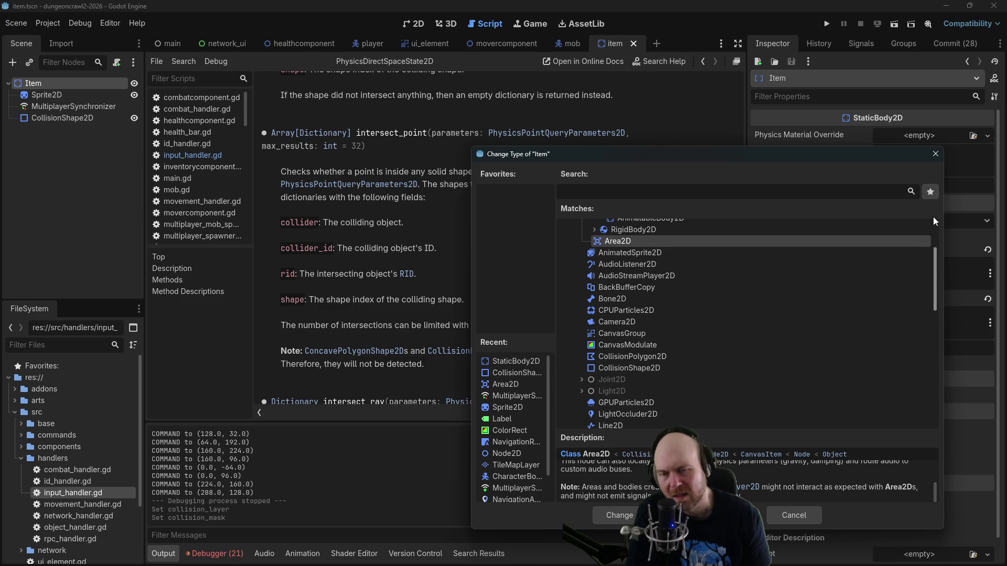
click(934, 154)
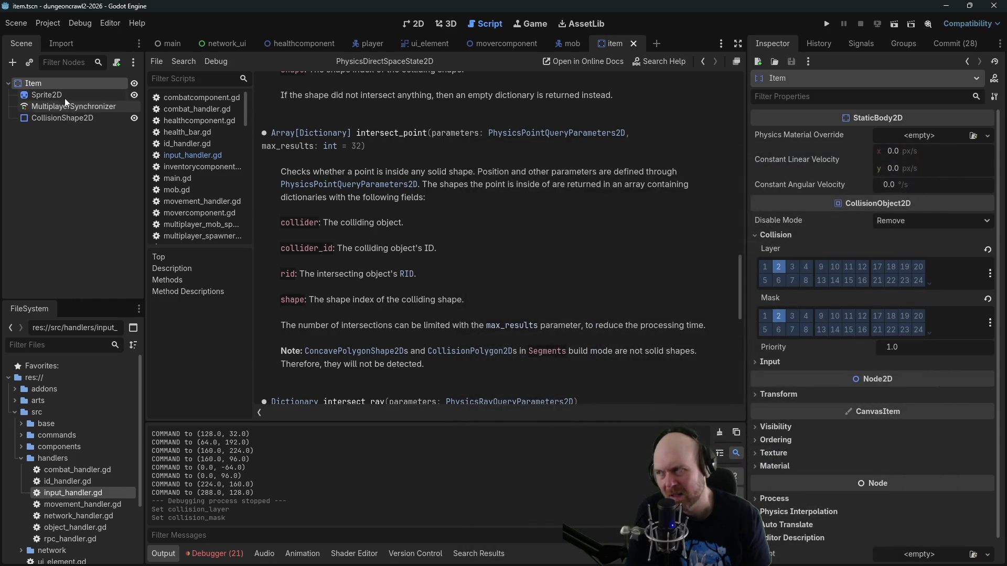
- Keep the name Item, select input_event under Node > Signals, and view the PhysicsPointQueryParameters2D docs
click(34, 83)
key(Escape)
click(854, 42)
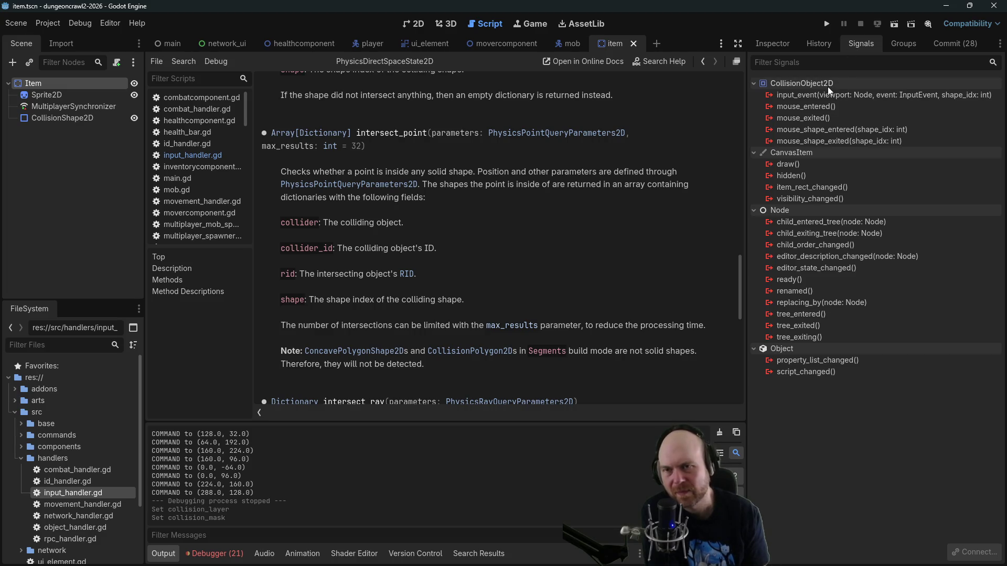
mouse_move(830, 97)
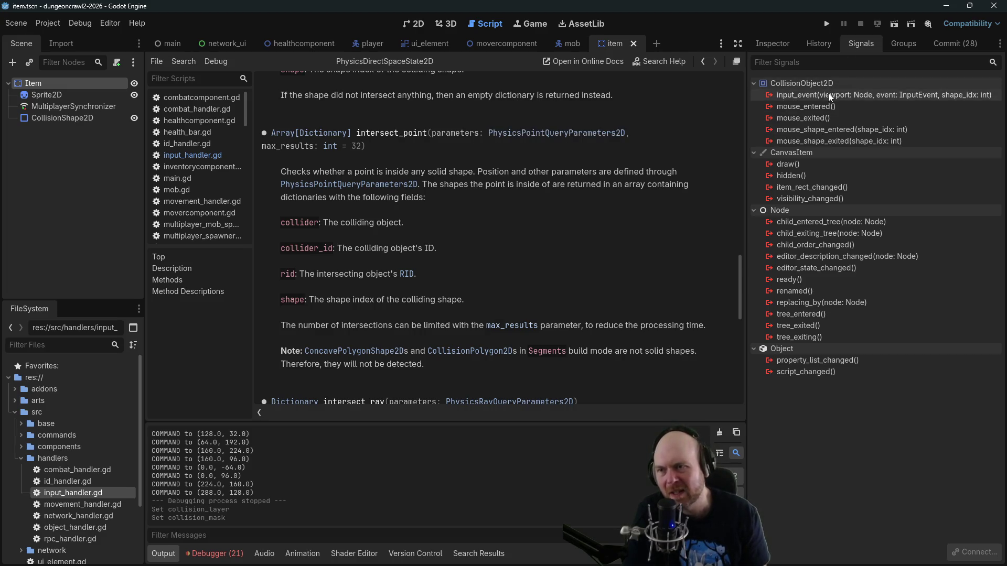
click(809, 96)
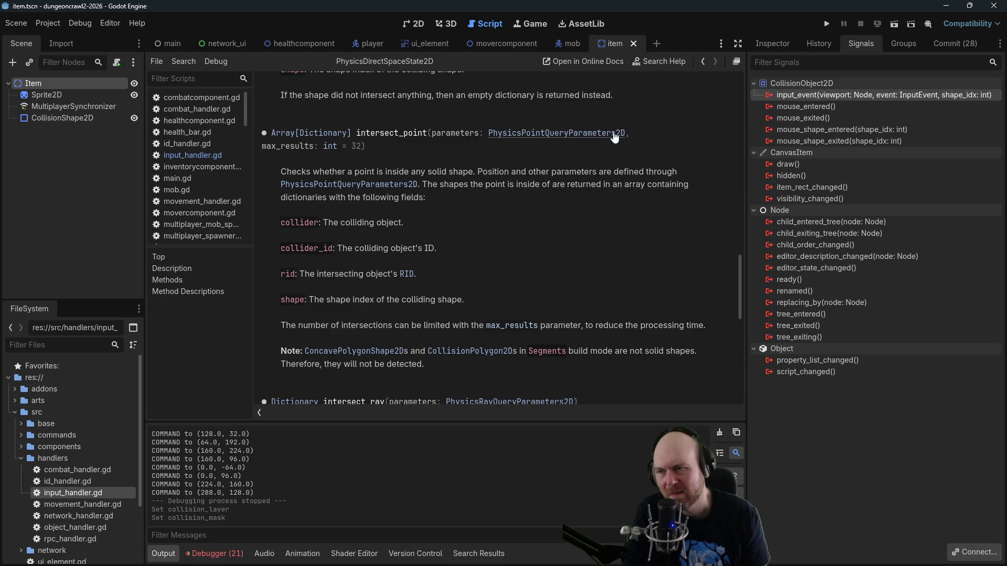
click(556, 133)
key(alt+Tab)
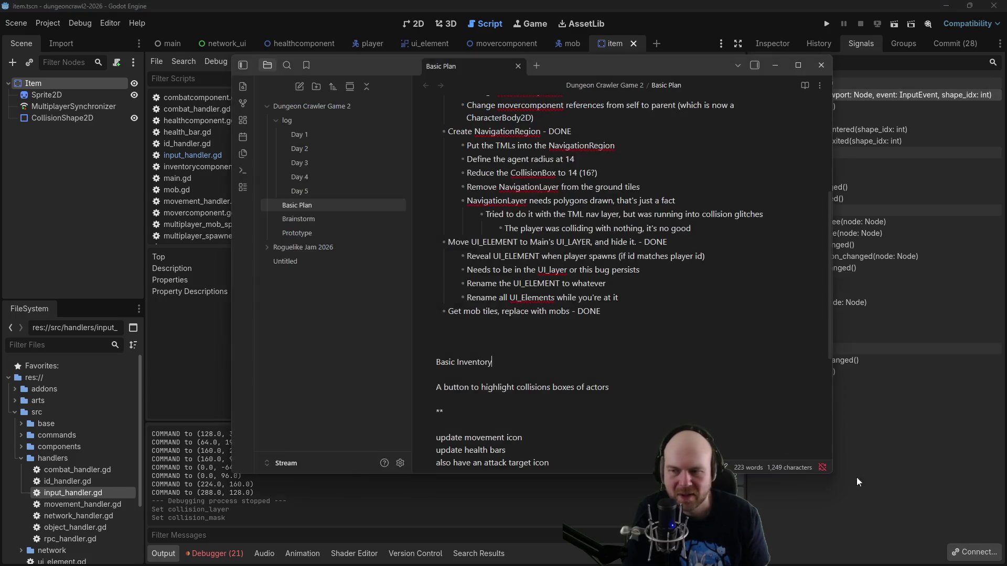
- Add a to-do 'look into input_event_priority' below 'also have an attack target icon' in Basic Plan
click(590, 363)
scroll(587, 314, down, 4)
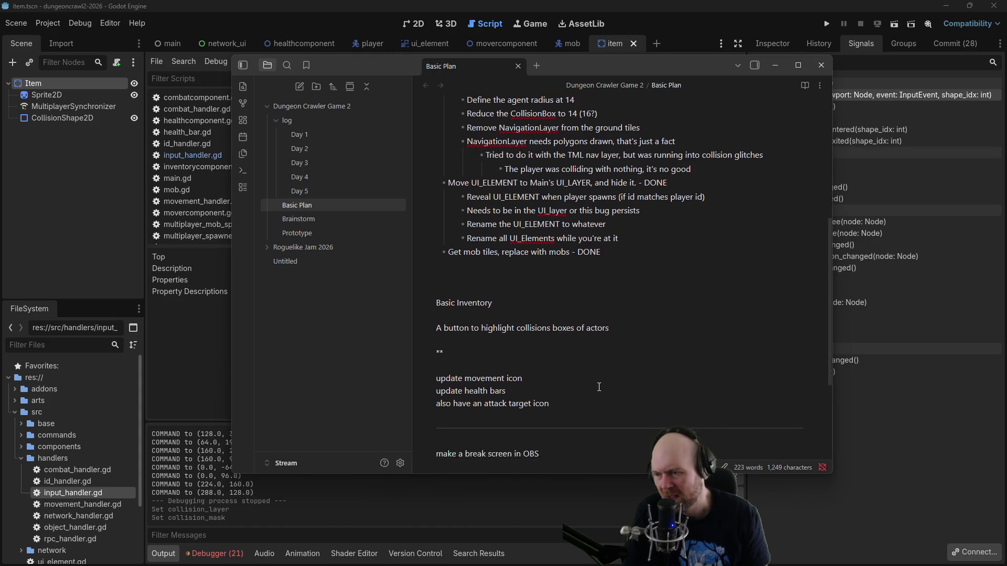
click(559, 256)
key(Return)
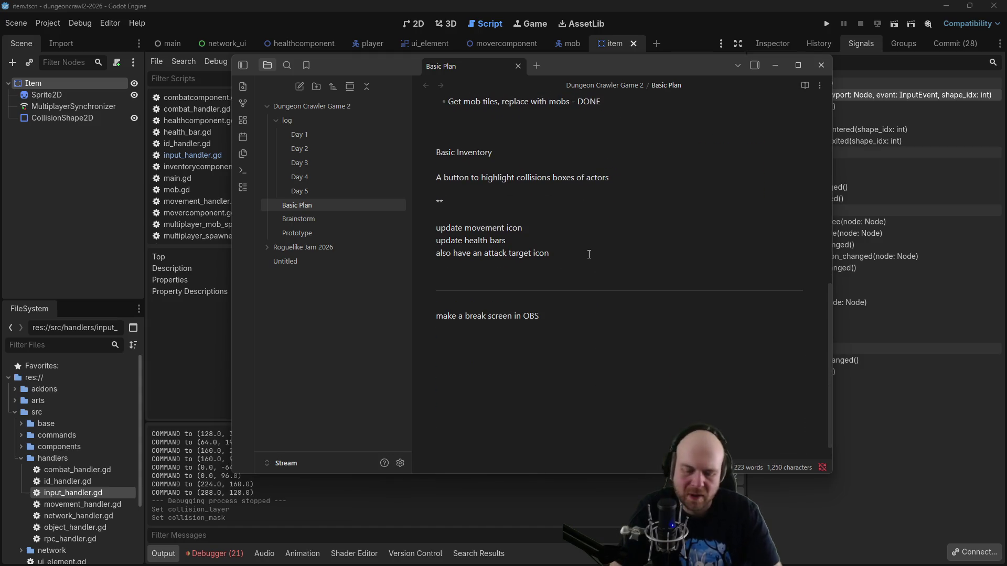
text(look into input_event_priority (maybe we decentralize the right click)
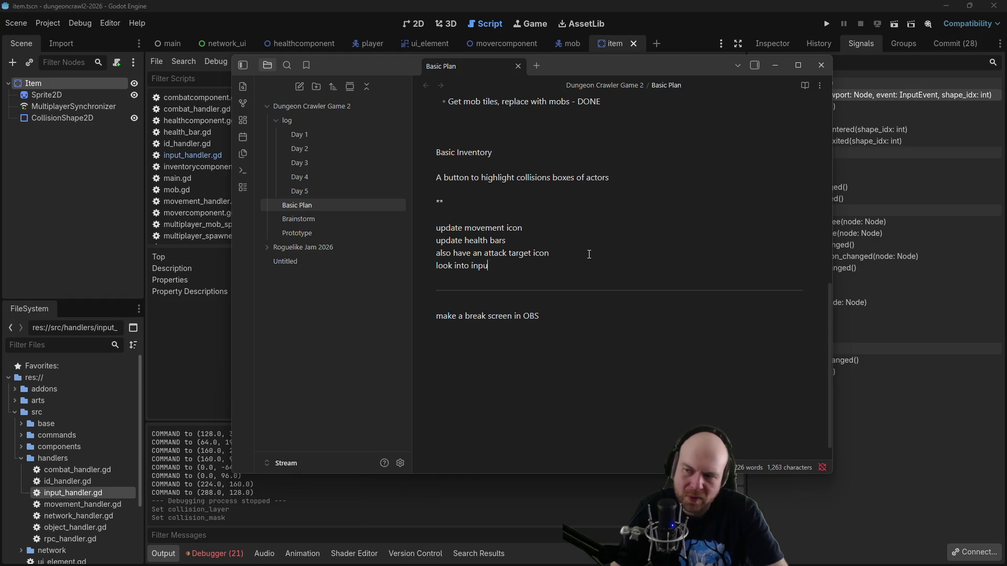
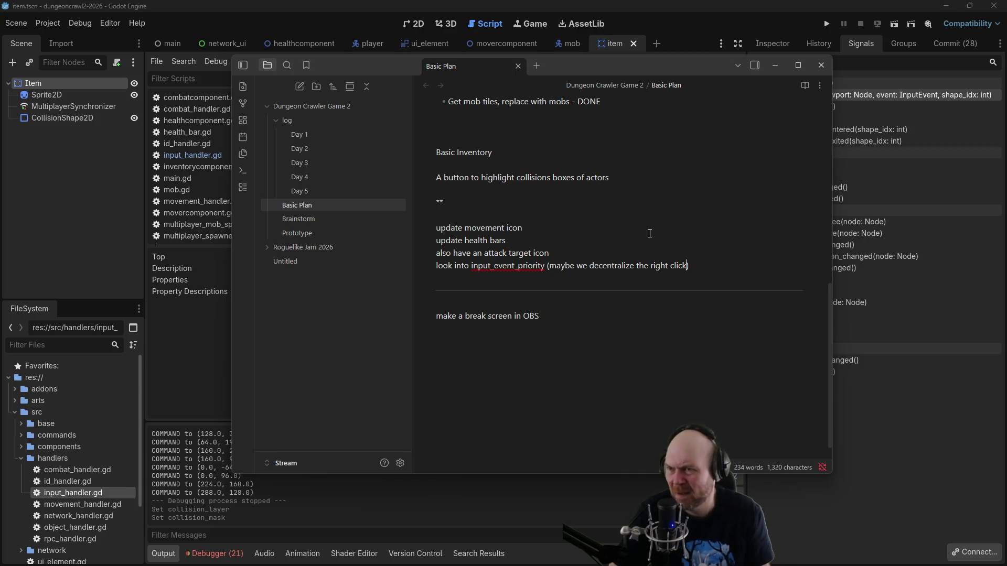
- Dismiss the floating Obsidian notes window to bring the Godot editor forward
click(845, 67)
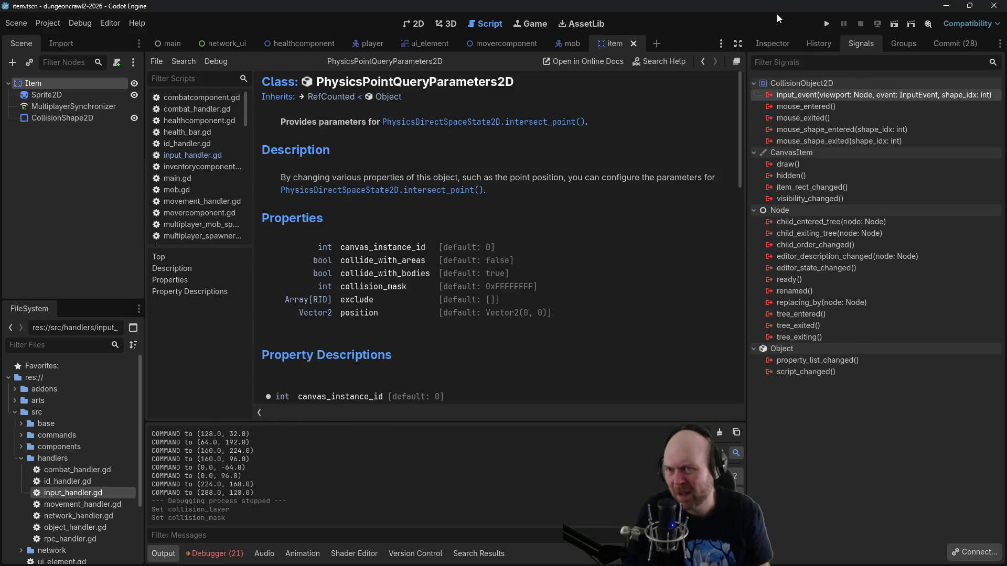
- Run the project as server and client, walk the character, and right-click the item to test targeting
click(826, 24)
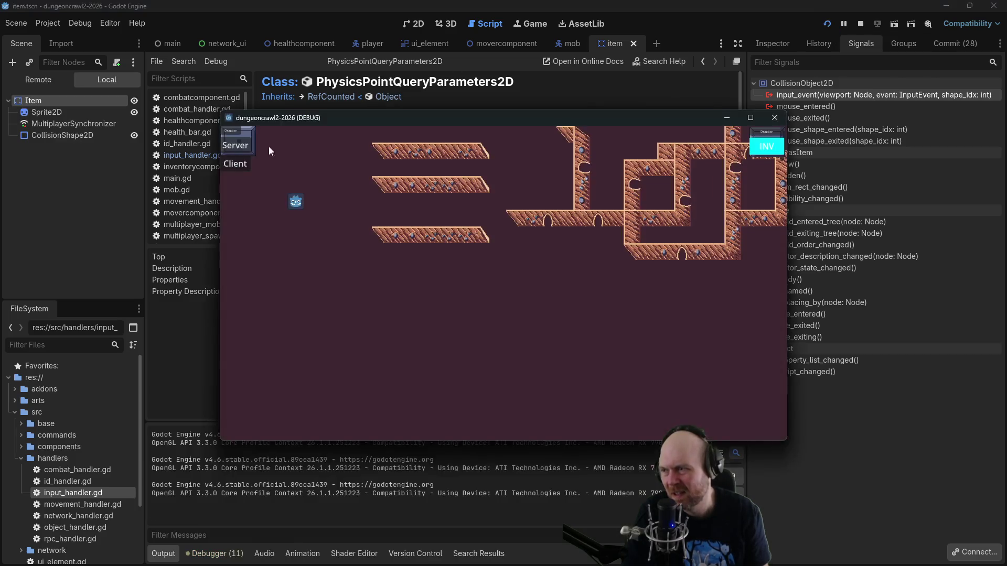
click(249, 137)
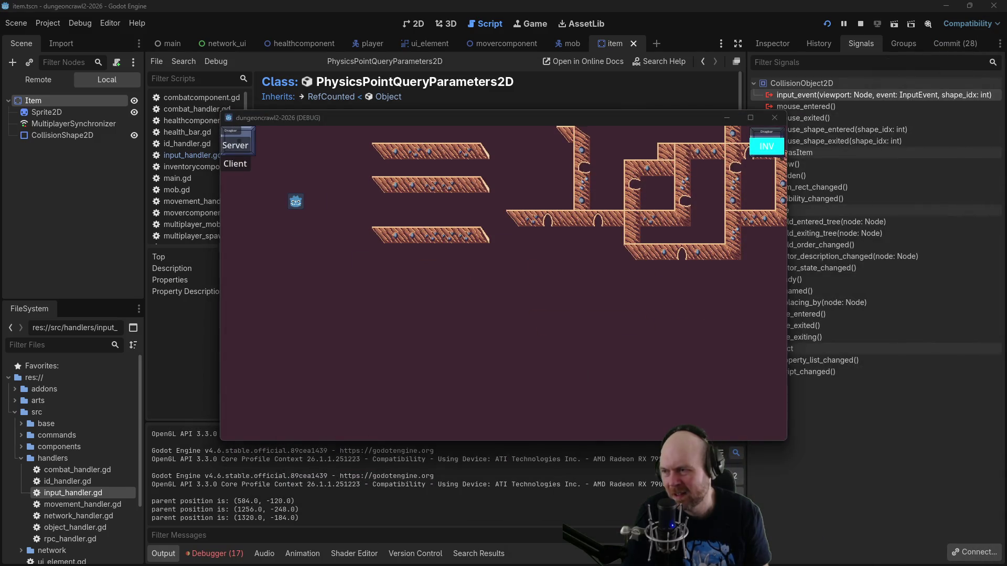
click(235, 164)
click(551, 310)
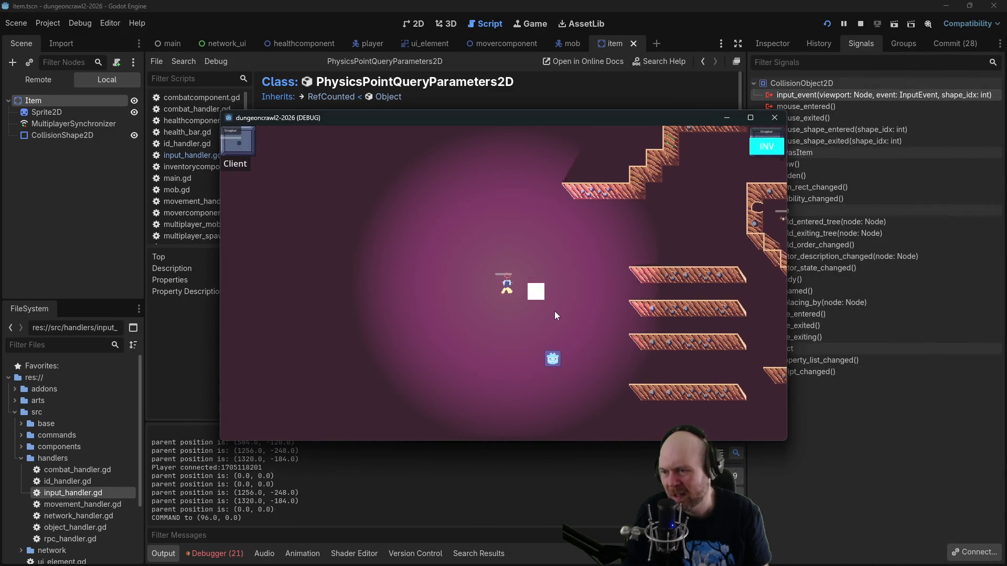
click(546, 297)
click(529, 332)
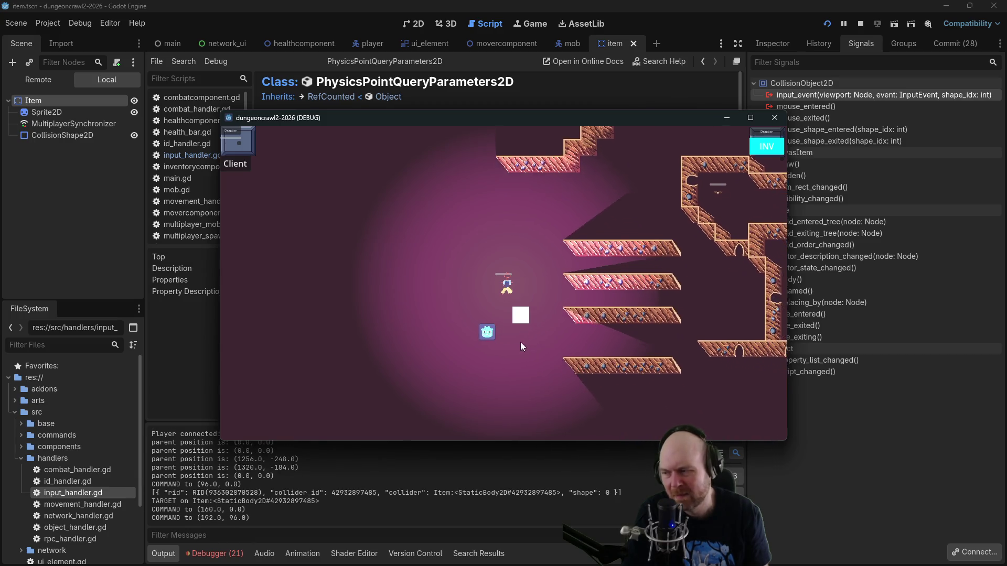
click(492, 296)
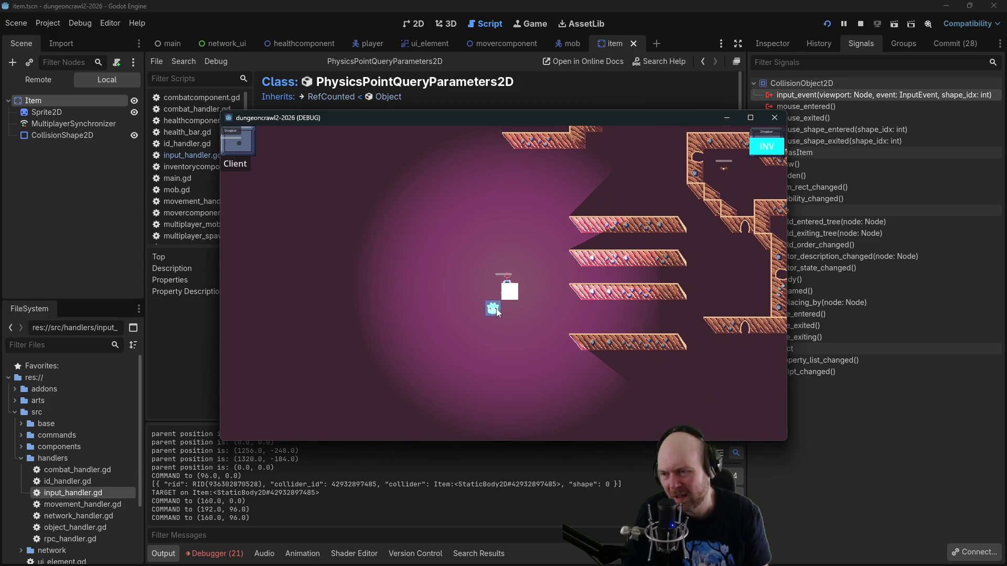
click(494, 310)
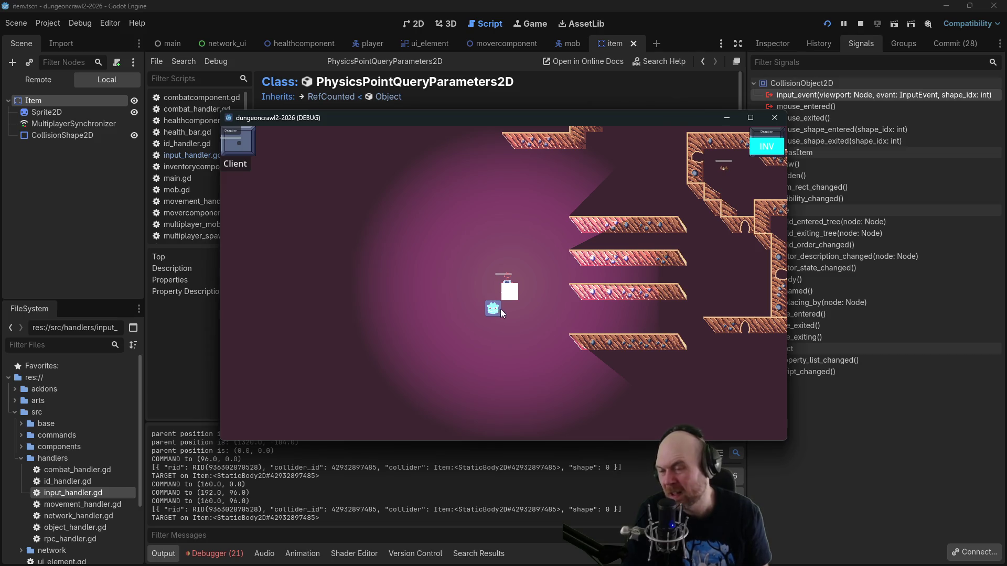
click(725, 169)
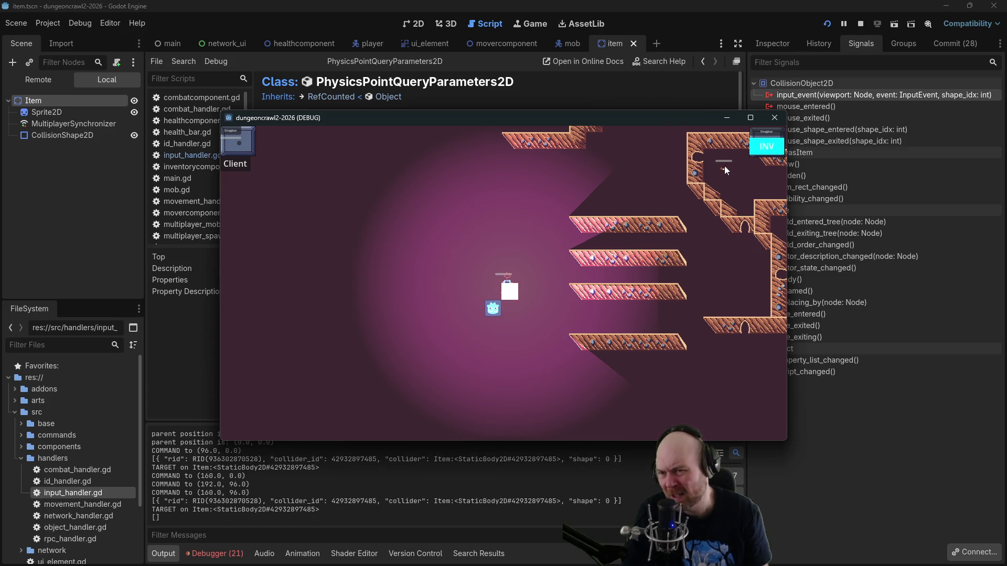
- Walk the character up through the upper corridor and back down toward the item
click(519, 267)
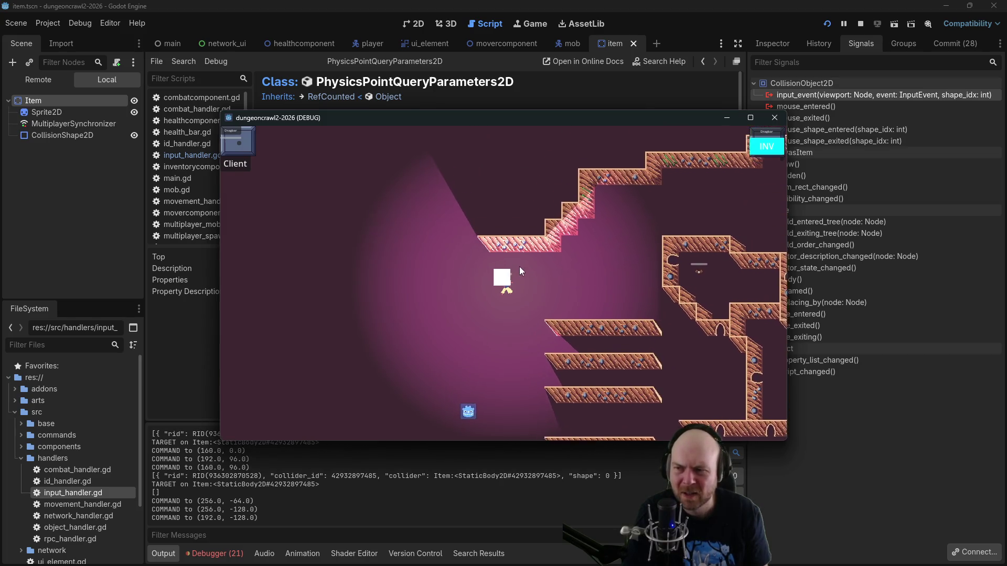
click(544, 275)
click(600, 303)
click(655, 262)
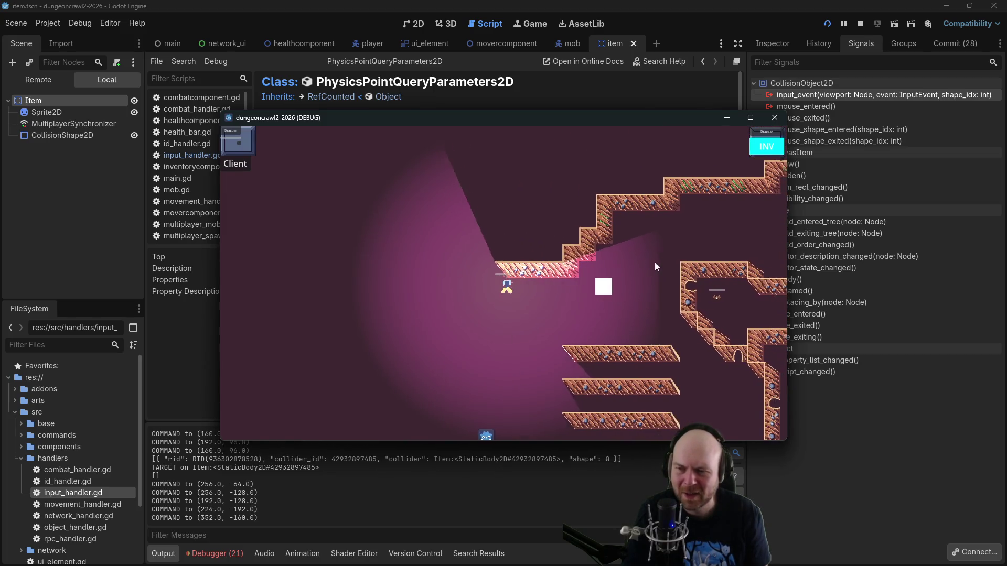
click(618, 281)
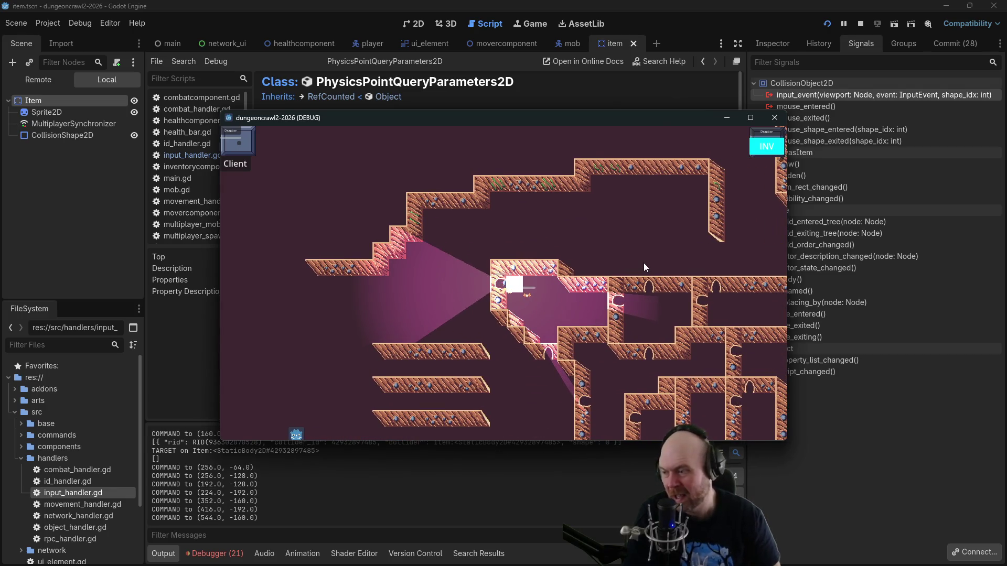
click(544, 294)
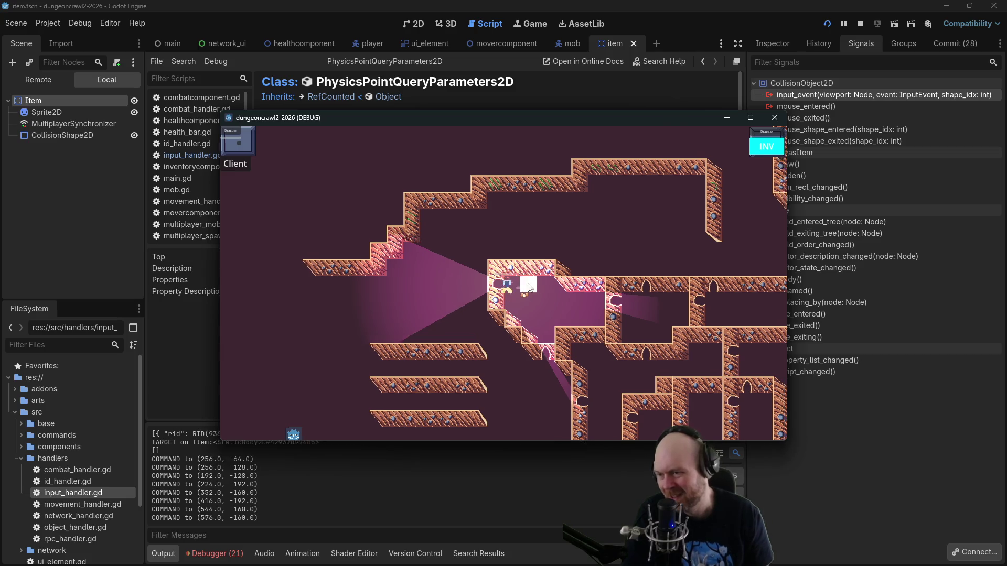
click(561, 294)
click(444, 286)
click(413, 316)
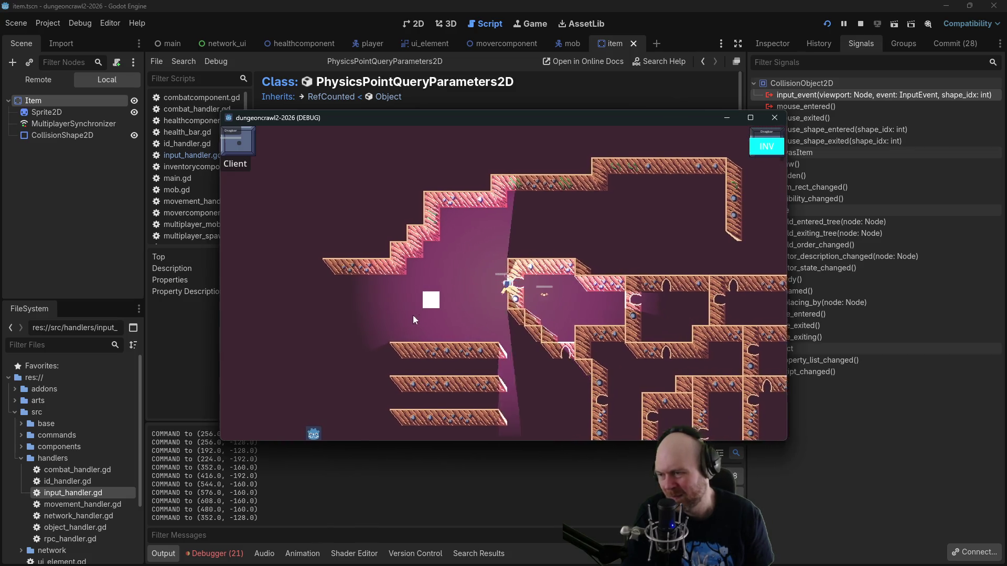
click(388, 366)
click(385, 377)
click(417, 356)
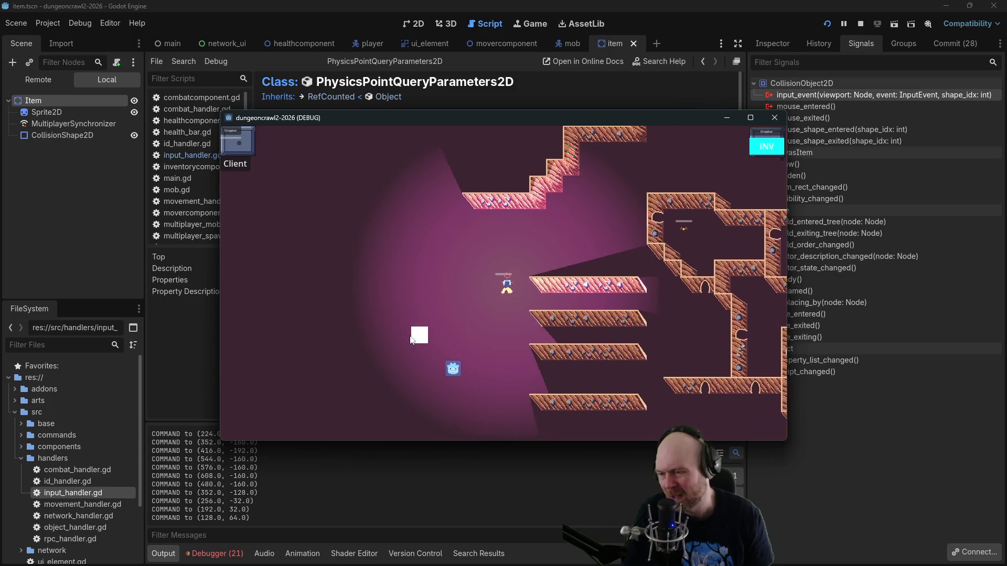
click(449, 352)
click(465, 338)
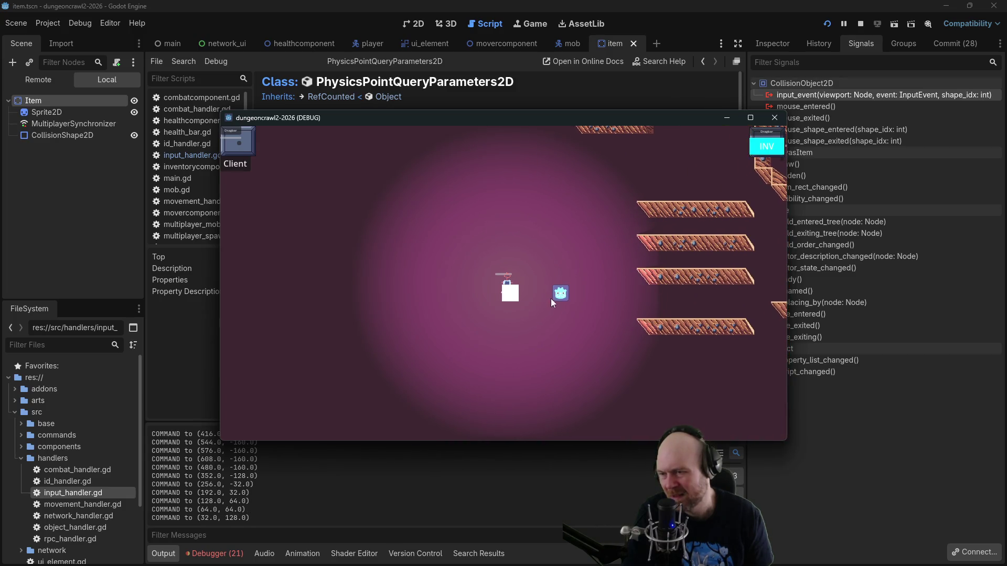
- Target the item twice more to confirm the TARGET log, then stop the run
click(559, 292)
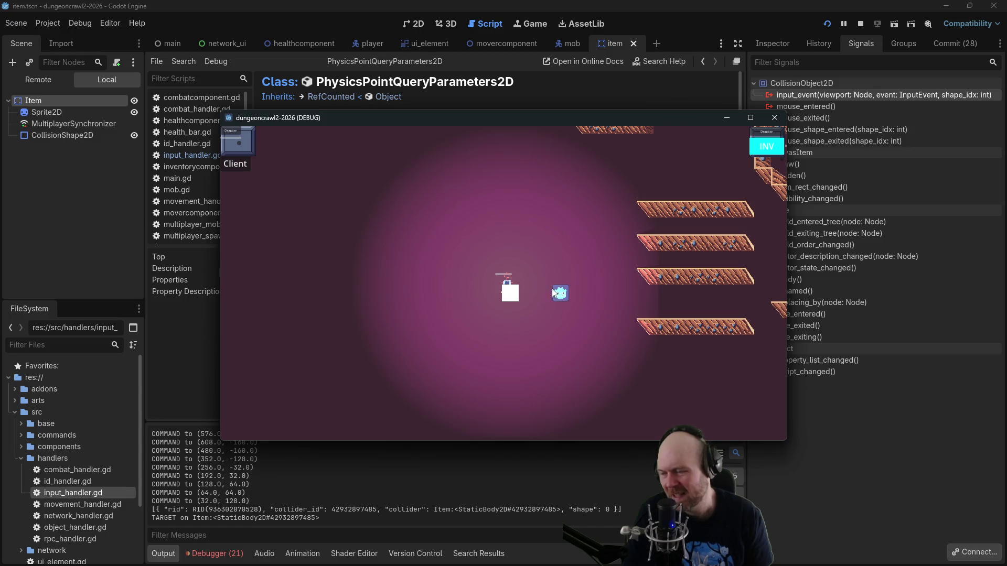
click(560, 293)
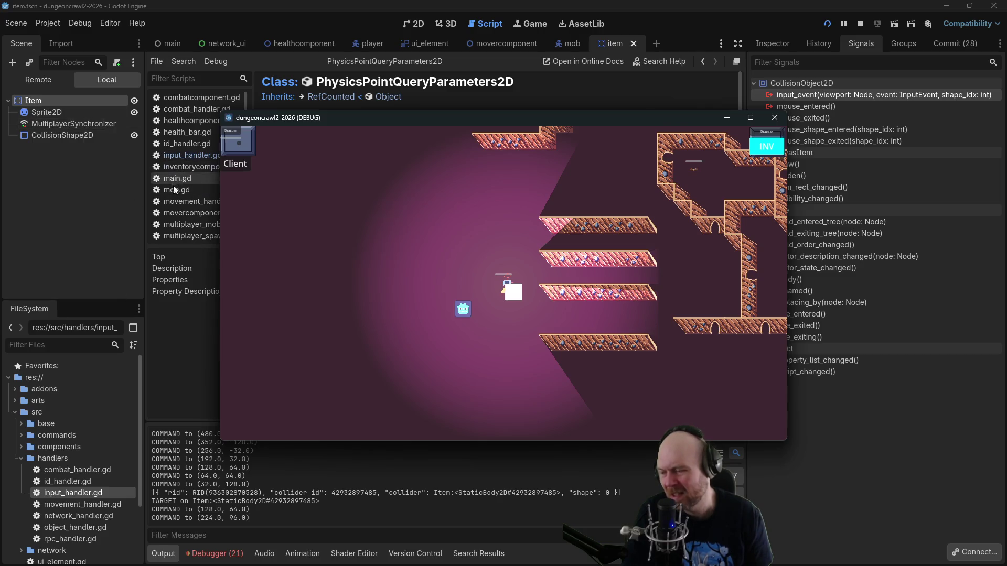
click(458, 313)
click(519, 273)
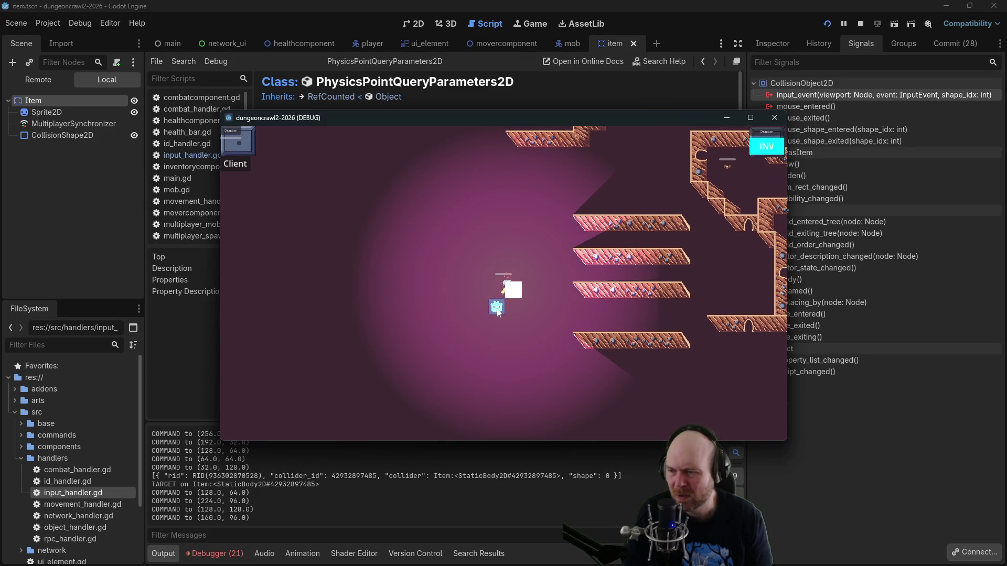
click(497, 311)
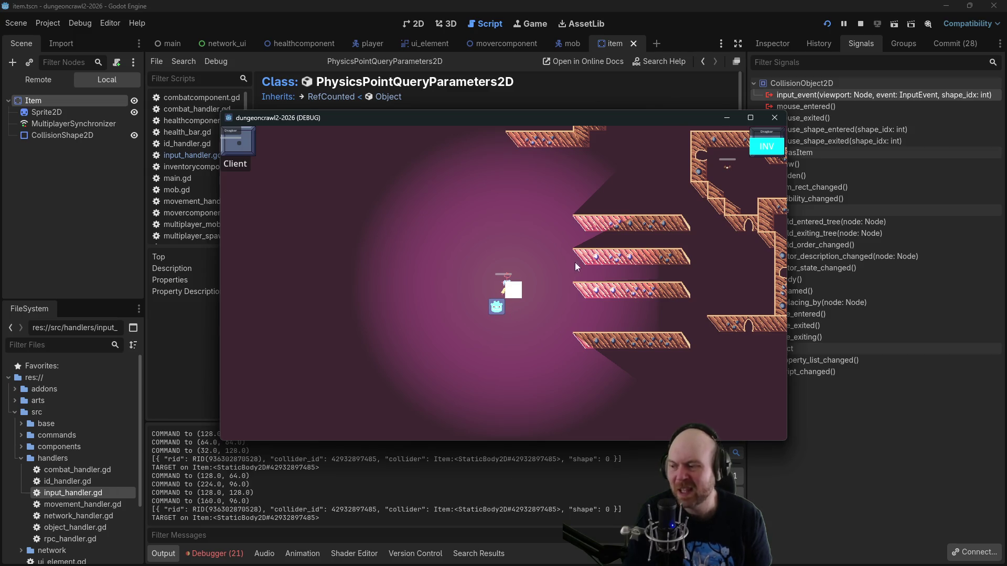
click(860, 24)
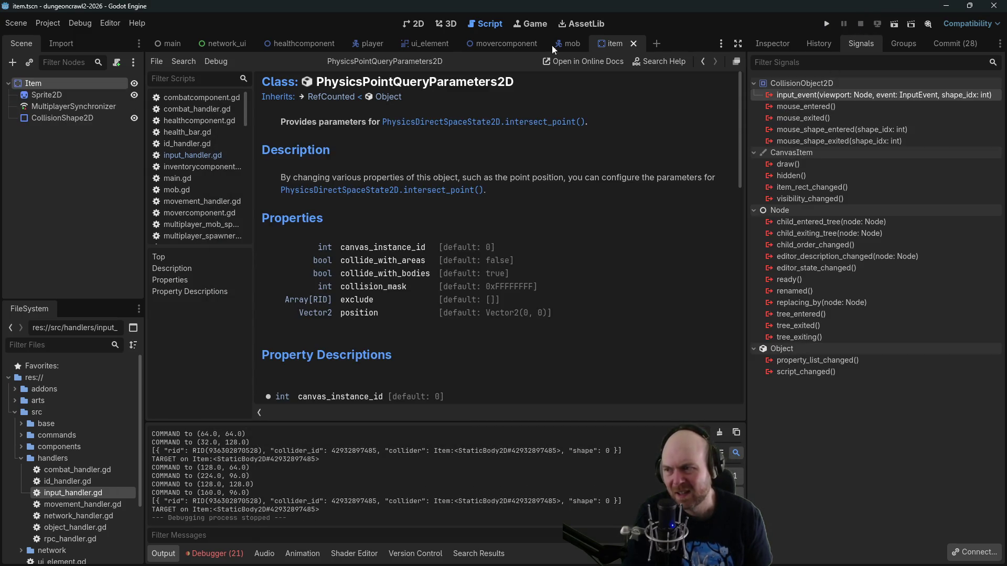
- Open input_handler.gd and begin a nested 'if collide' line under 'if collider:' on line 24
click(182, 154)
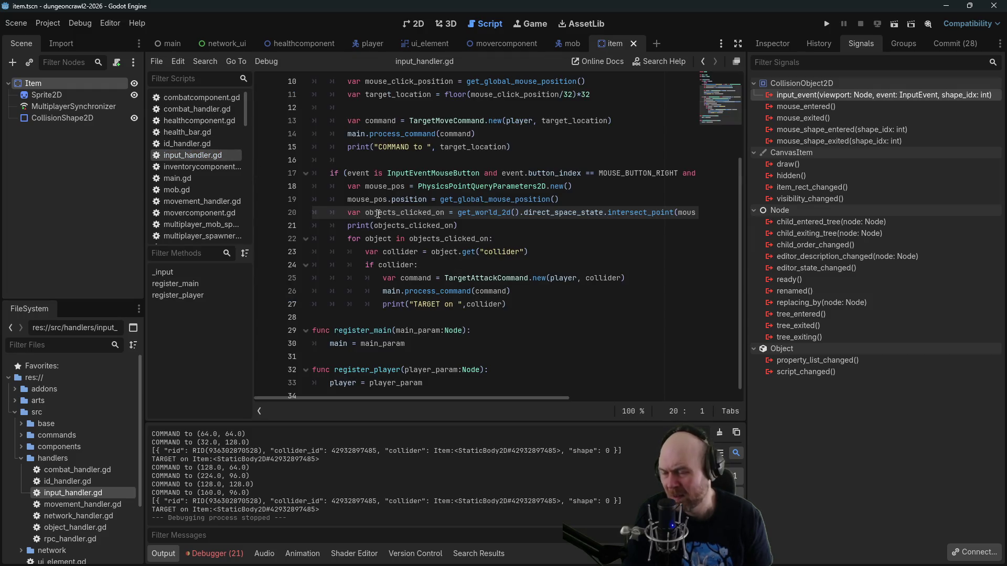
click(538, 305)
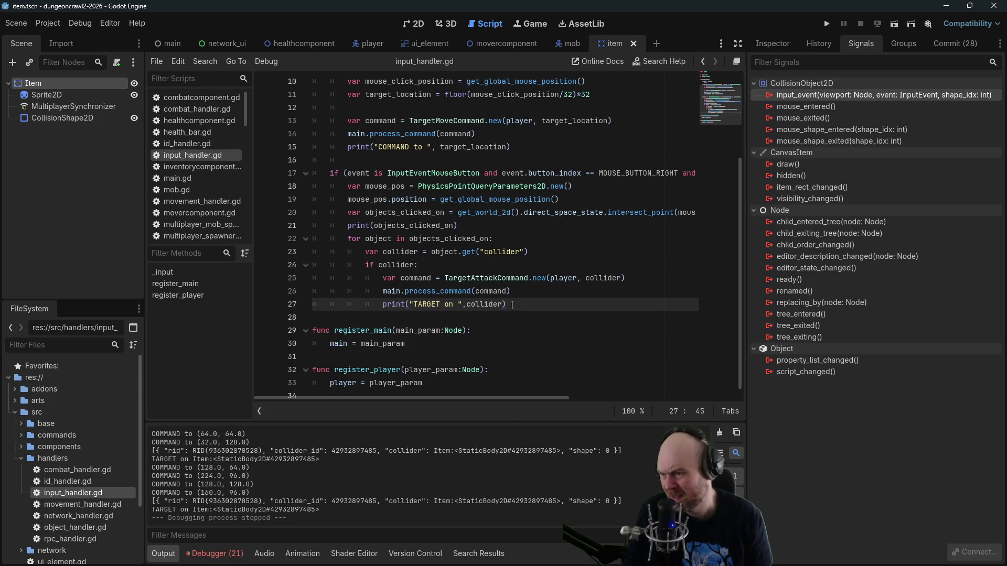
click(402, 265)
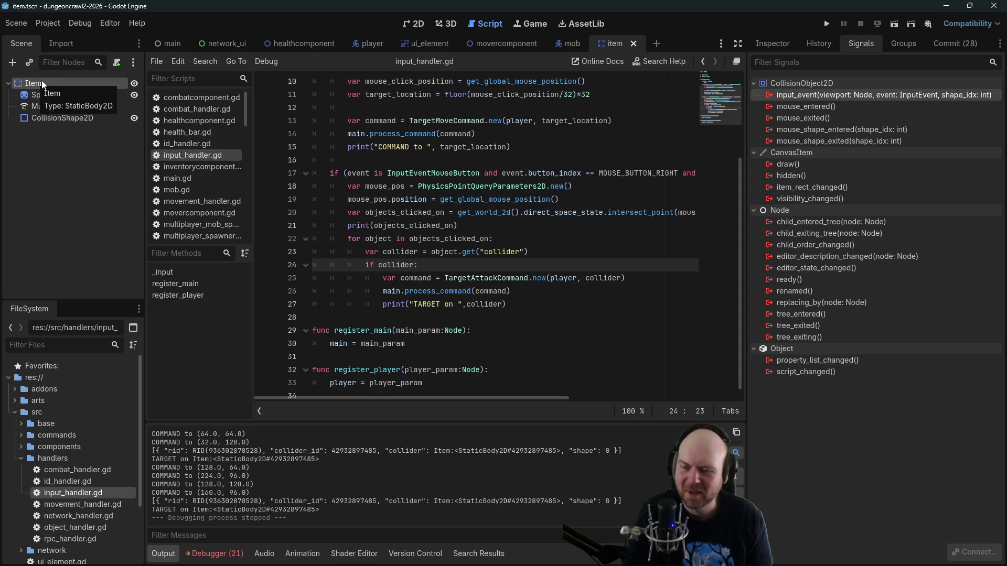
click(555, 305)
click(534, 269)
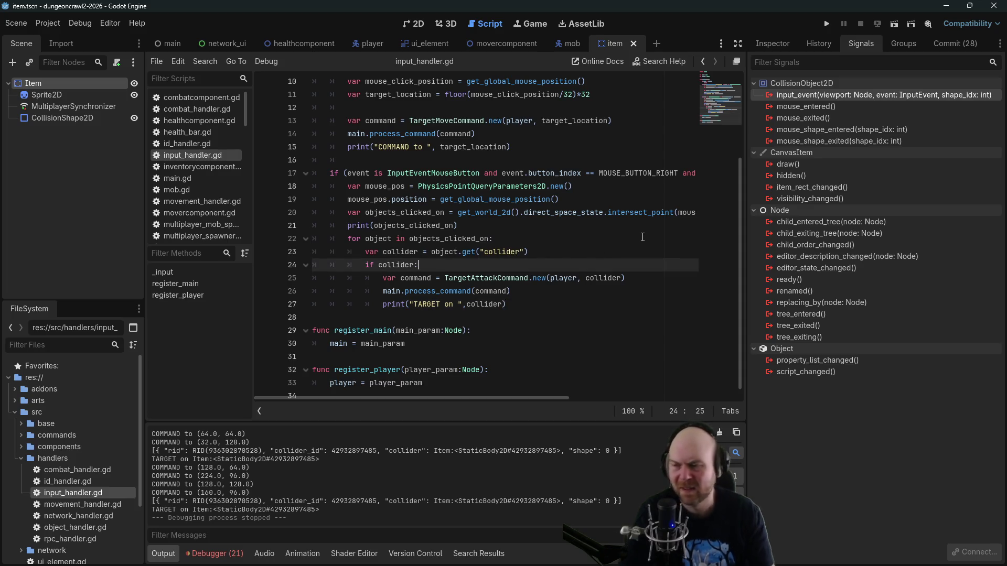
key(Return)
text(if collide)
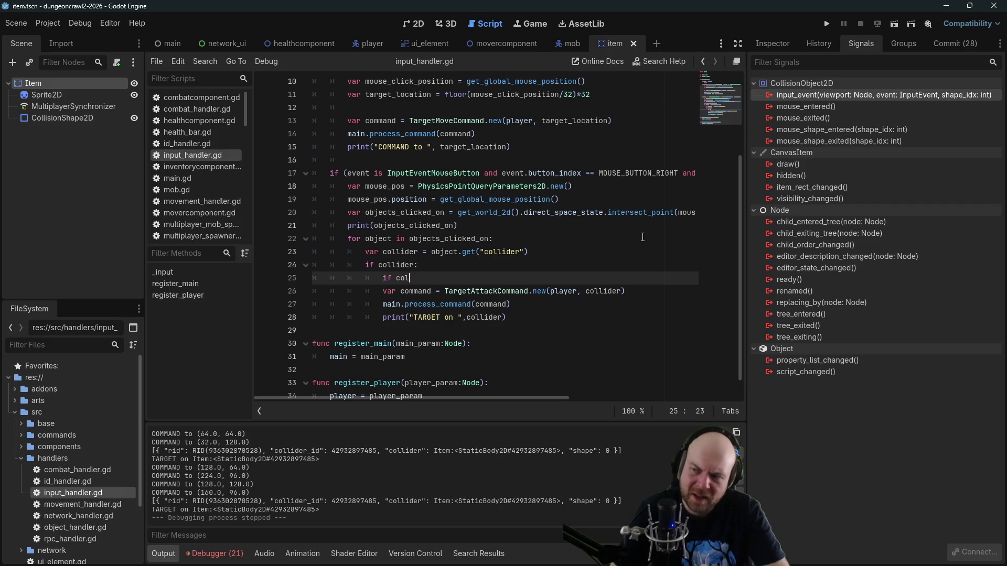
- Complete the Actor check line and indent the attack and TARGET print lines beneath it
key(BackSpace)
key(BackSpace)
key(BackSpace)
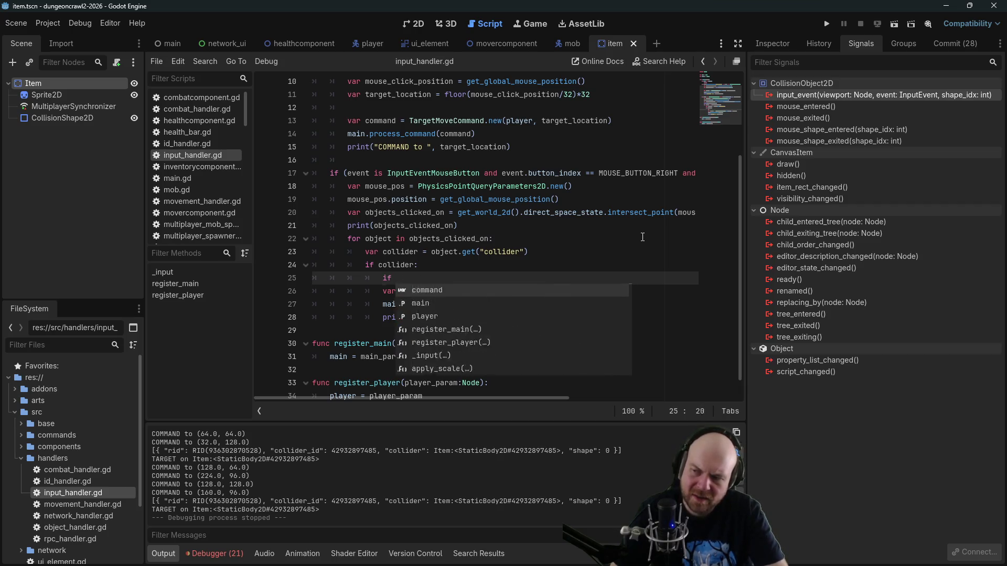
text(i)
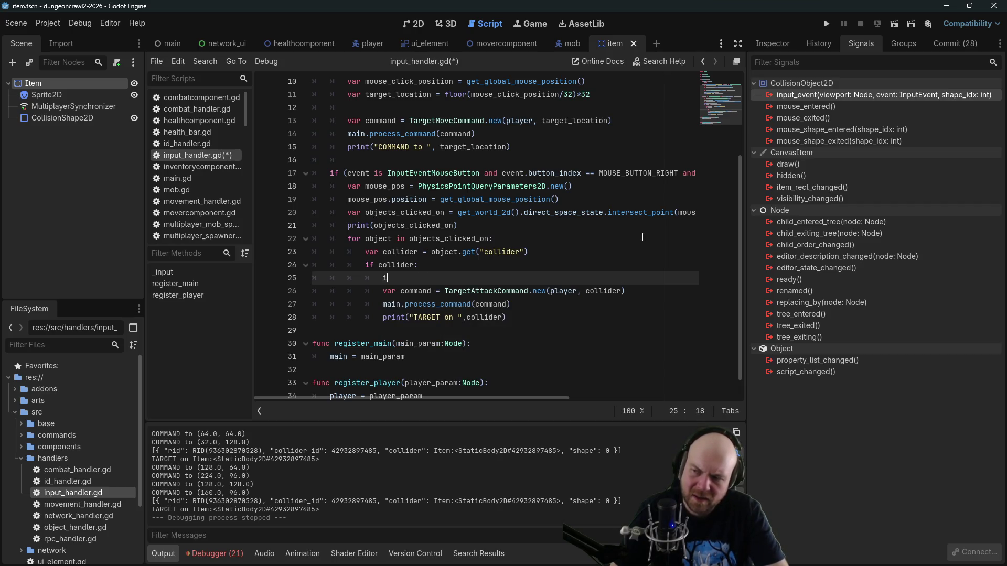
text(llider is)
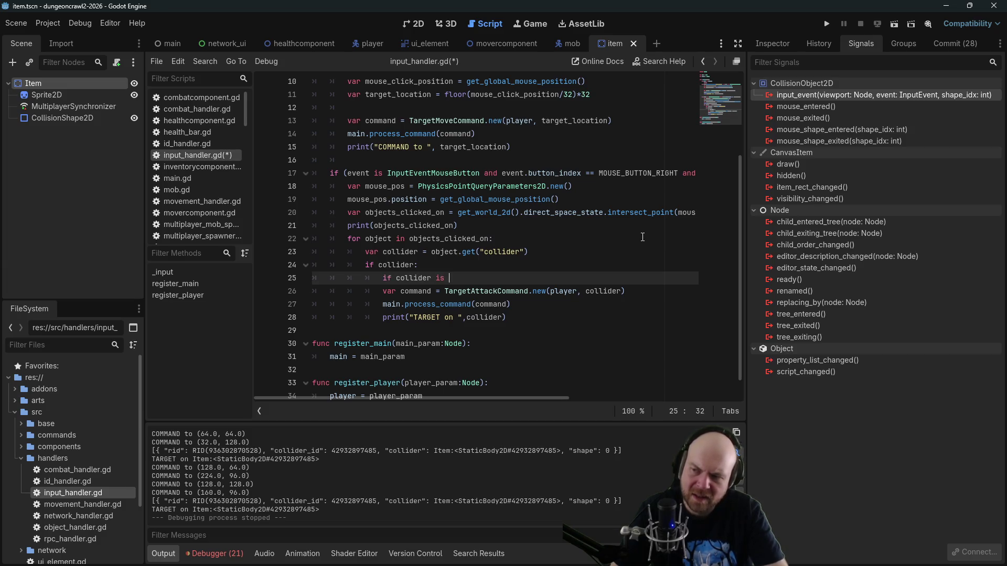
text(:)
key(Down)
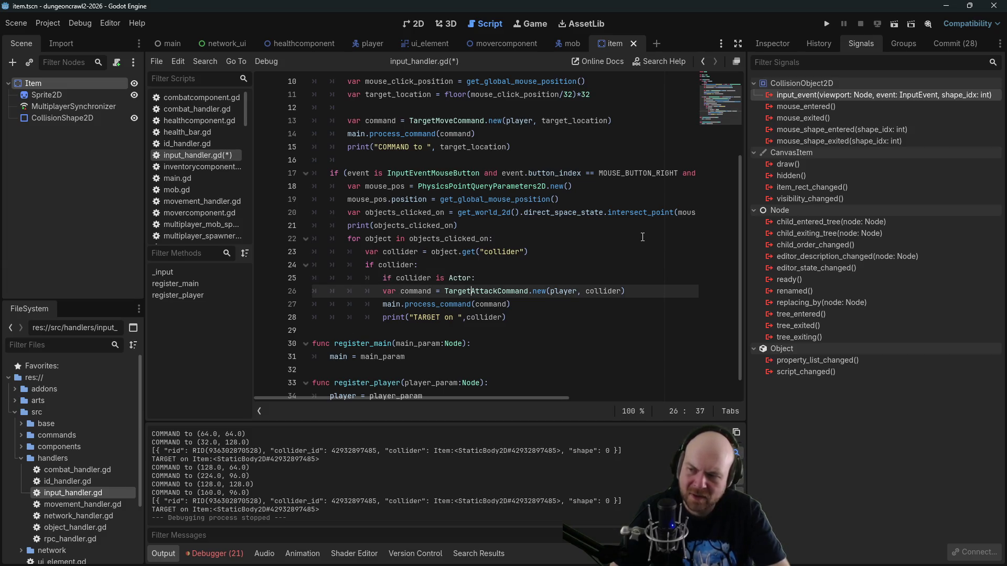
key(Home)
key(shift+Down)
key(Tab)
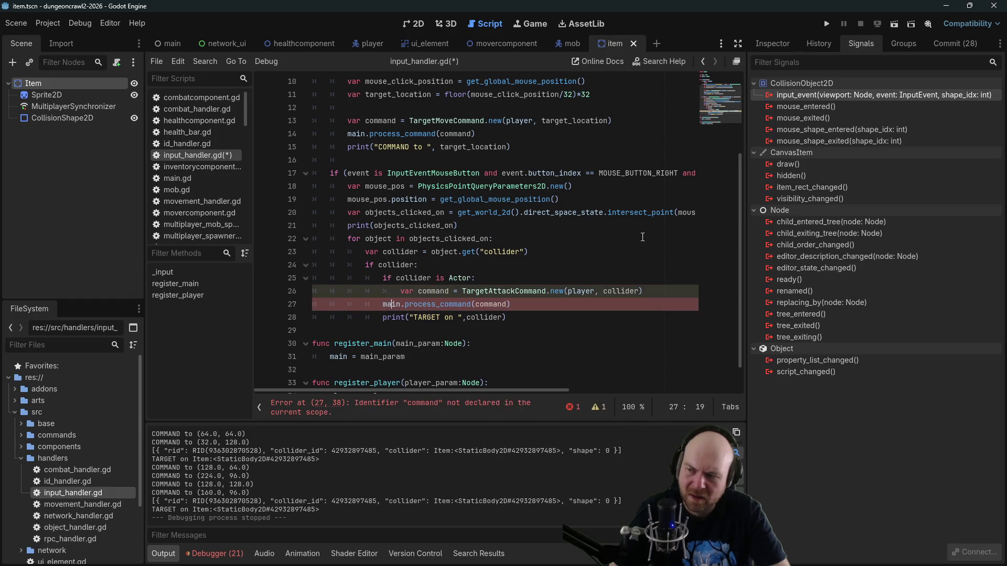
key(Down)
key(Tab)
key(Right)
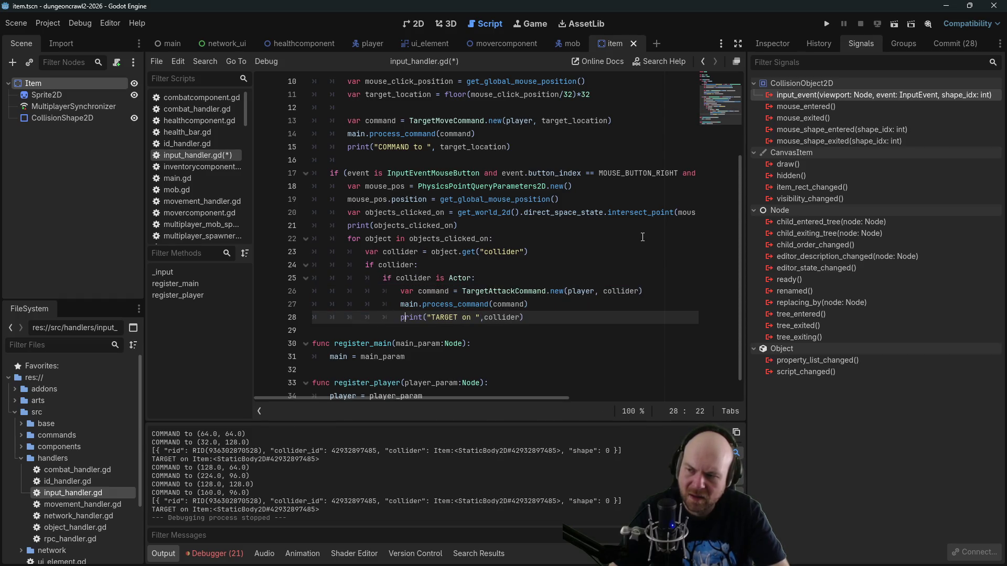
- Add an 'elif collider is StaticBody2D:' branch printing "GET on" with the collider, and save
key(Return)
key(BackSpace)
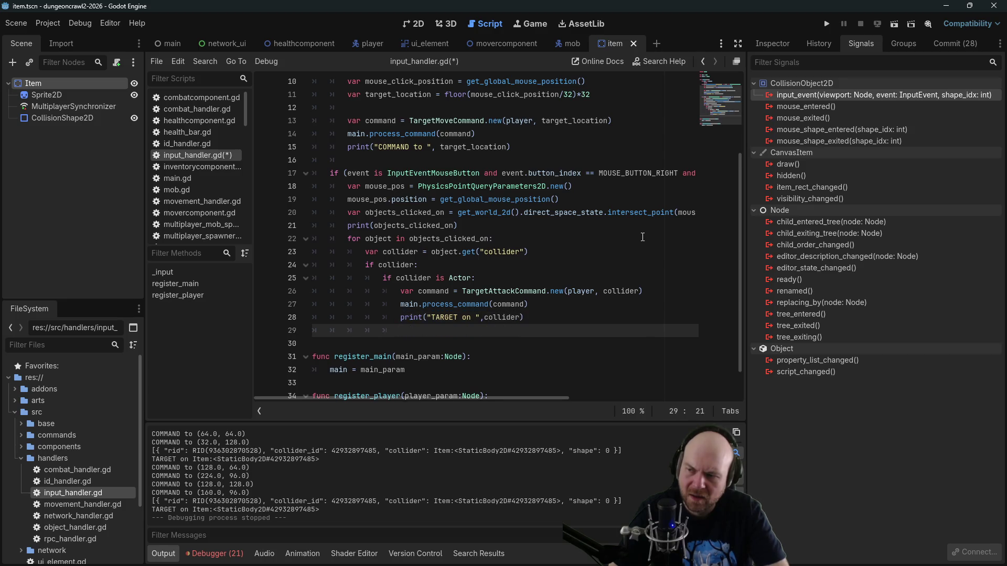
text(elif collider is S)
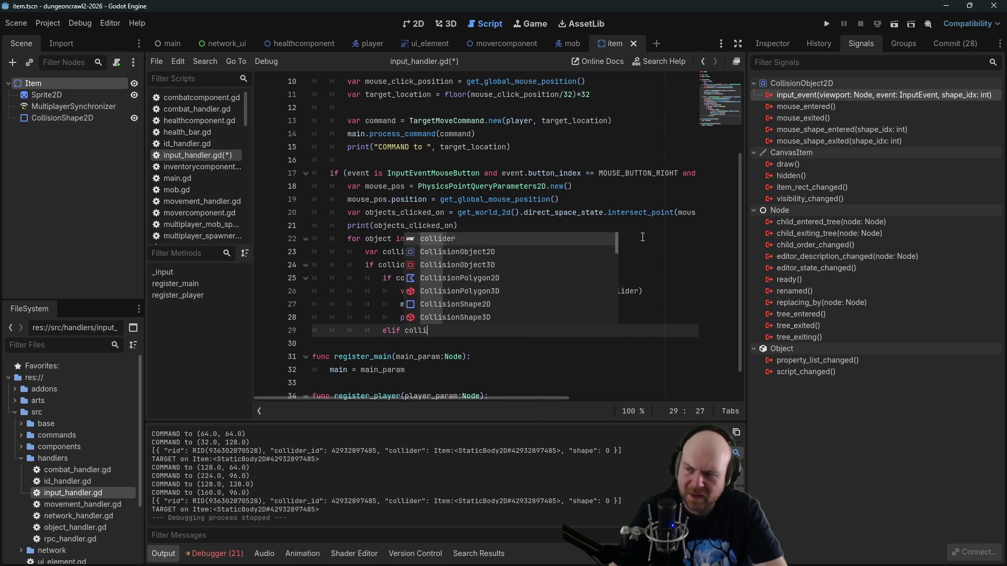
text(taticBody2)
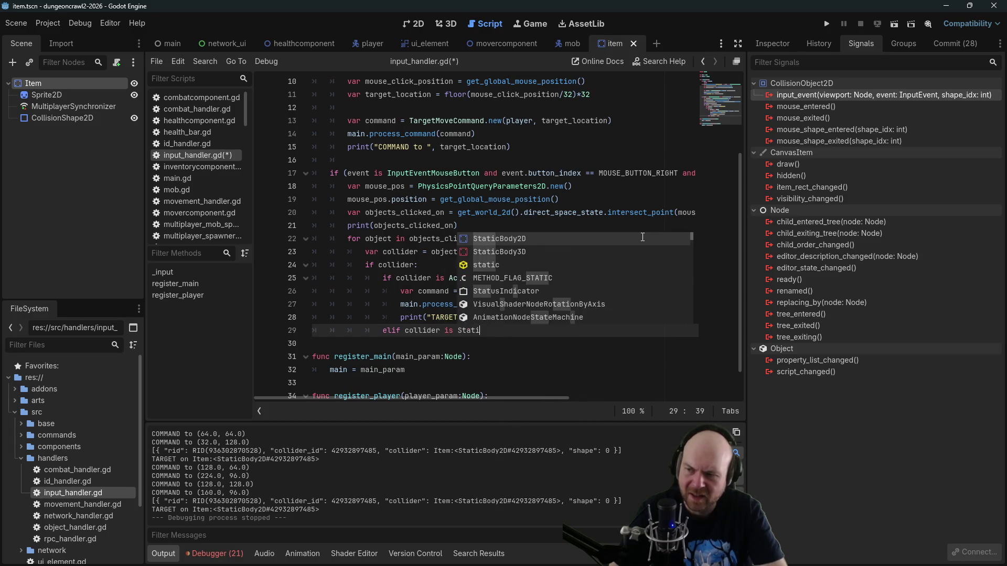
text(D:)
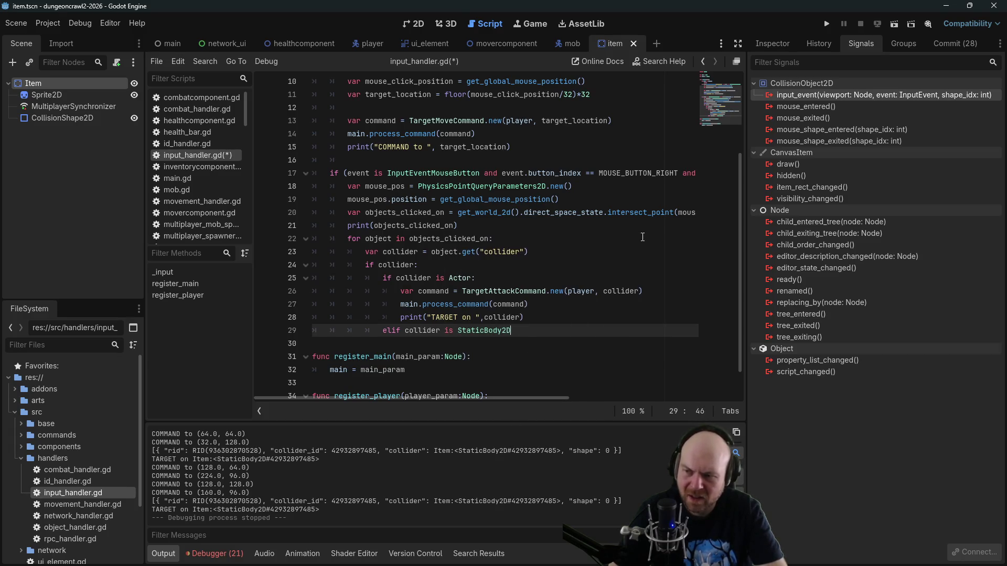
key(Return)
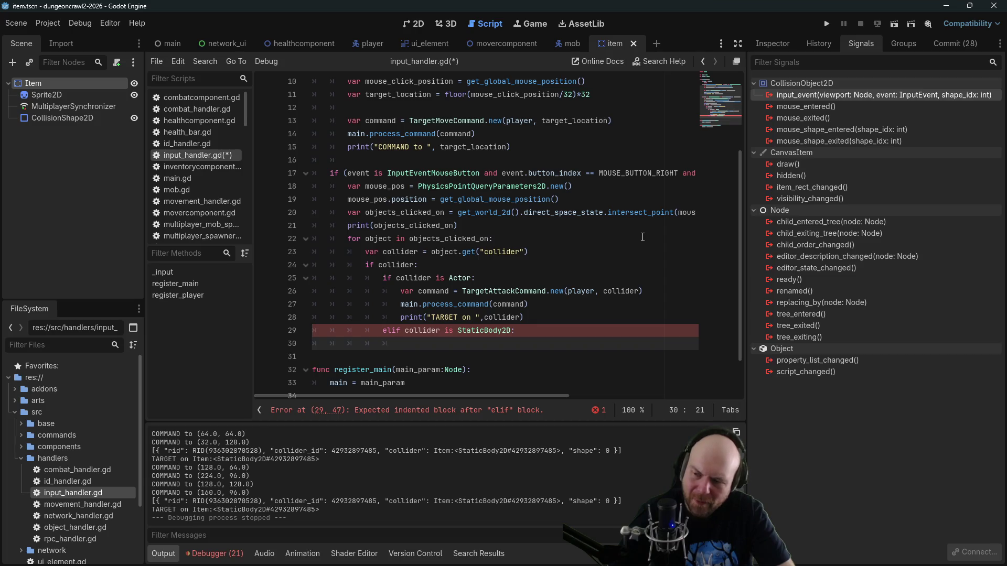
text(print ()
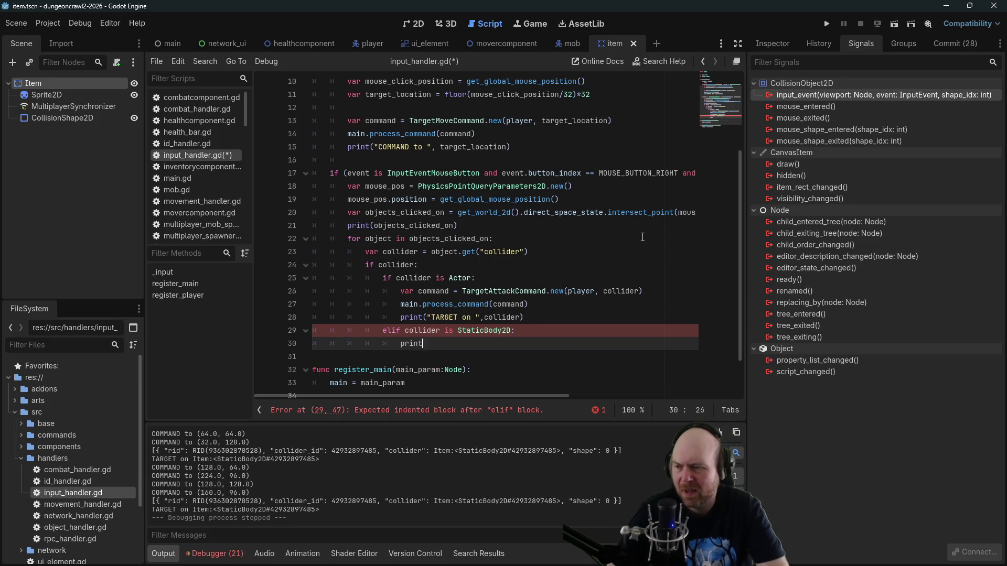
text("GET on)
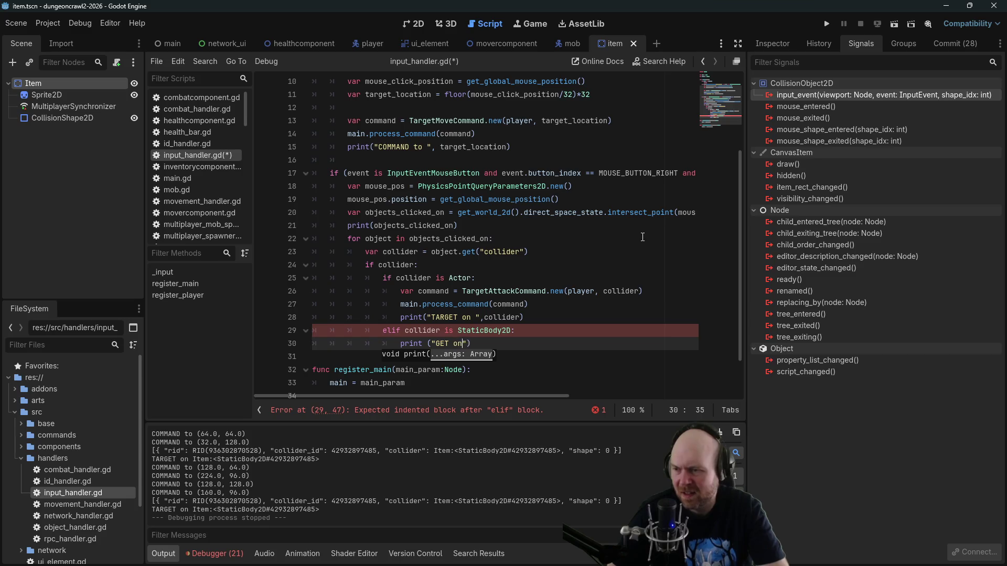
text(",collider)
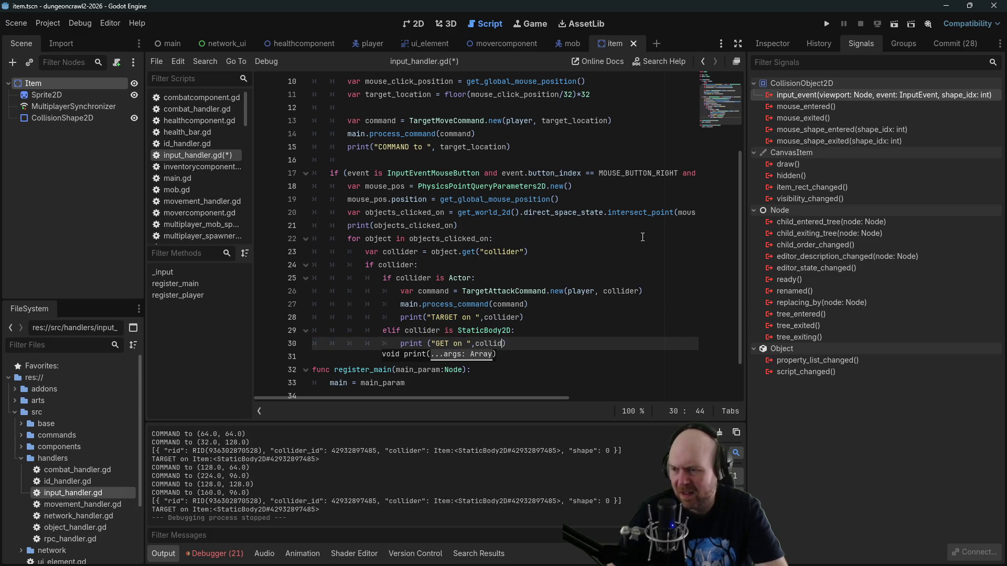
key(ctrl+s)
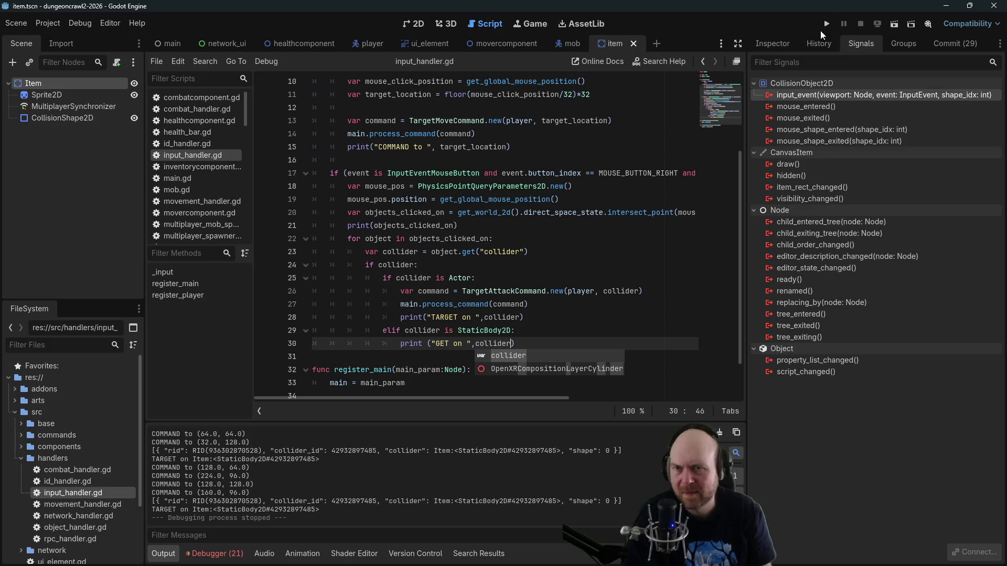
- Run the game as a client and right-click the item and the mob to check the logs
click(825, 25)
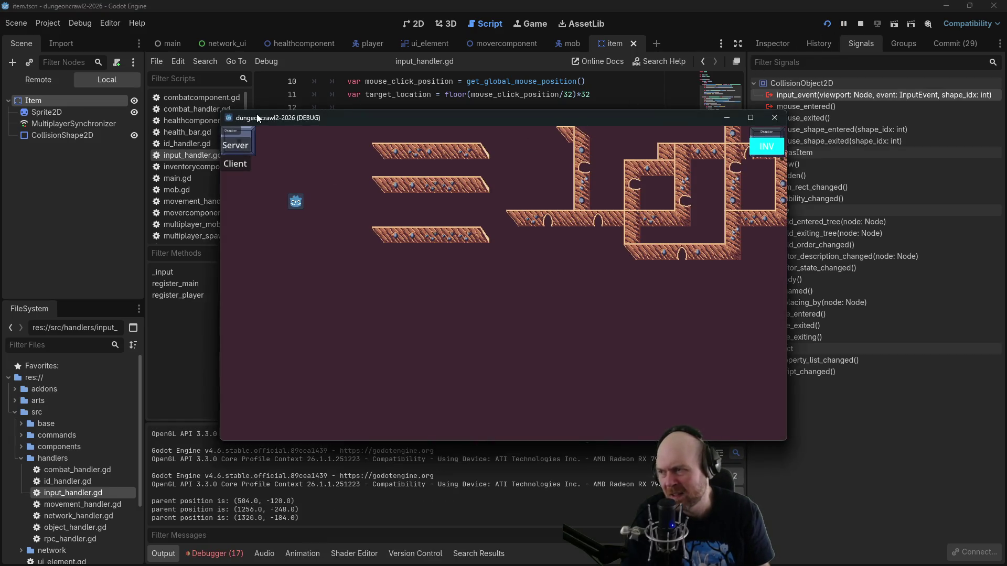
click(246, 163)
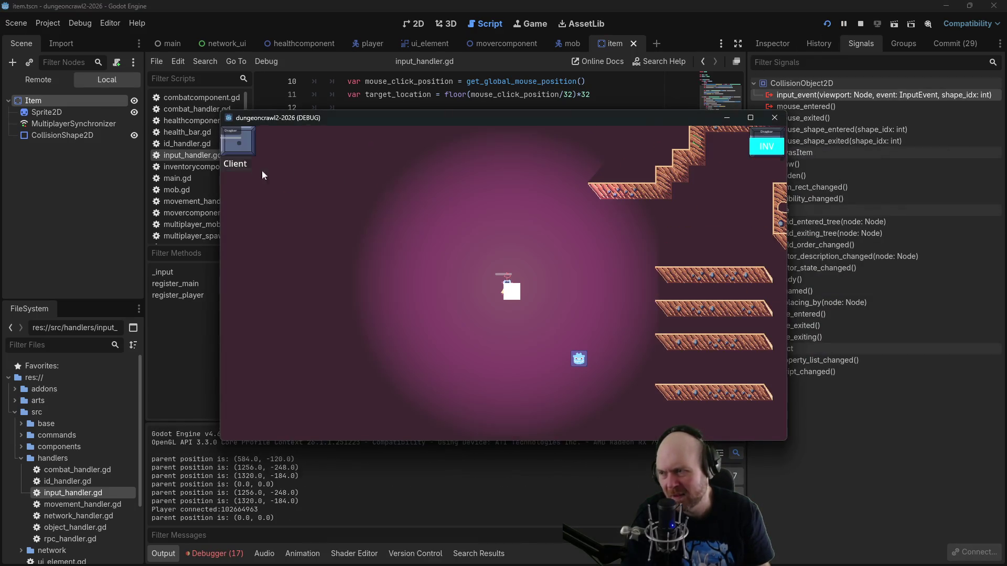
click(513, 288)
click(567, 288)
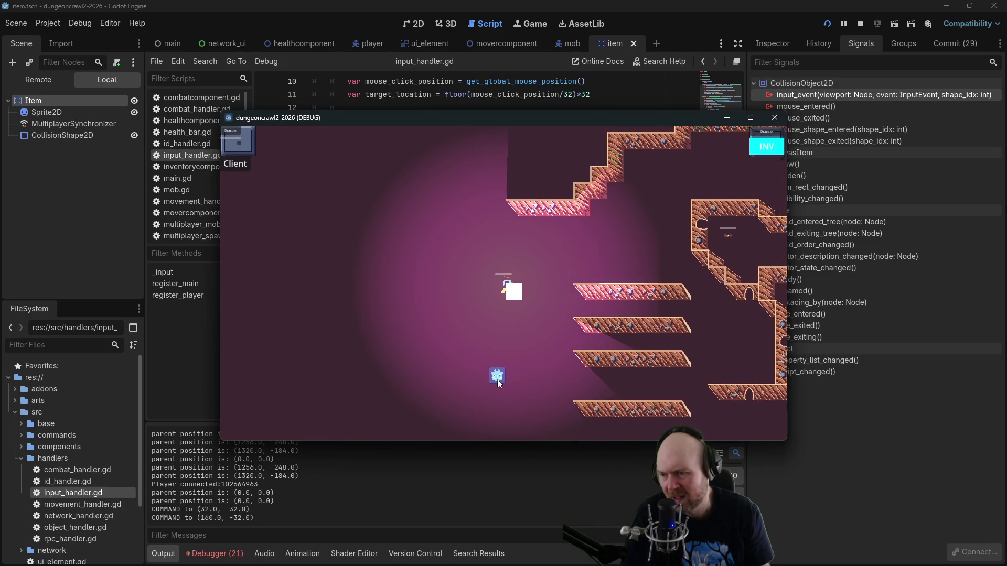
click(499, 379)
click(549, 333)
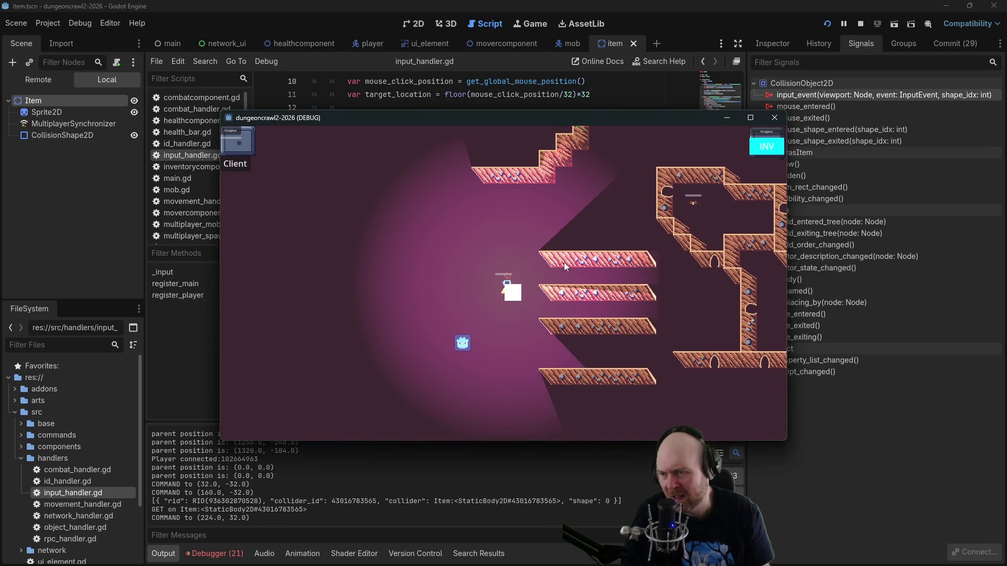
click(690, 210)
click(612, 195)
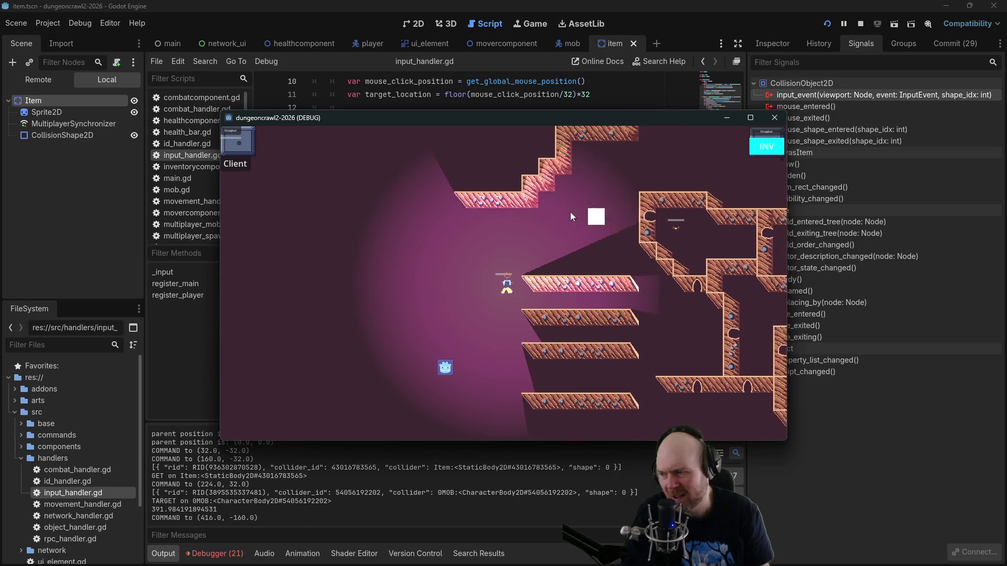
click(489, 341)
click(446, 346)
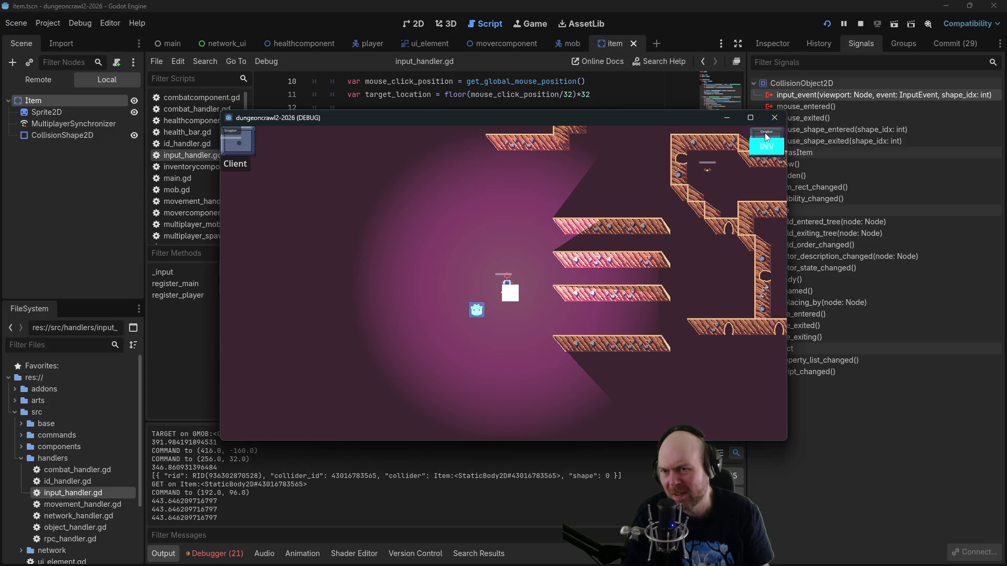
- Enlarge the INV inventory panel, walk the player around, then close the game window
click(781, 159)
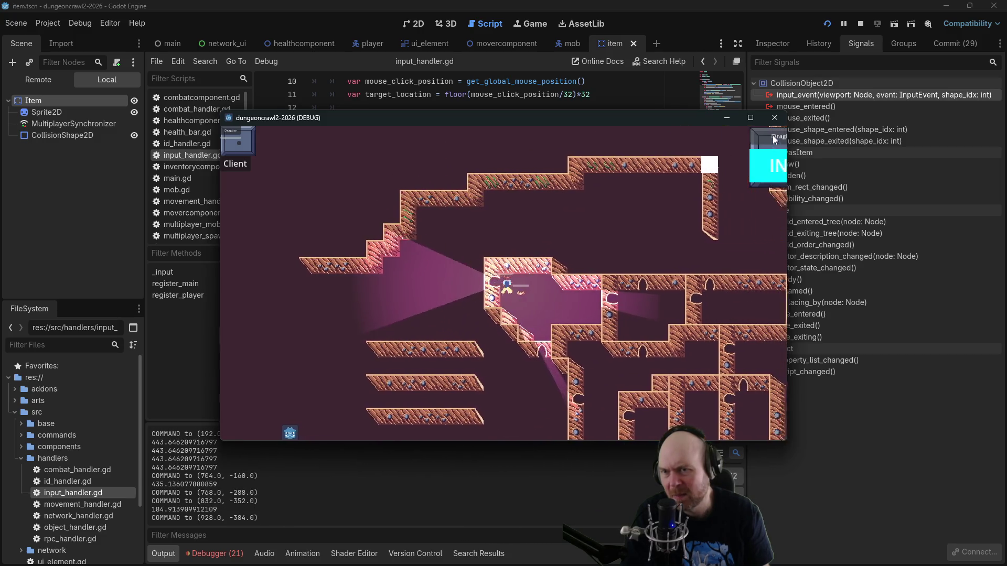
drag(767, 131, 688, 151)
click(325, 301)
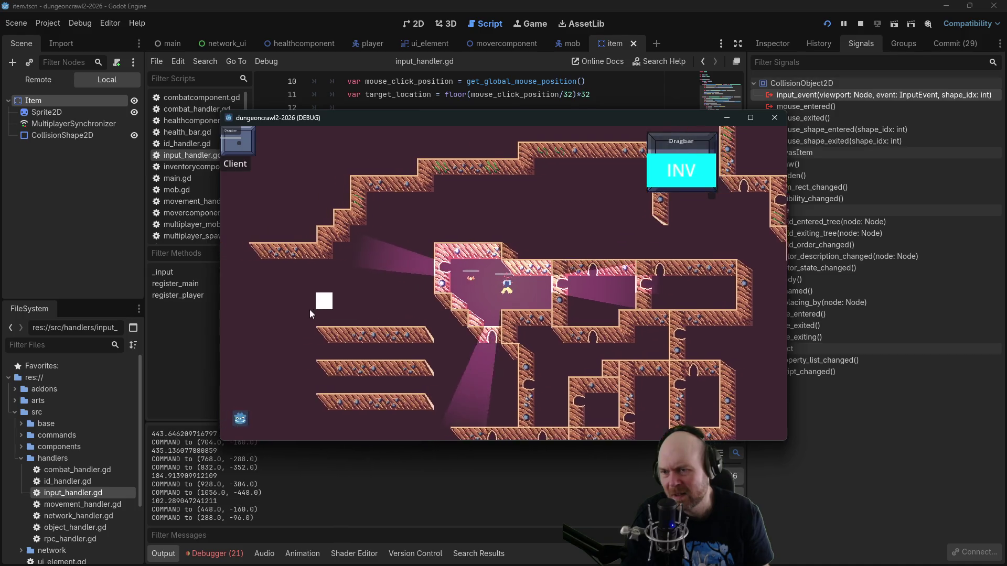
click(314, 345)
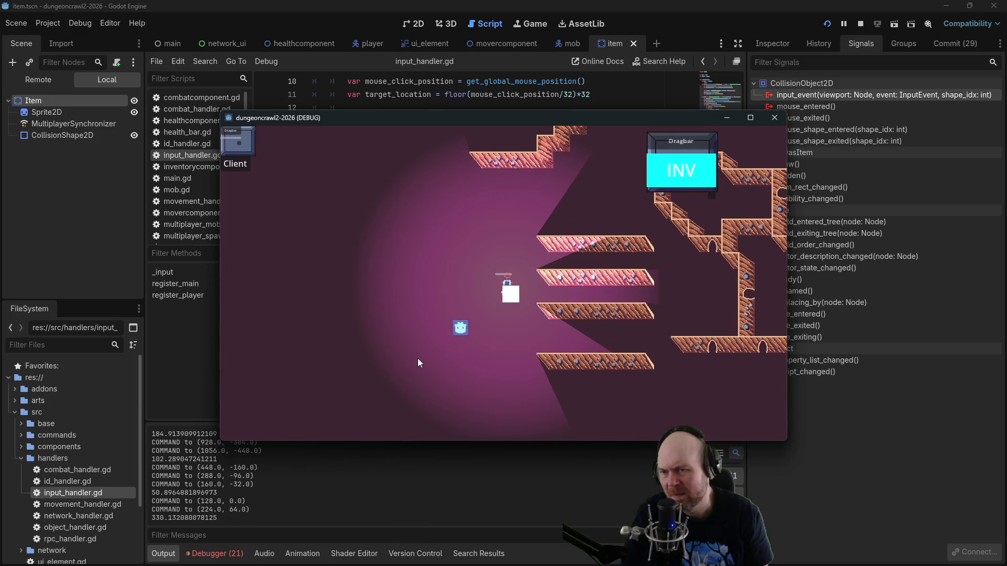
click(710, 196)
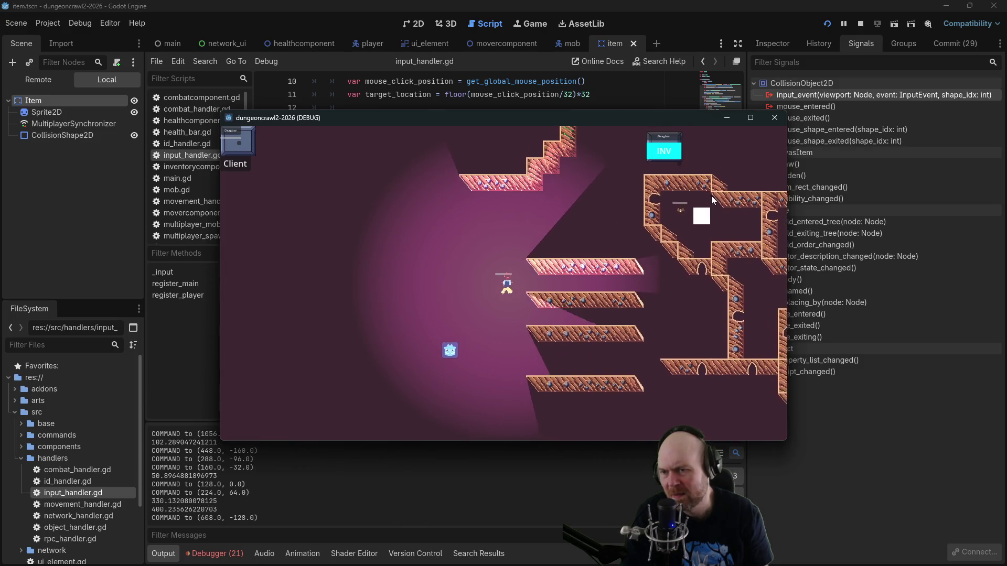
click(396, 370)
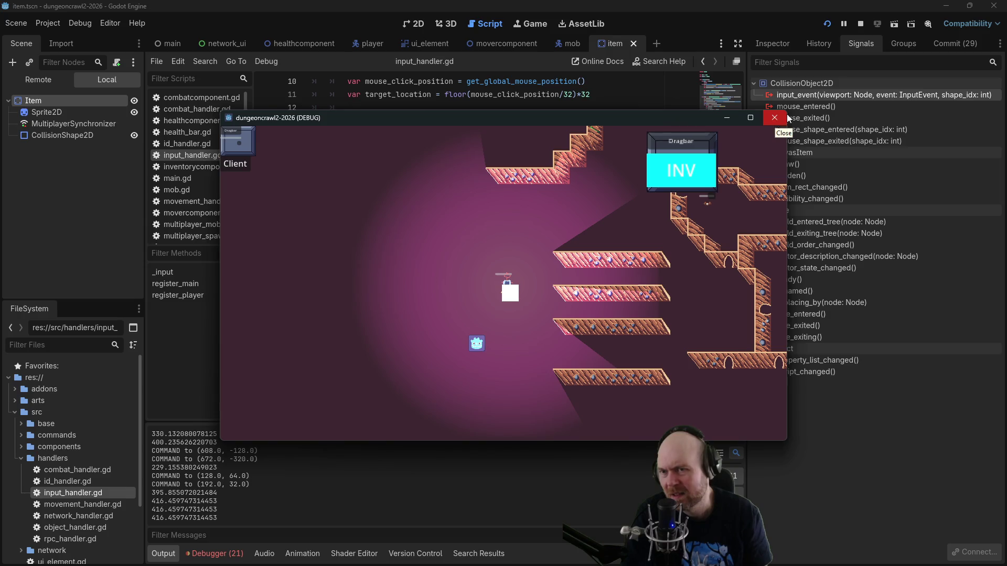
click(775, 118)
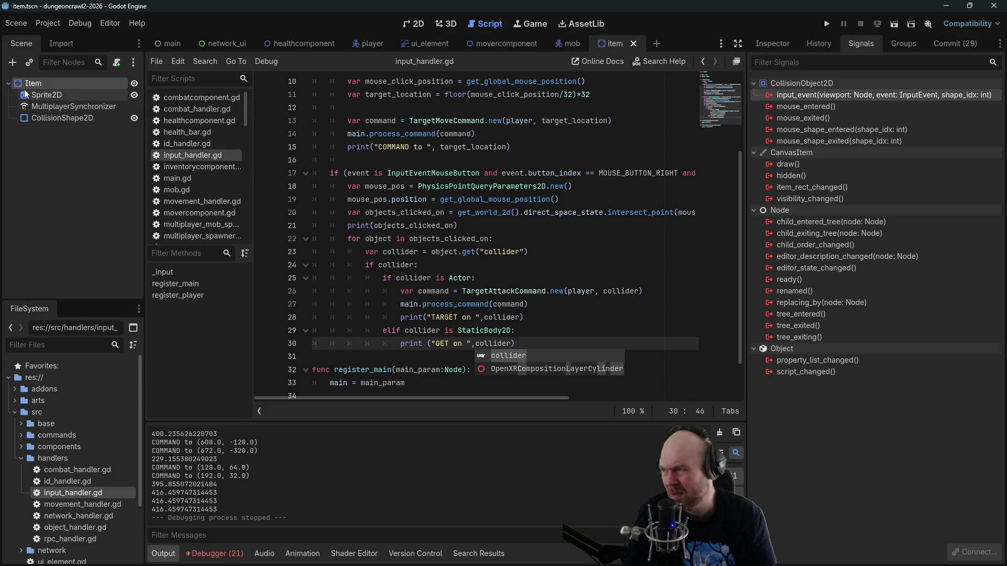
- Switch to main.tscn in the 2D view and select the ColorRect under Inventory_UI_ELE
click(170, 45)
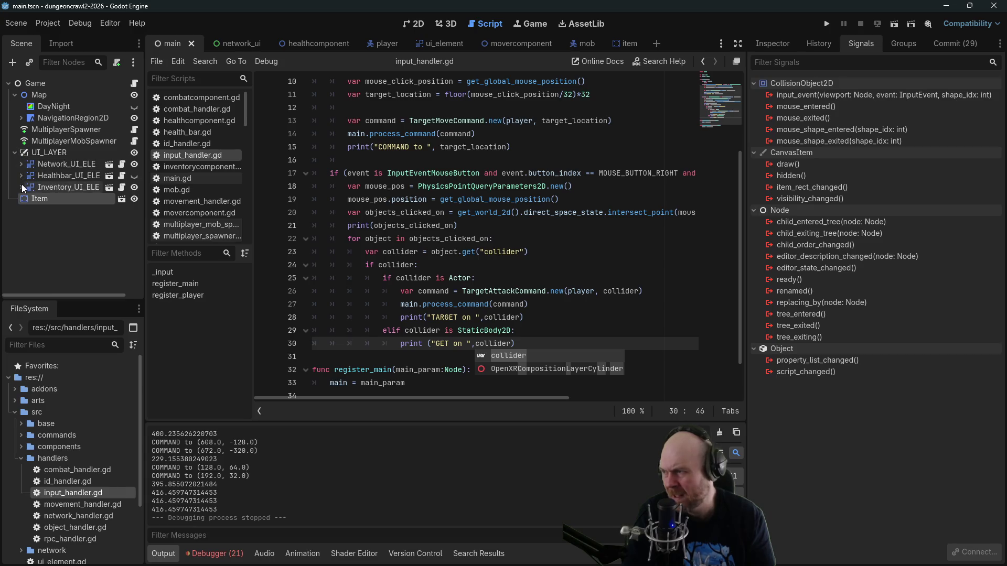
click(21, 184)
click(47, 233)
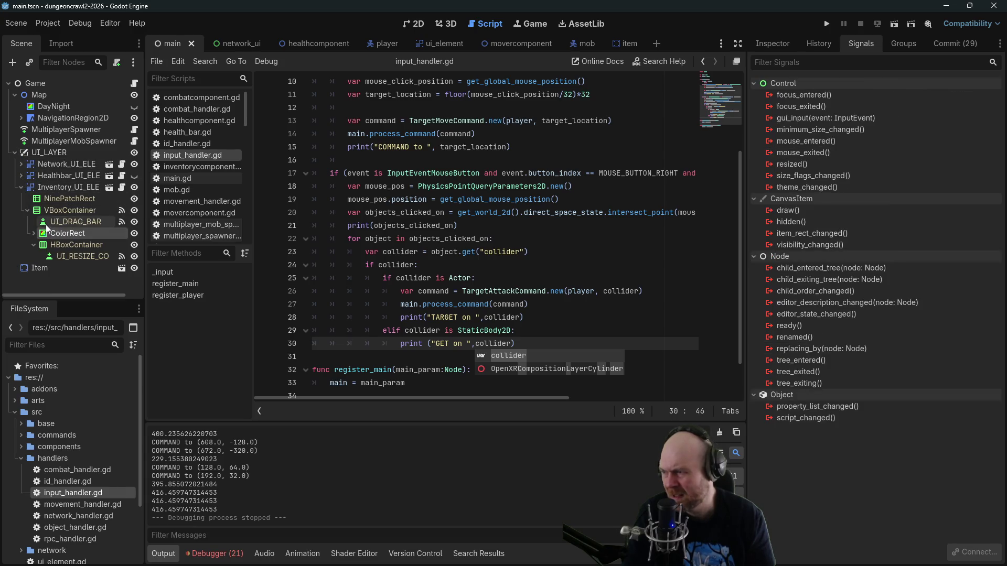
click(414, 23)
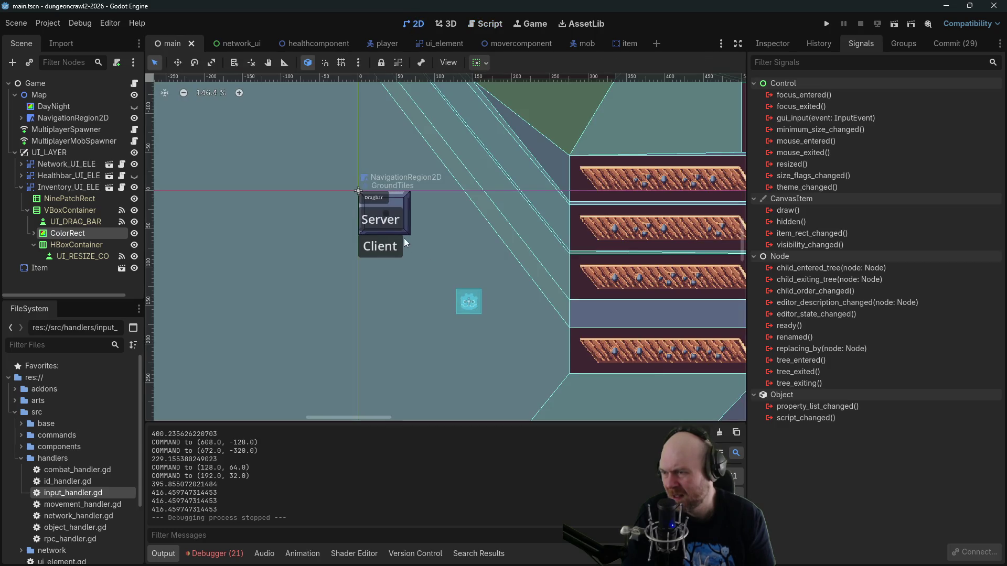
scroll(427, 222, up, 2)
- Hide NavigationRegion2D and scroll the canvas to bring the cyan INV panel into view
click(81, 24)
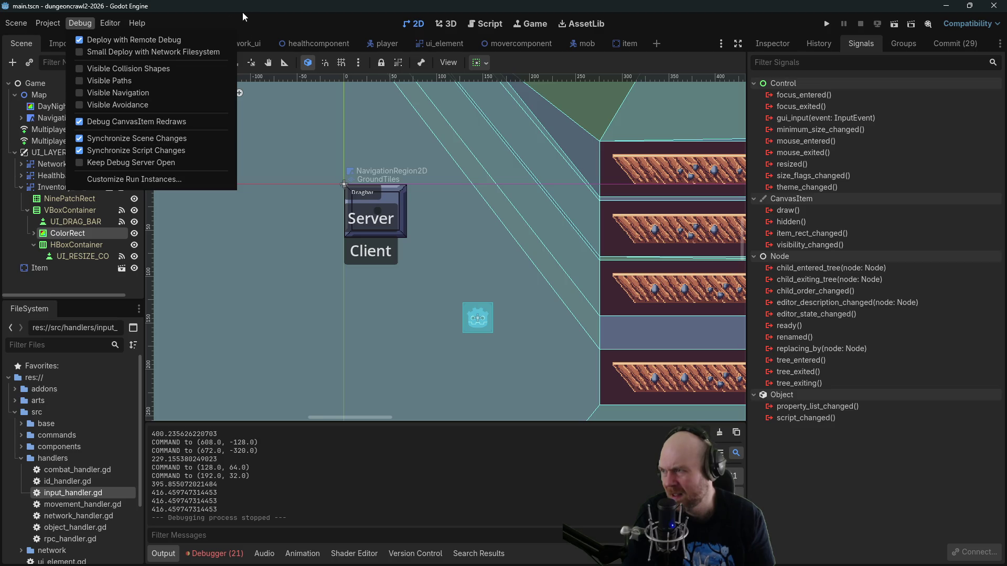
click(182, 12)
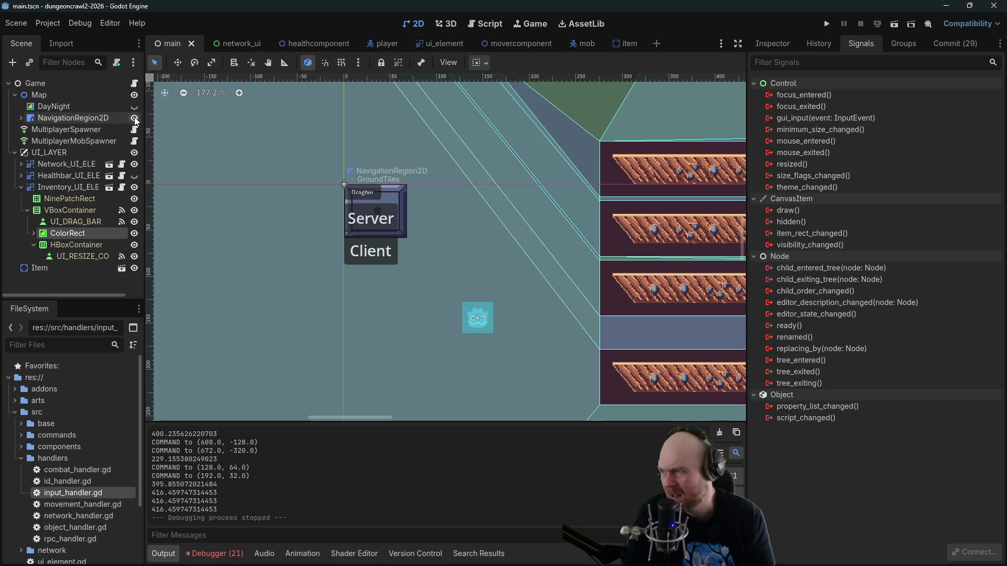
click(134, 118)
scroll(479, 230, right, 15)
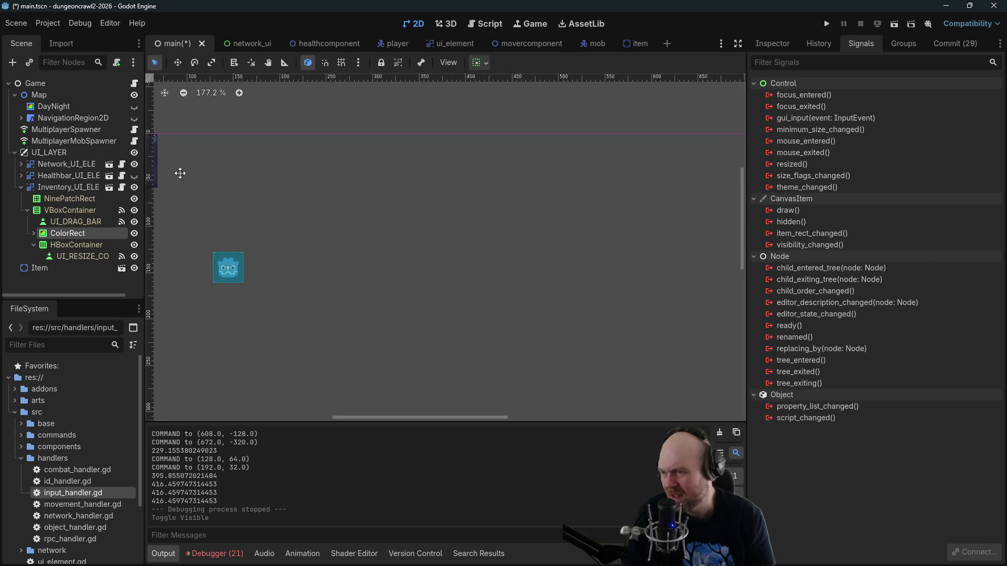
scroll(512, 254, up, 3)
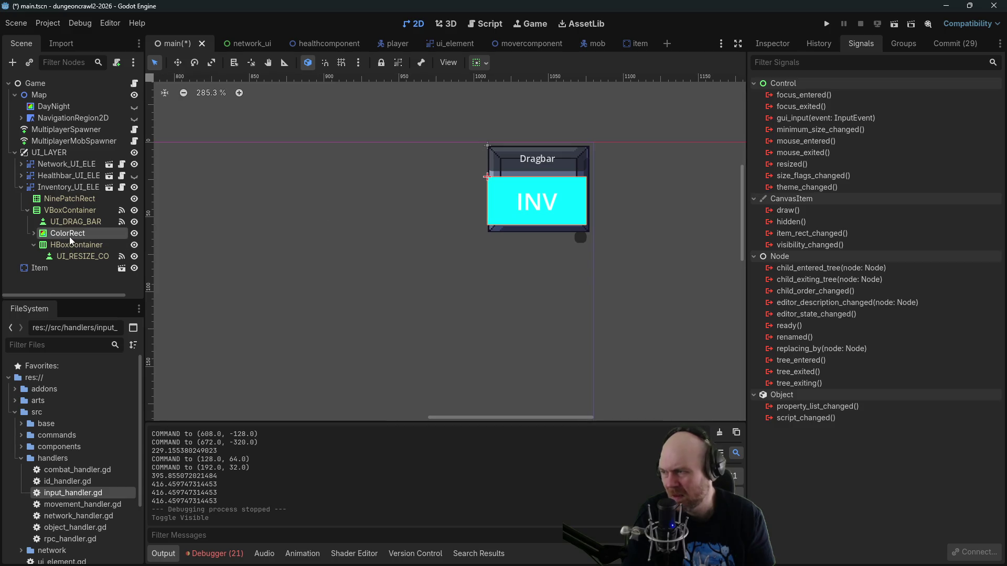
click(773, 44)
- Set the inventory ColorRect's color to near-black dark grey 1b1b1b
click(933, 135)
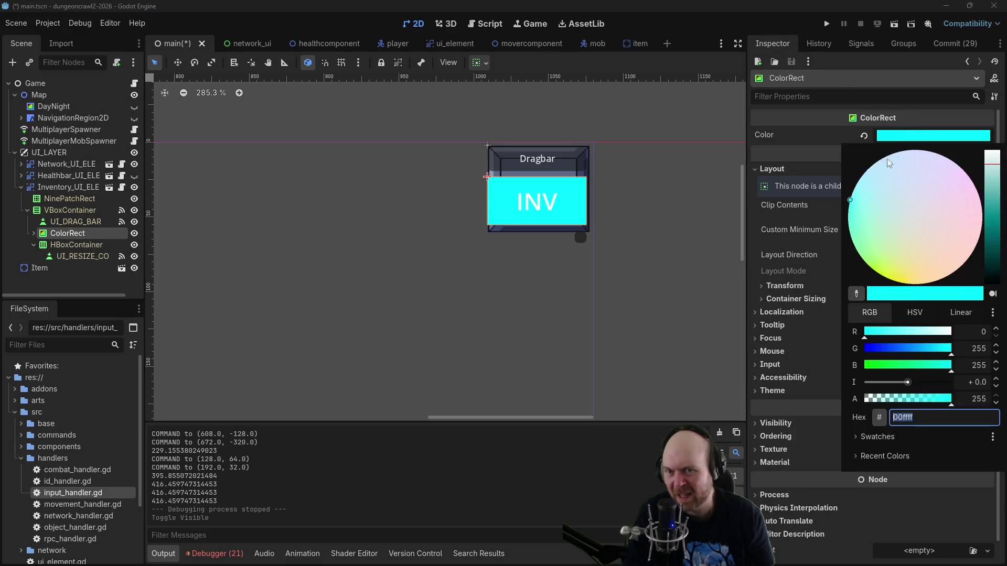
click(915, 218)
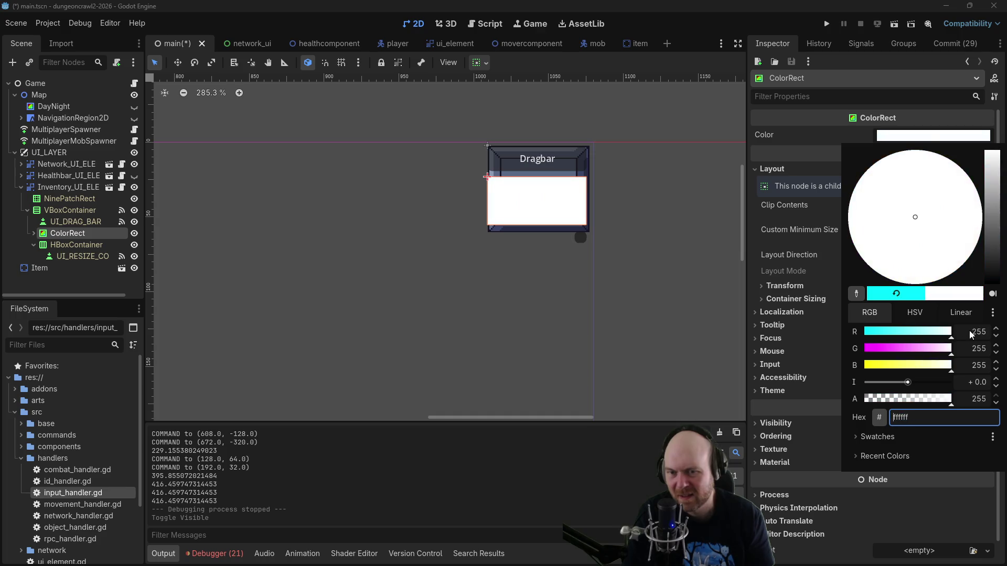
click(999, 244)
drag(999, 244, 999, 271)
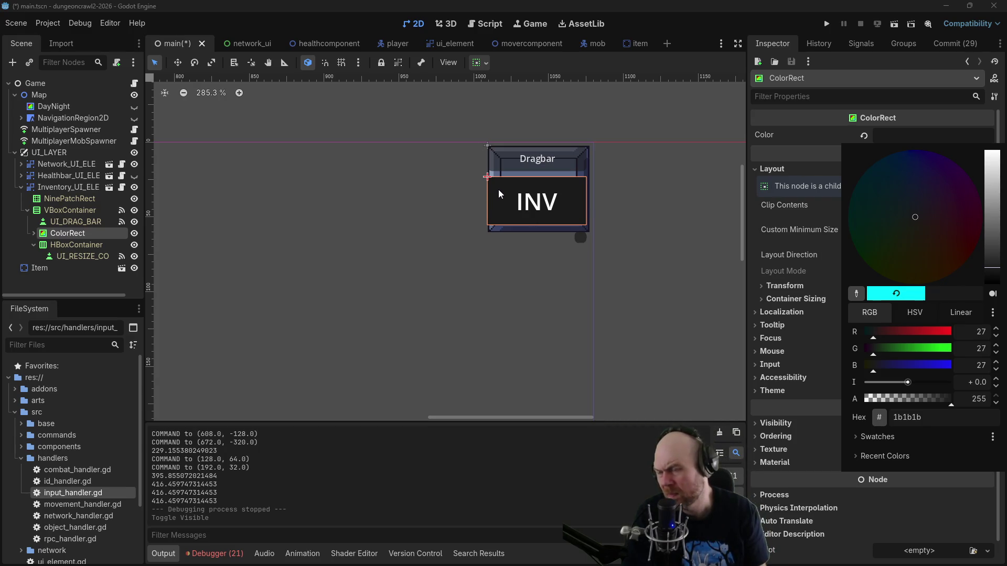
click(87, 234)
right_click(90, 231)
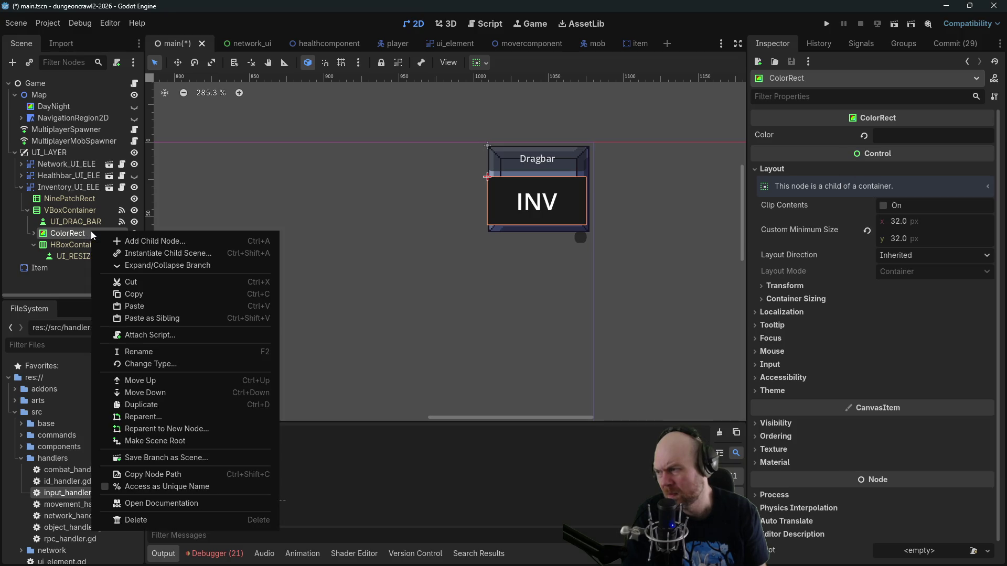
- Create a Node2D child under the inventory ColorRect
click(138, 239)
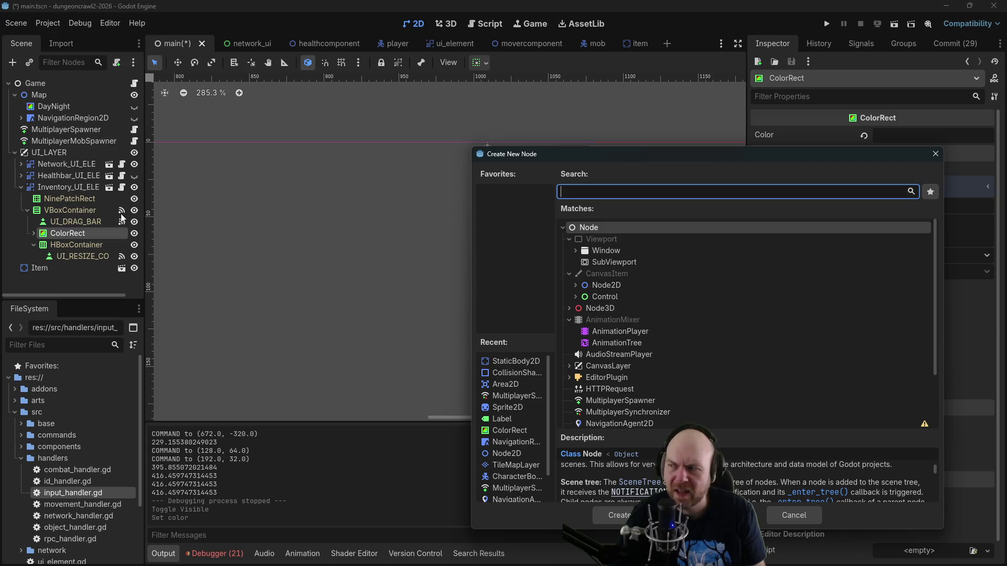
text(canvas)
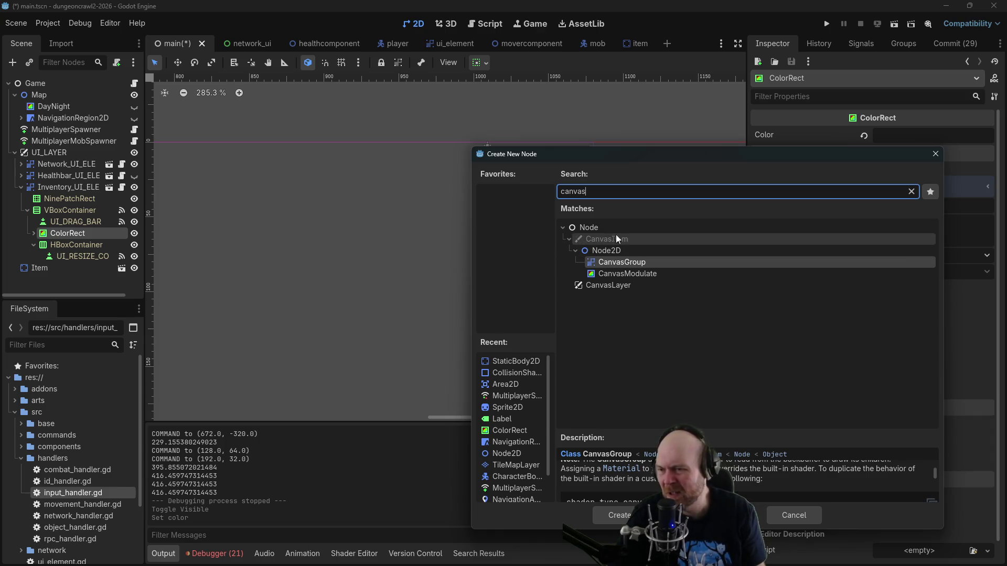
drag(587, 191, 522, 190)
click(617, 252)
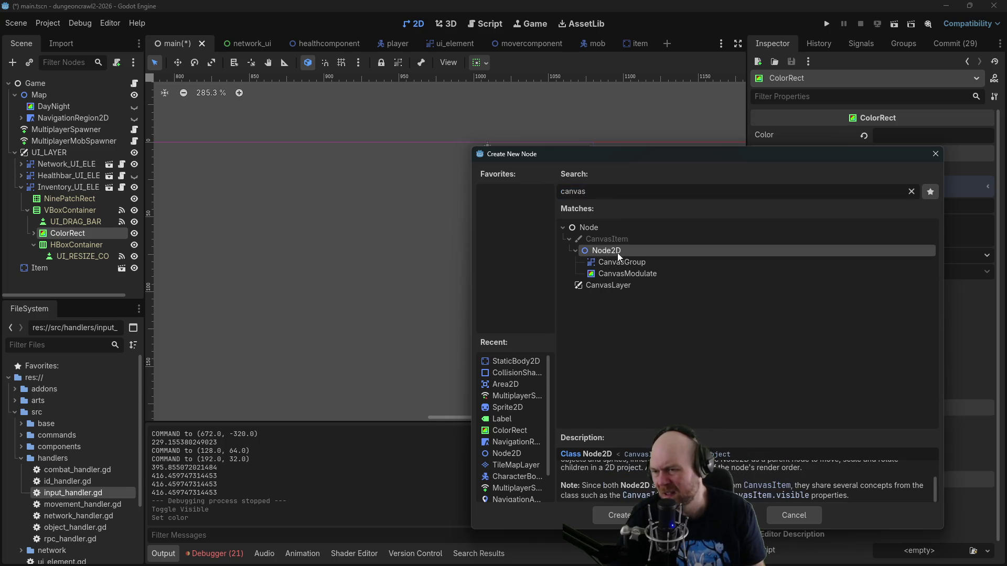
double_click(611, 250)
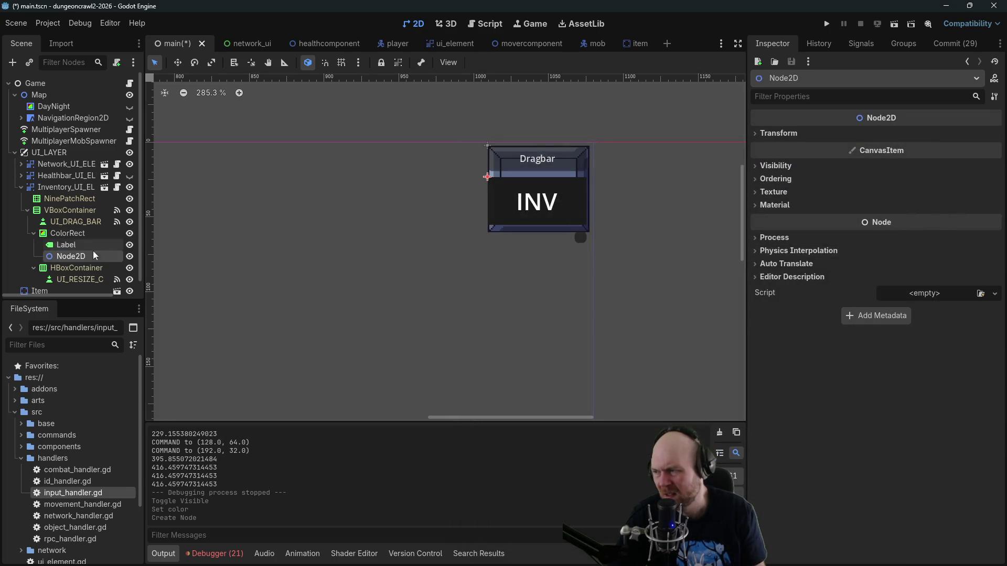
- Rename the new Node2D to InventoryPoint and drag it into the INV panel's top-left
click(77, 255)
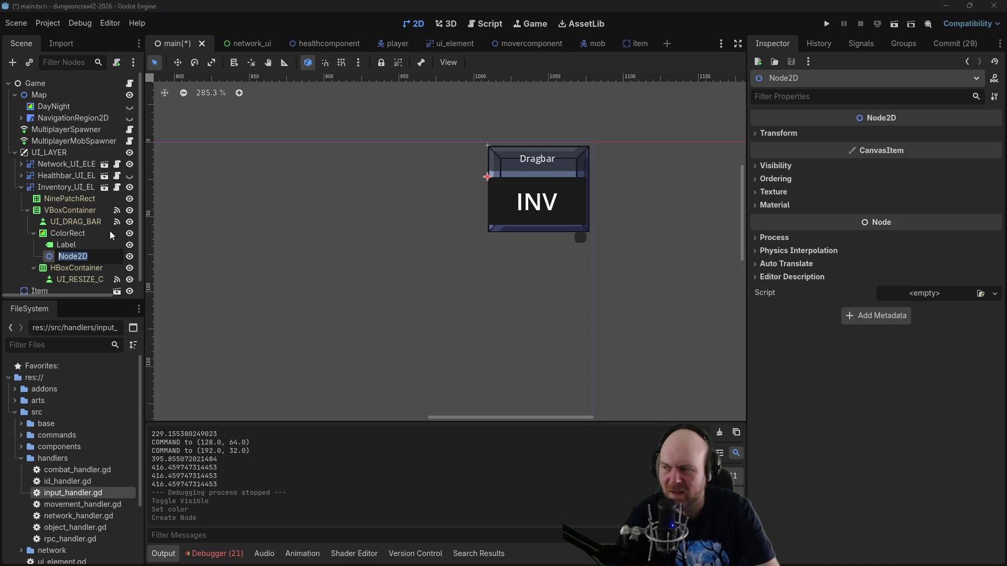
text(InventoryPo)
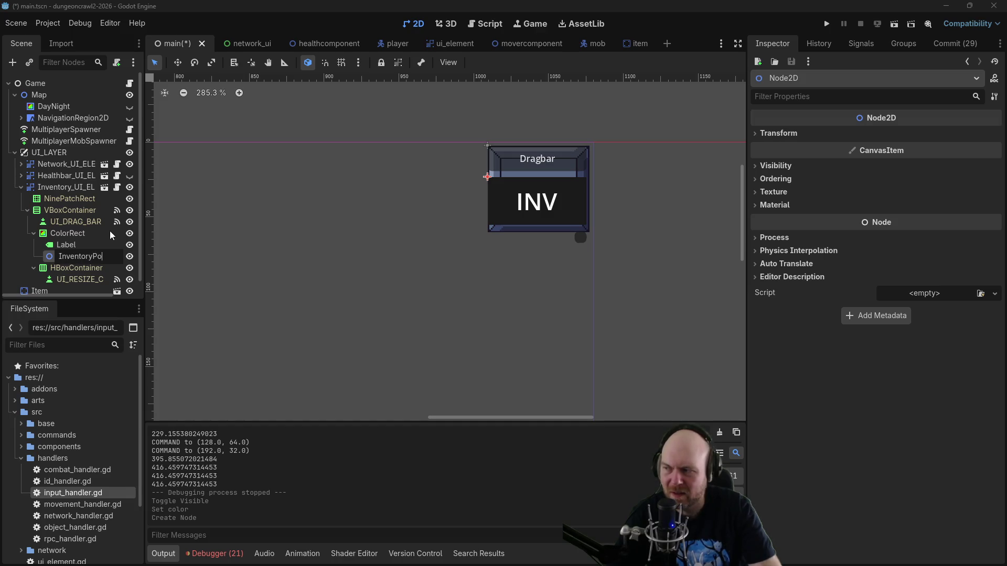
text(int)
key(Return)
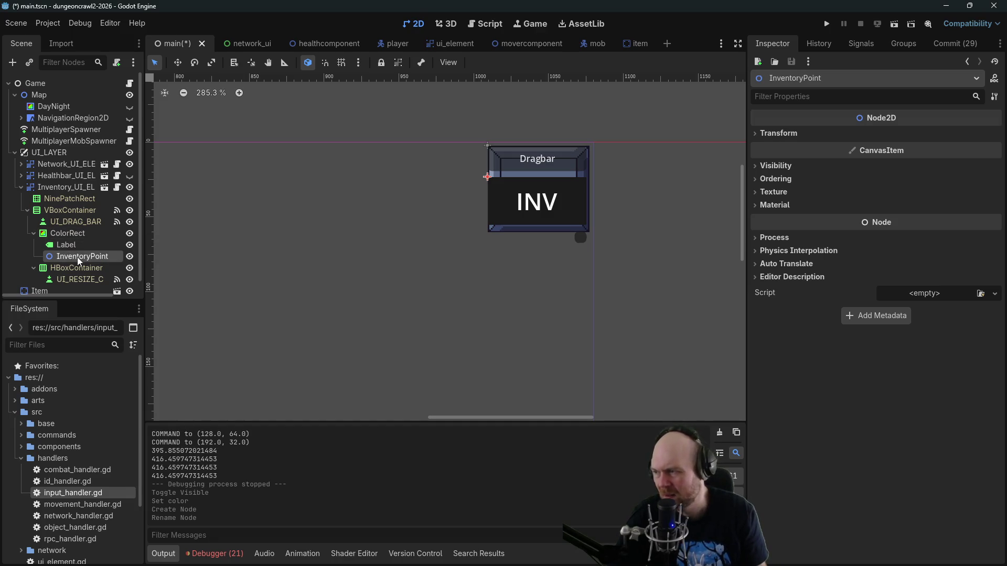
click(77, 257)
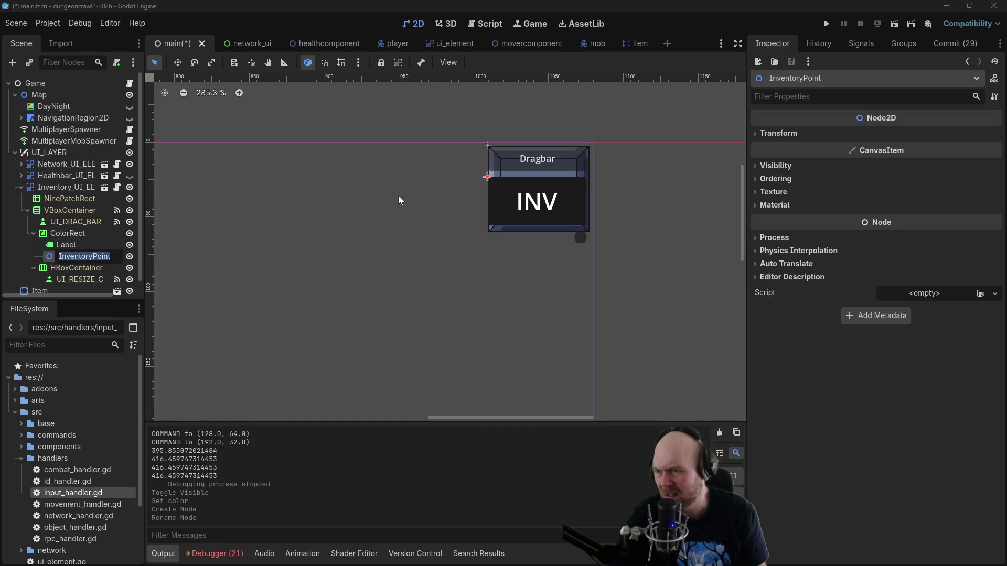
click(487, 176)
drag(486, 179, 499, 196)
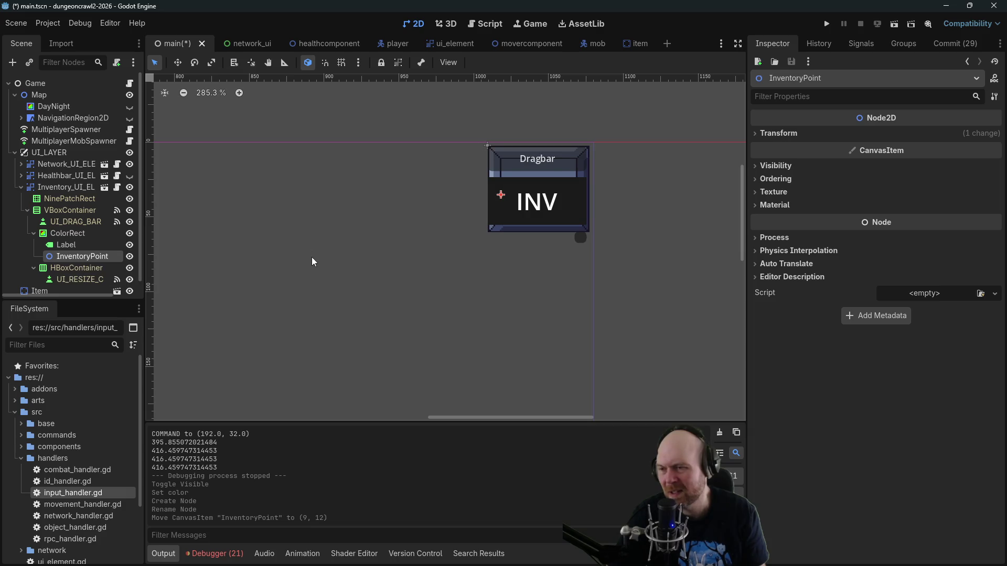
- Pan and zoom the 2D viewport to check InventoryPoint's placement at (9, 12) in the INV panel
scroll(325, 252, left, 2)
scroll(369, 239, down, 2)
scroll(369, 236, down, 5)
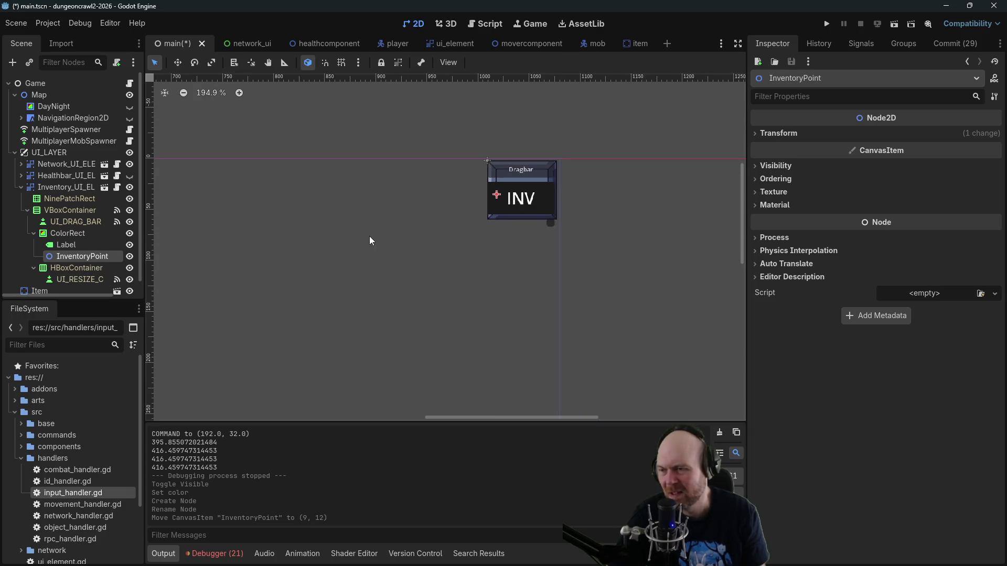
drag(310, 246, 573, 108)
scroll(554, 156, down, 2)
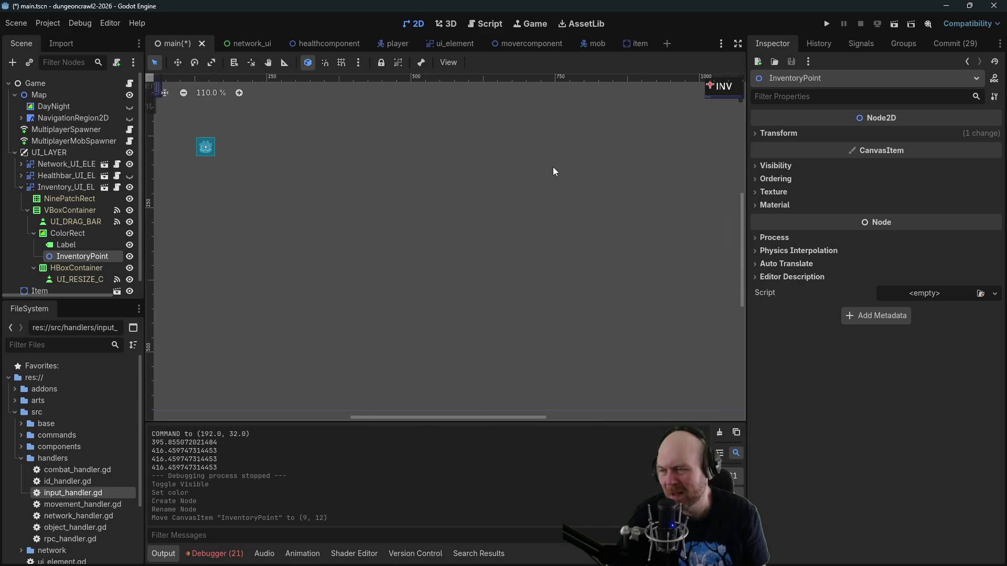
scroll(553, 167, down, 3)
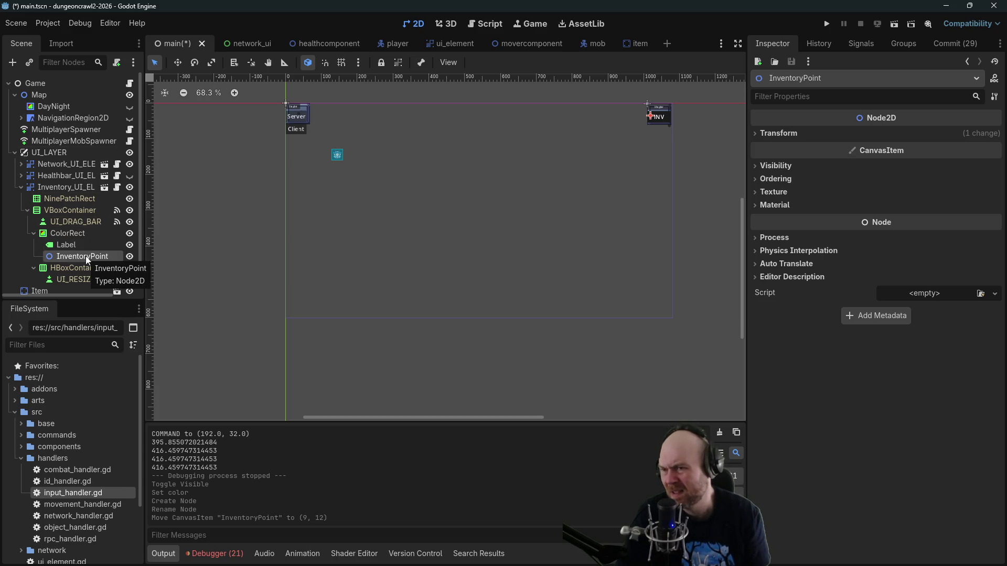
scroll(367, 241, up, 3)
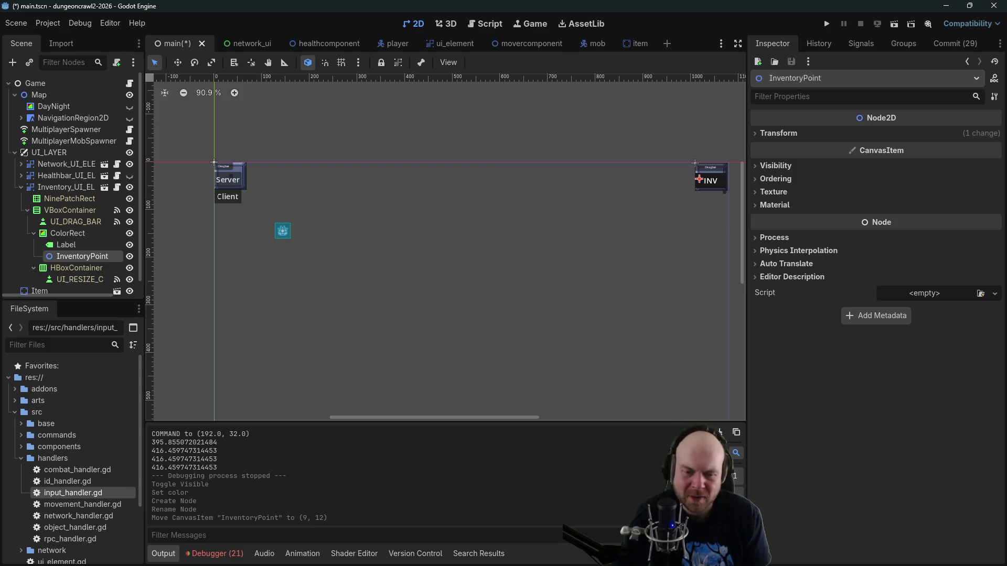
key(alt+Tab)
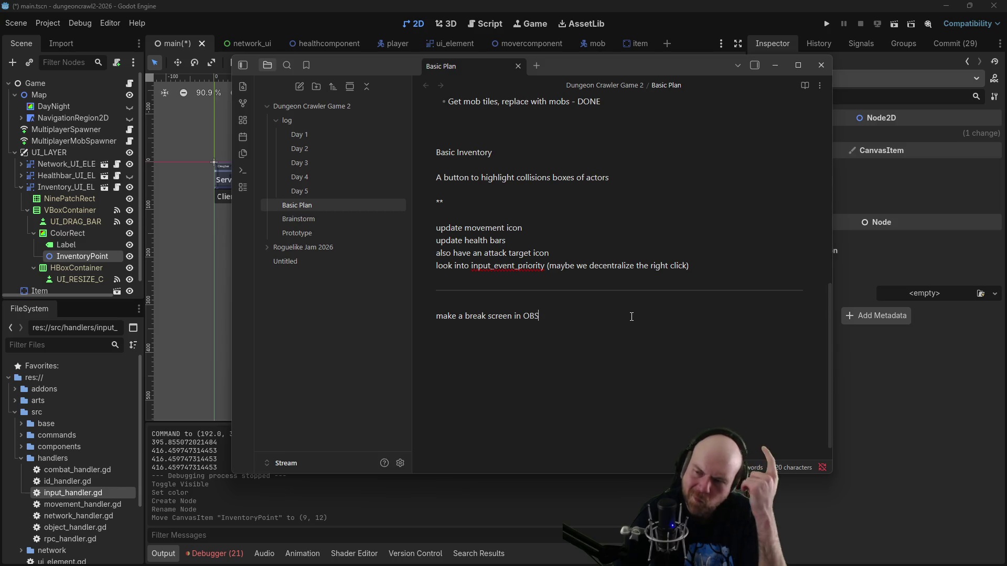
- Put away the Basic Plan notes to return to Godot and clear the node selection
click(885, 393)
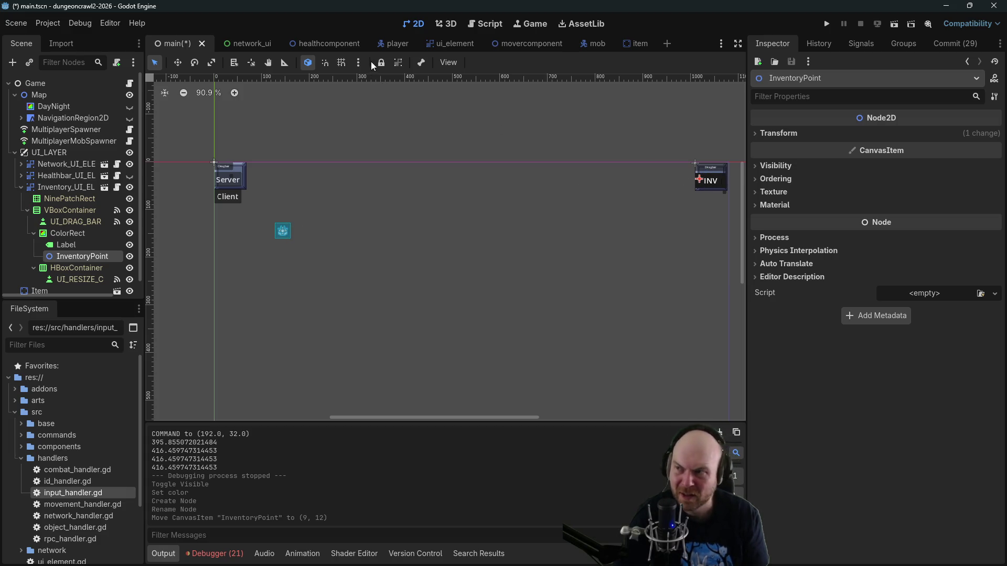
click(461, 152)
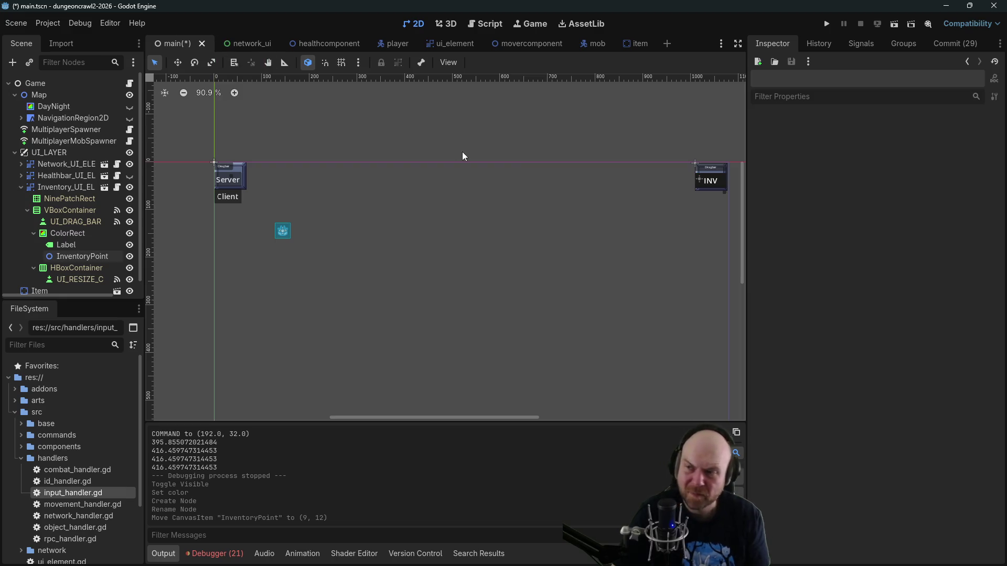
- Save the main scene and collapse the inventory and UI_LAYER branches in the scene tree
key(ctrl+s)
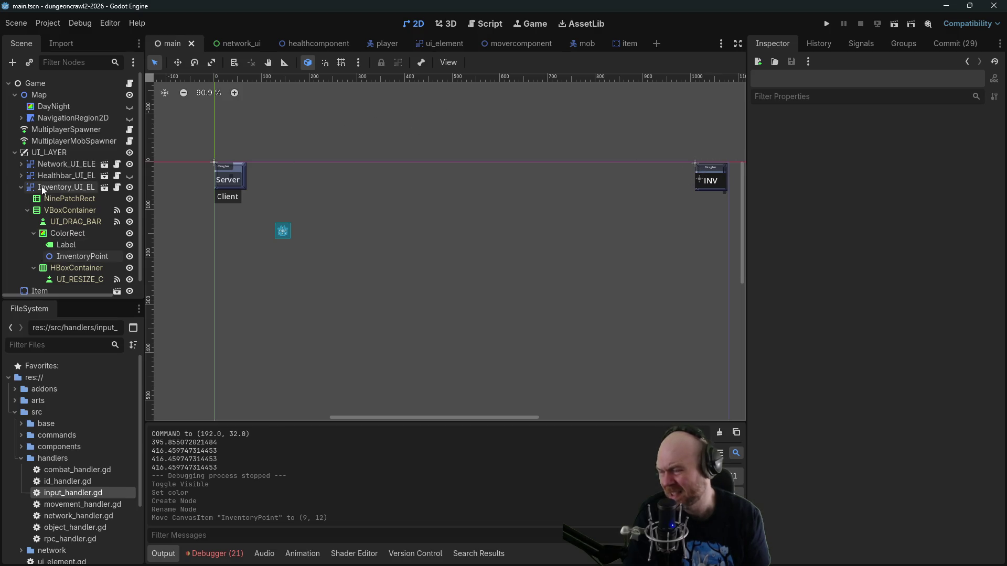
click(20, 187)
click(15, 153)
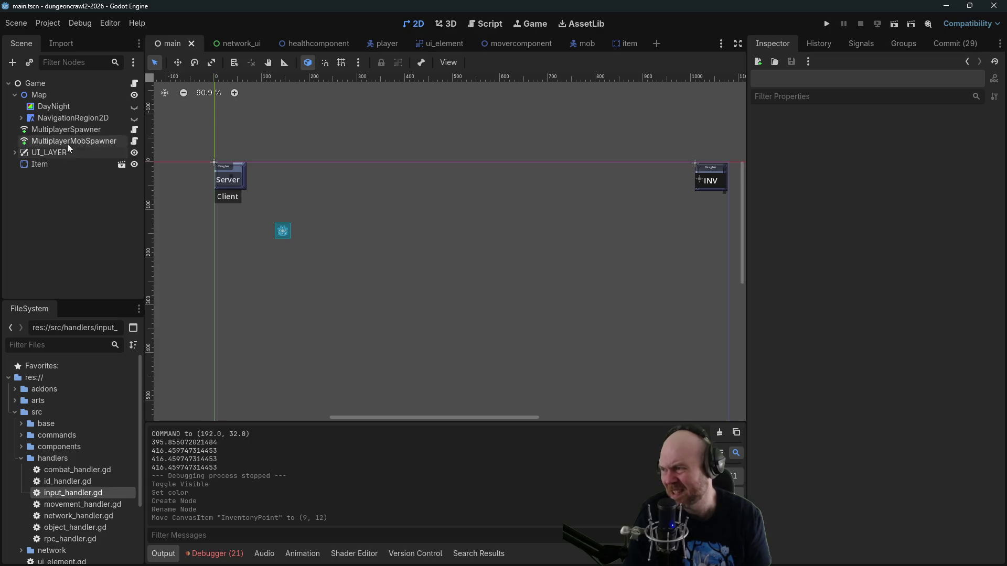
- In input_handler.gd, add 'var command = MovePropCommand()' above the GET print statement
double_click(73, 493)
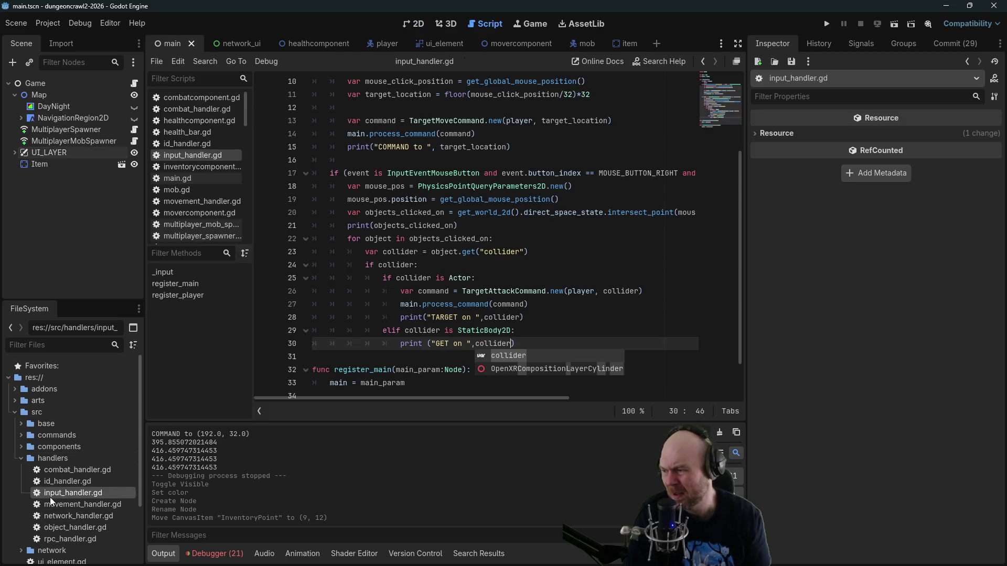
click(461, 344)
click(604, 337)
key(Down)
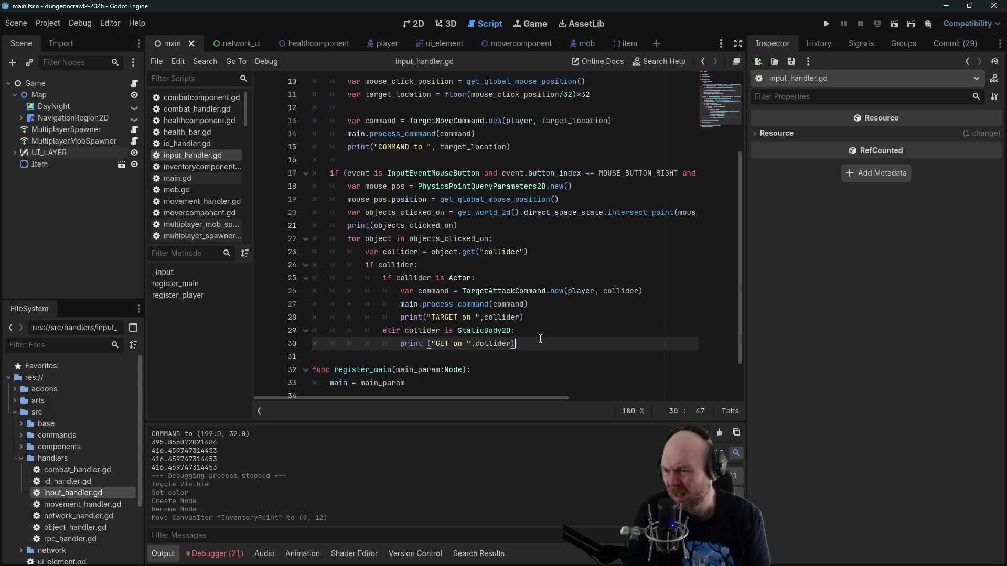
key(Return)
key(alt+Up)
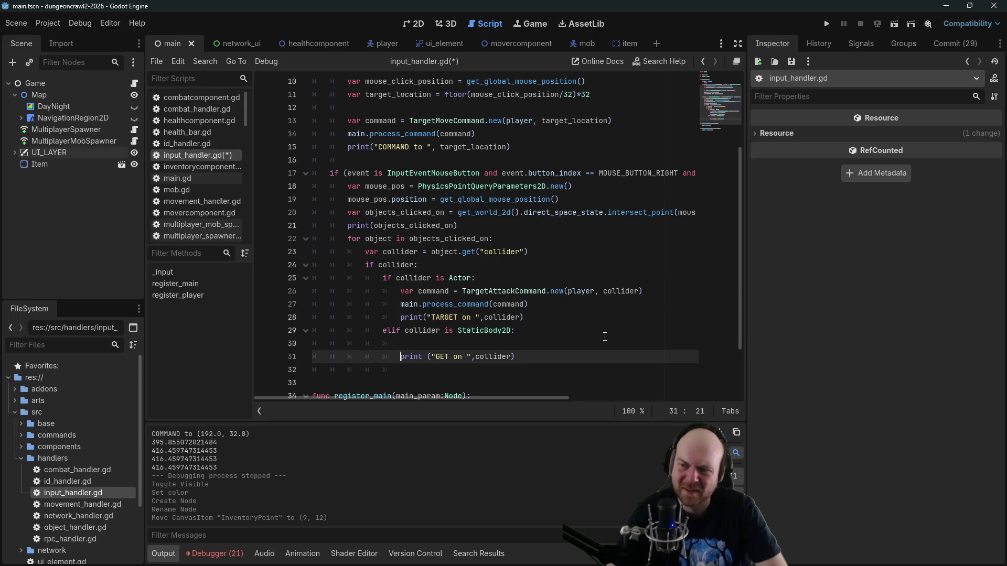
text(var command = )
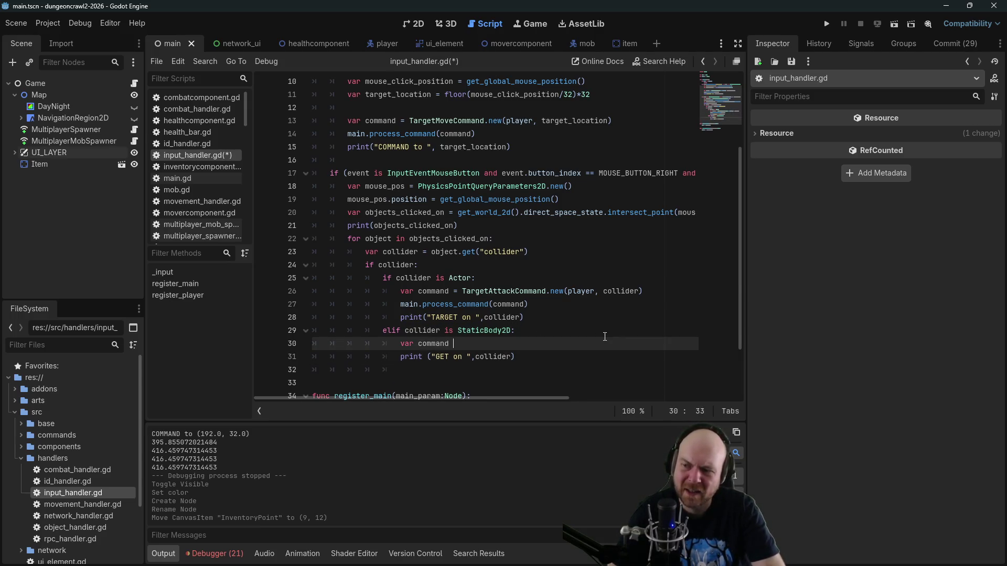
text(MoveItemComman)
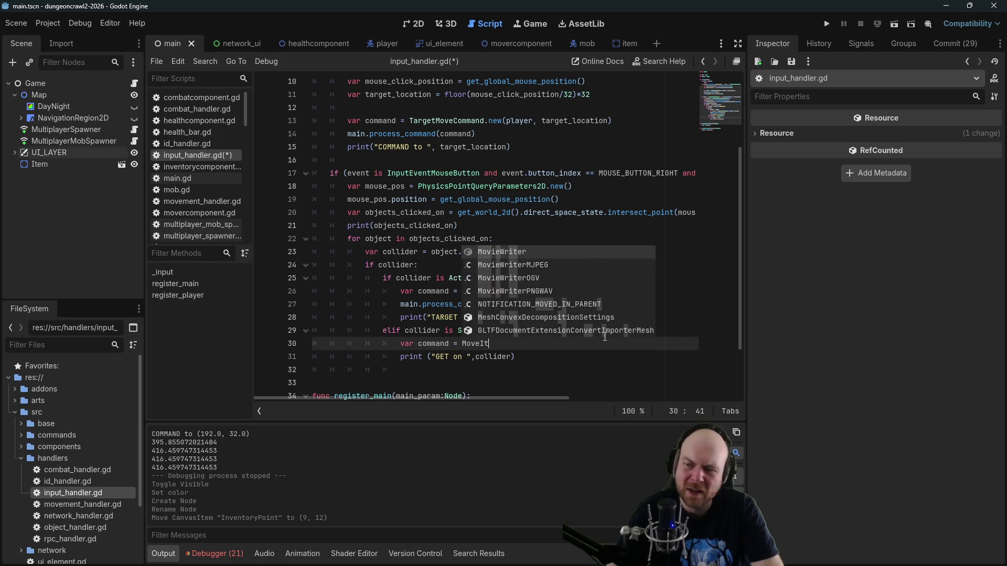
text(d()
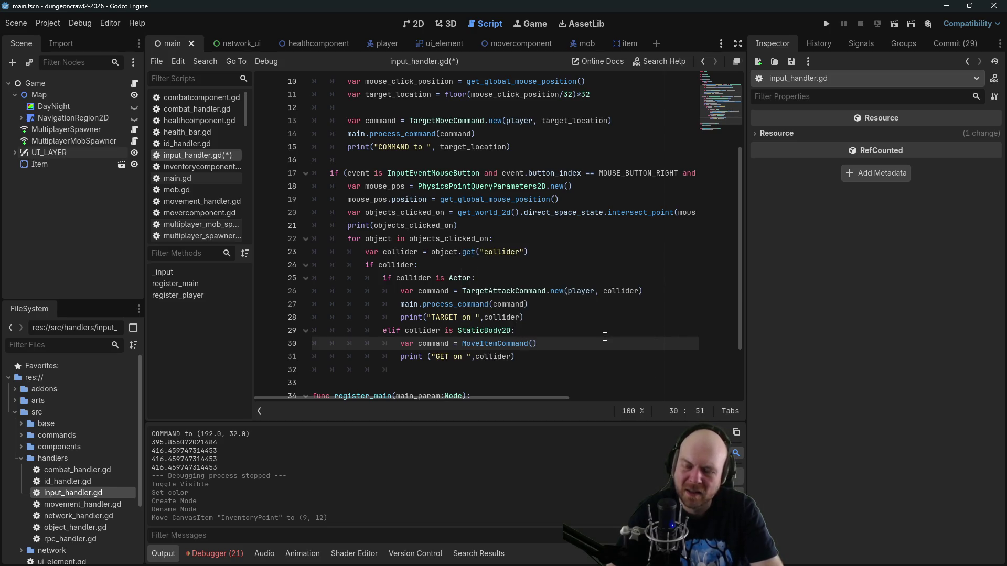
key(Left)
key(Left)
key(Left)
key(Left)
key(BackSpace)
key(BackSpace)
key(BackSpace)
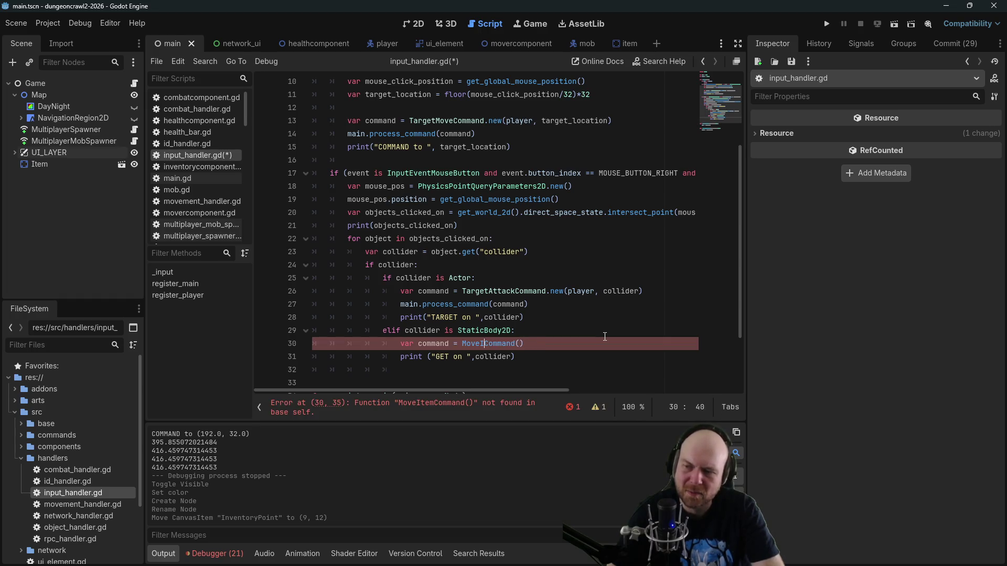
text(Prop)
- Complete line 30 as GetPropCommand.new(player, collider)
key(End)
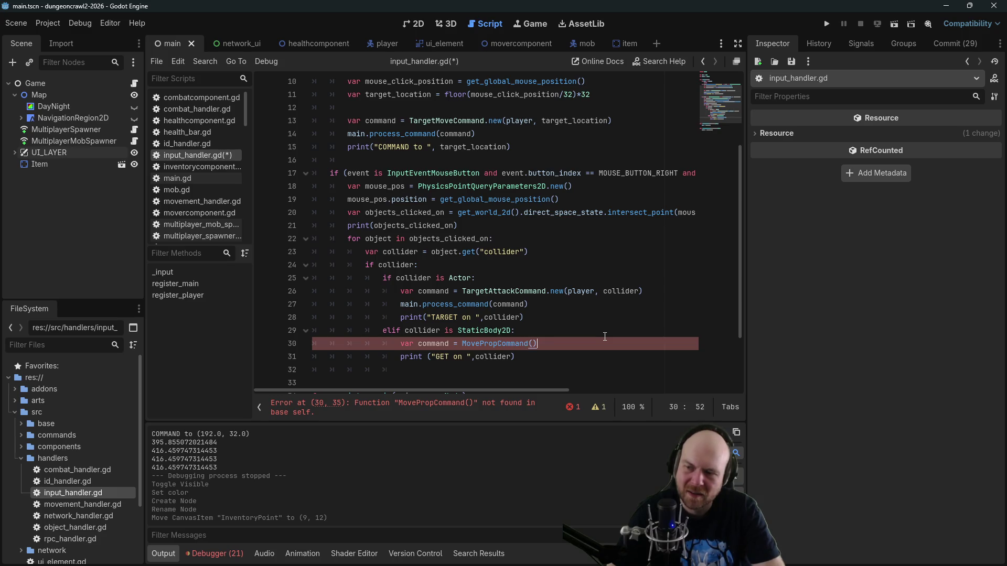
text(.new()
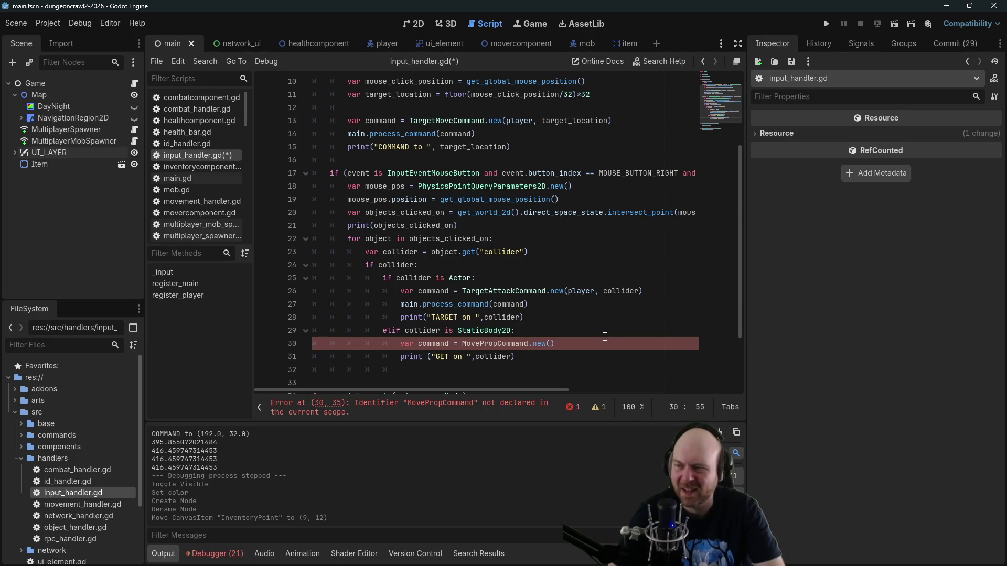
text(r)
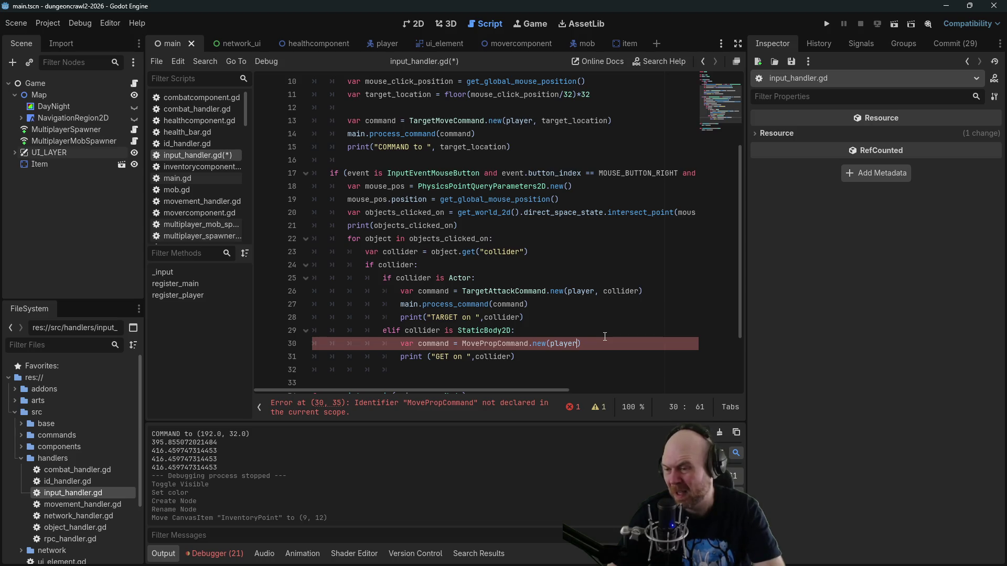
text(, co)
text(llider)
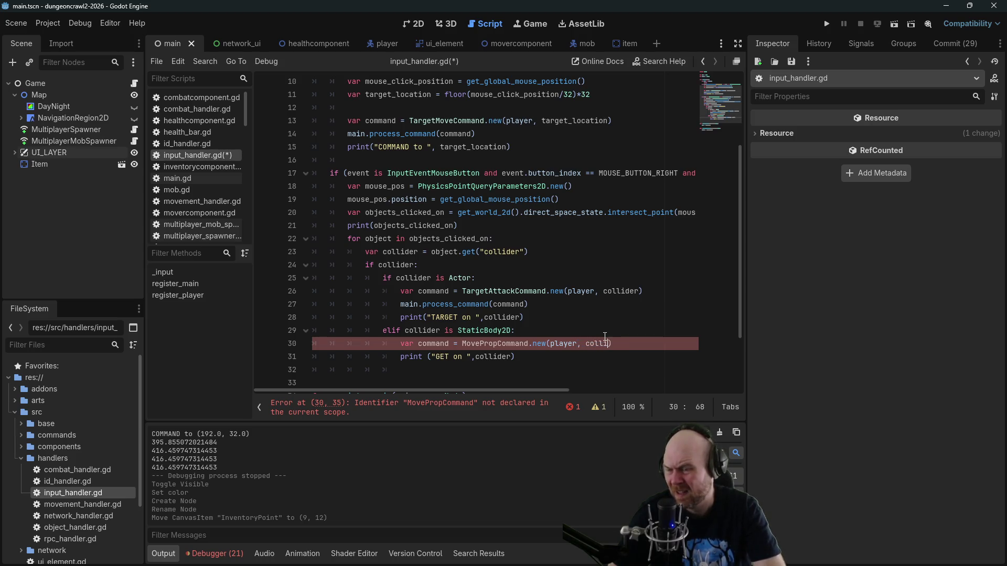
key(Left)
key(Left)
key(Left)
key(ctrl+Left)
key(ctrl+Left)
key(ctrl+Left)
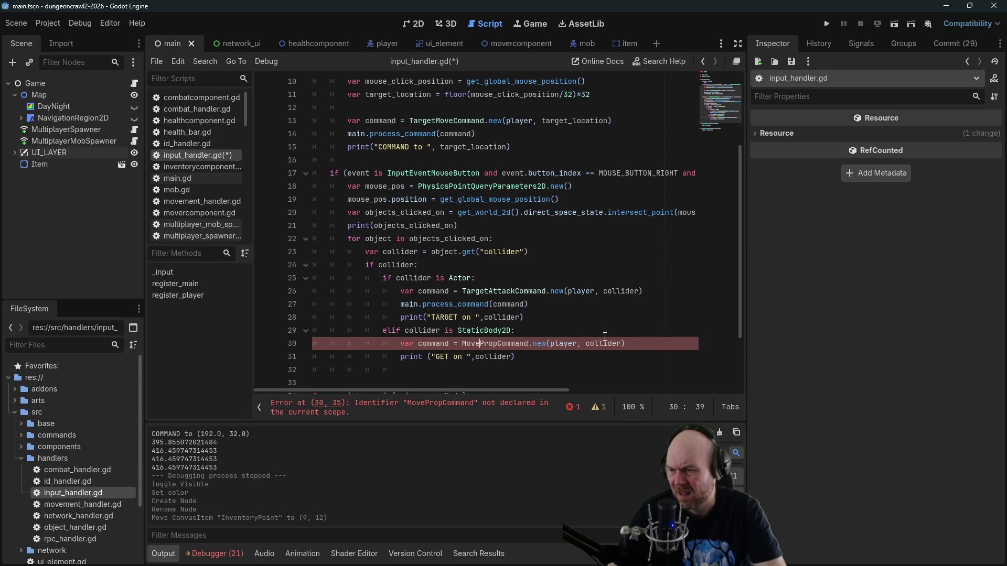
key(BackSpace)
key(BackSpace)
key(BackSpace)
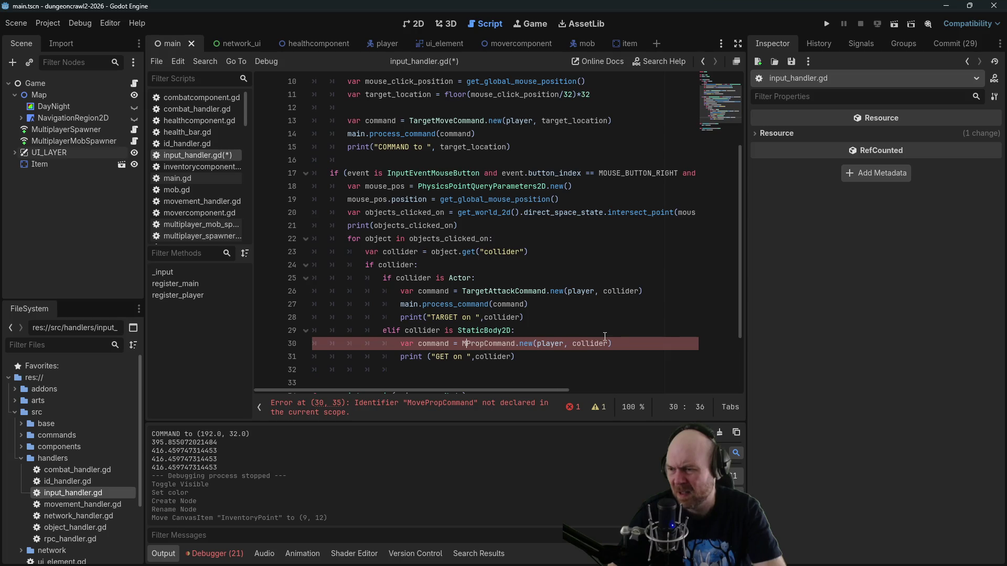
text(Get)
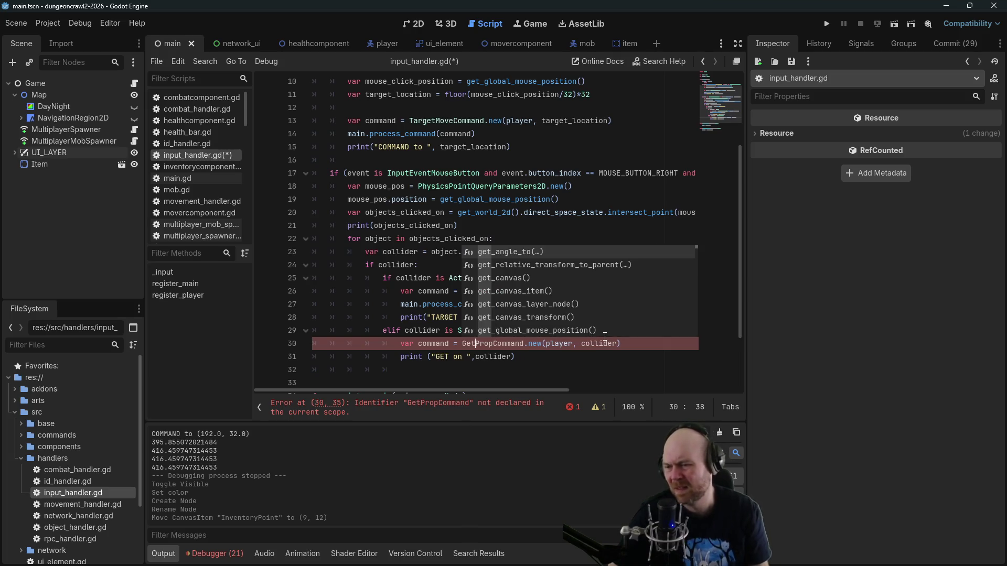
click(613, 341)
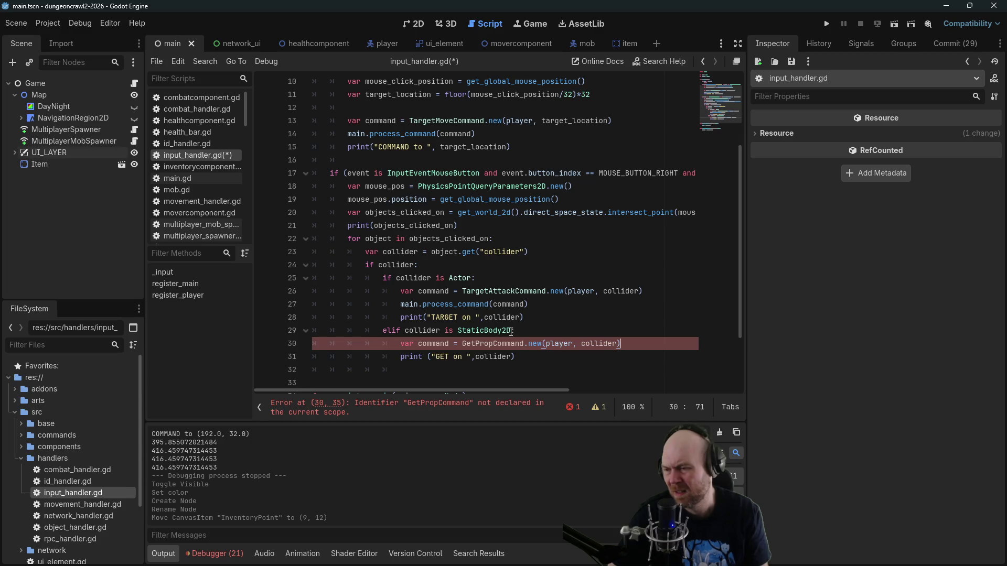
- Rename GetPropCommand to GetItemCommand on line 30 and save input_handler.gd
drag(476, 343, 493, 343)
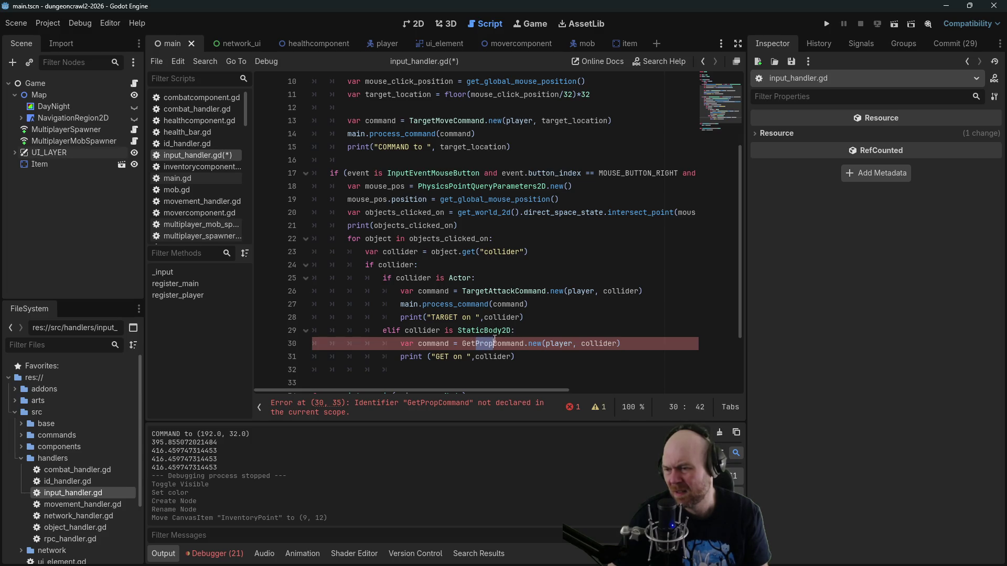
text(Item)
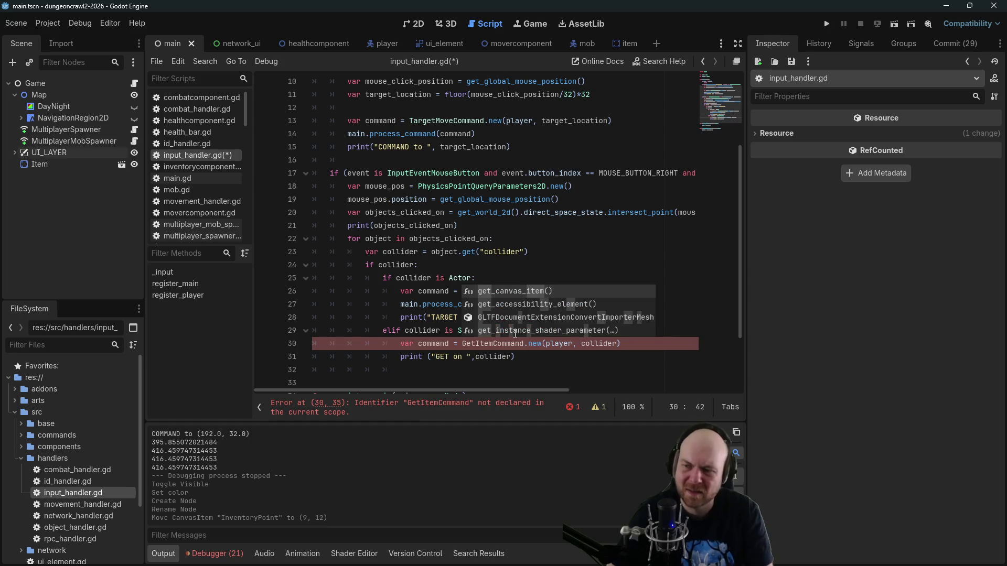
click(422, 200)
key(ctrl+s)
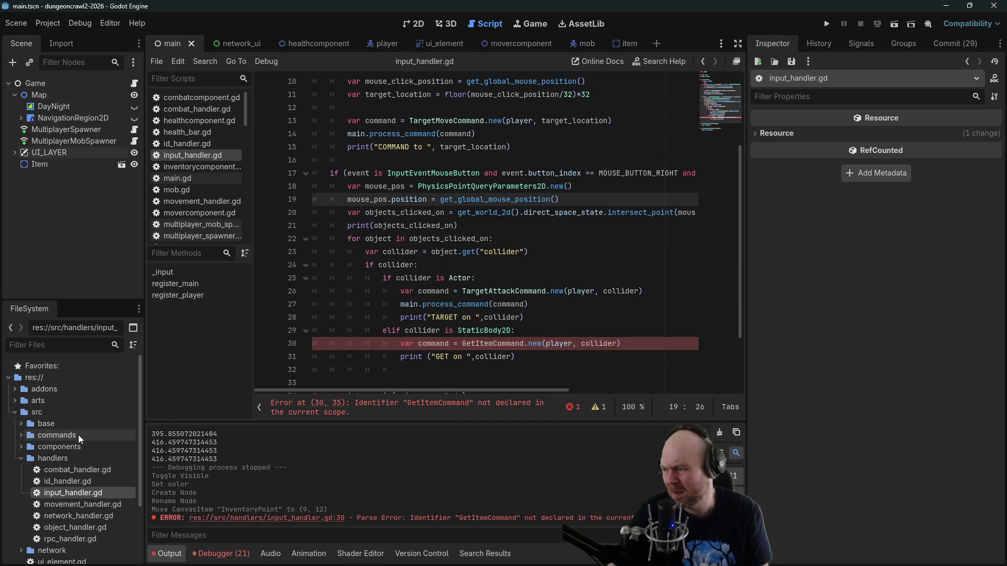
- Create a new script named get_item_command.gd in the commands folder
click(20, 458)
click(22, 435)
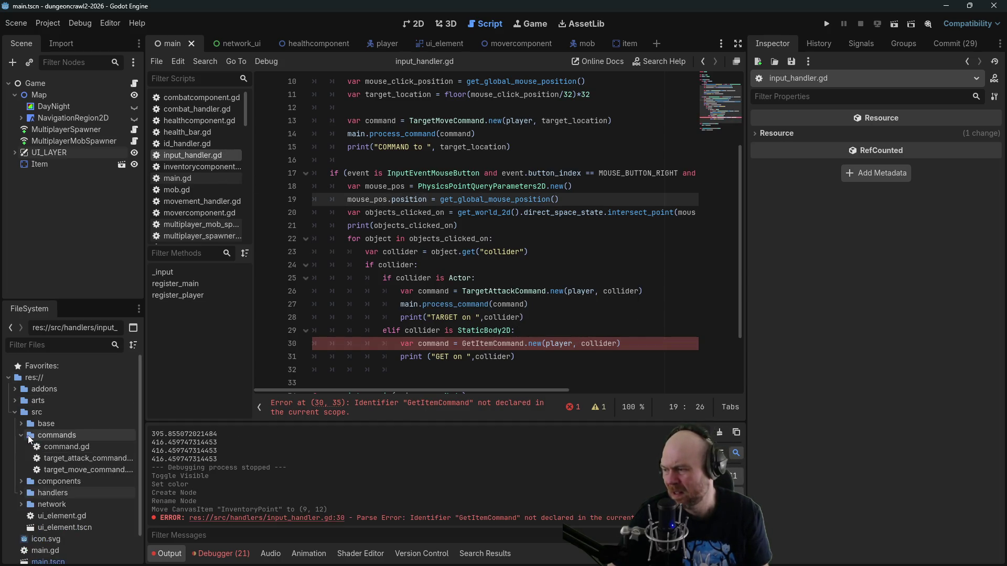
right_click(37, 436)
mouse_move(94, 385)
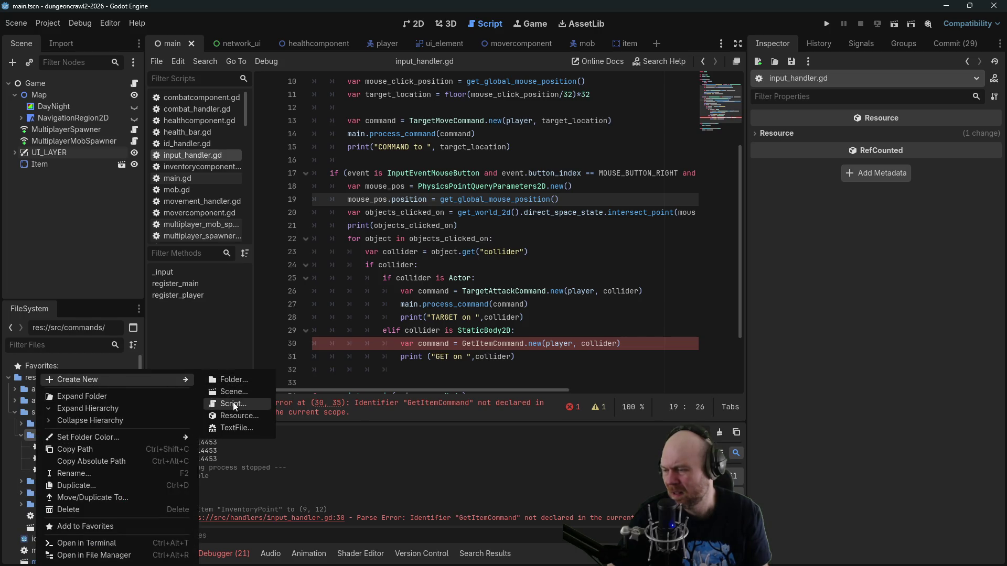
click(228, 403)
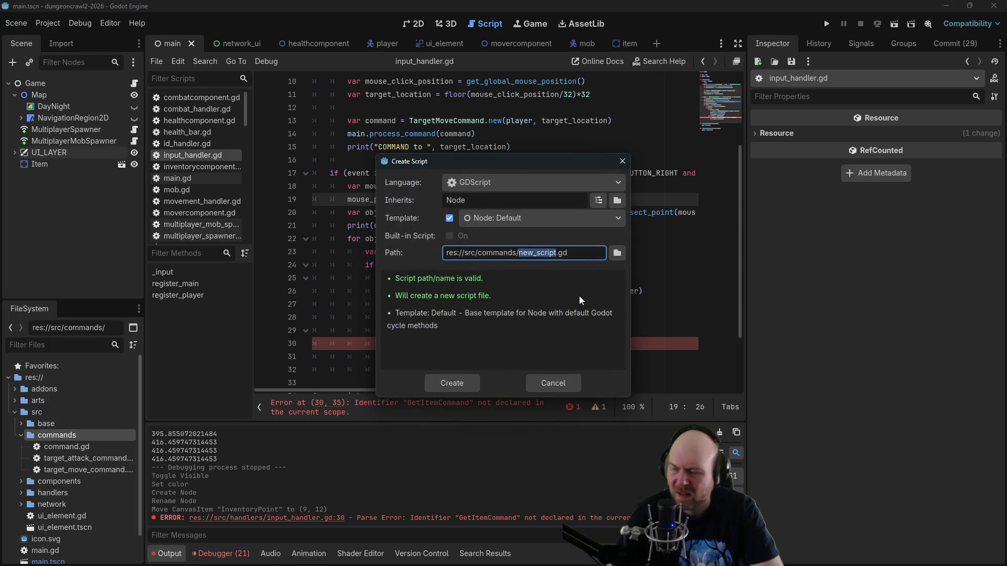
text(get_item_command)
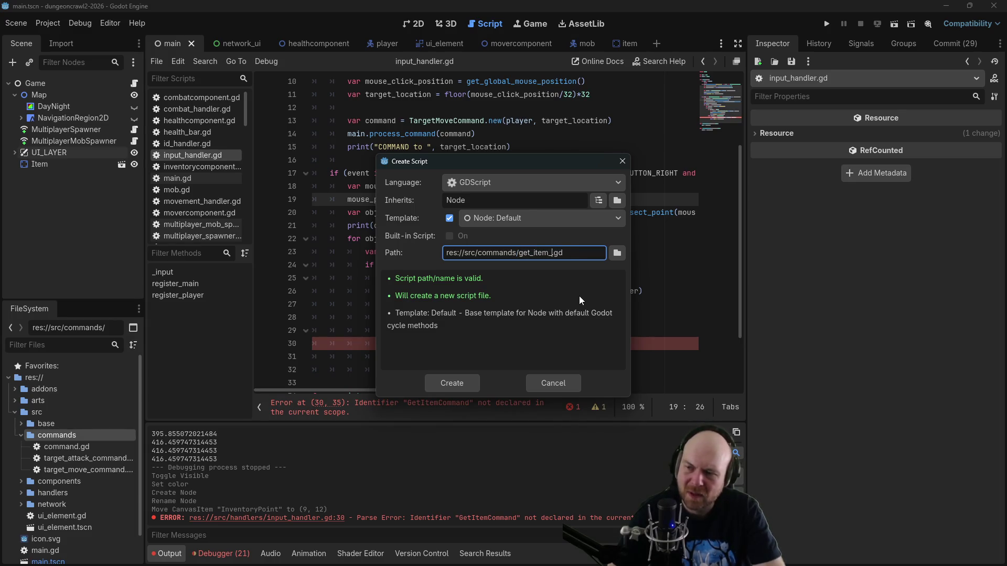
key(Return)
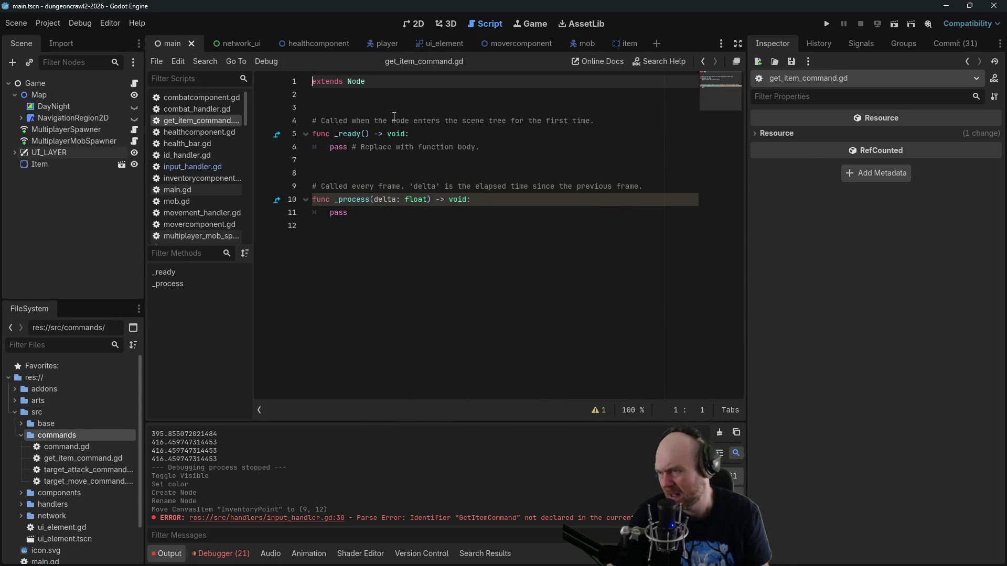
- Make get_item_command.gd extend Command with class_name GetItemCommand, and save
drag(366, 82, 349, 81)
text(Command)
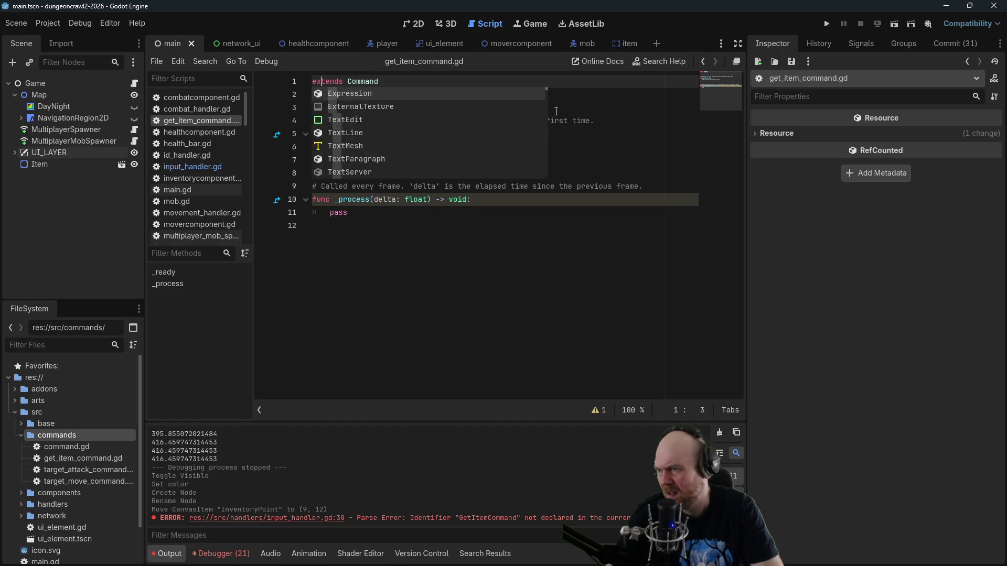
key(Escape)
key(ctrl+shift+Return)
text(class_name )
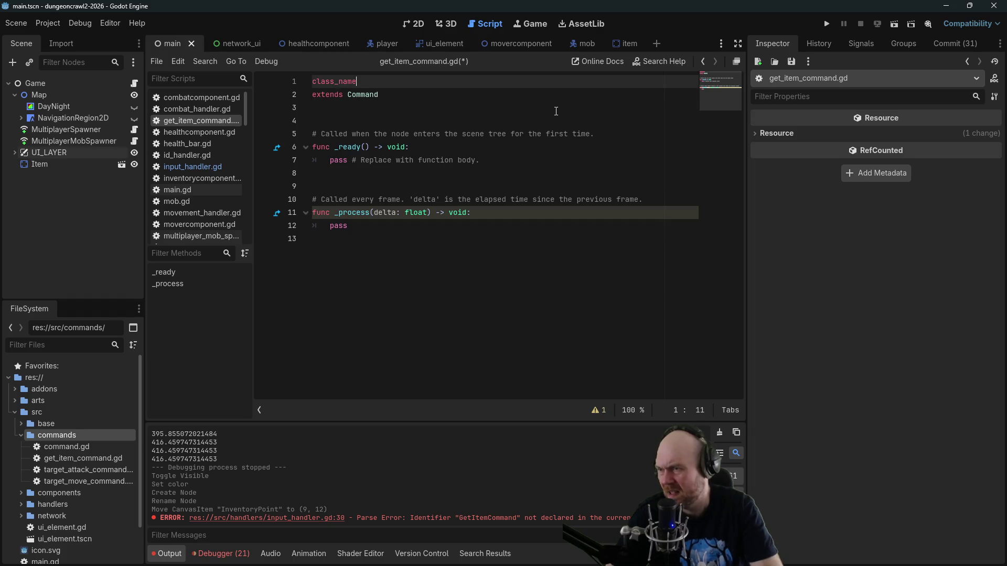
text(G)
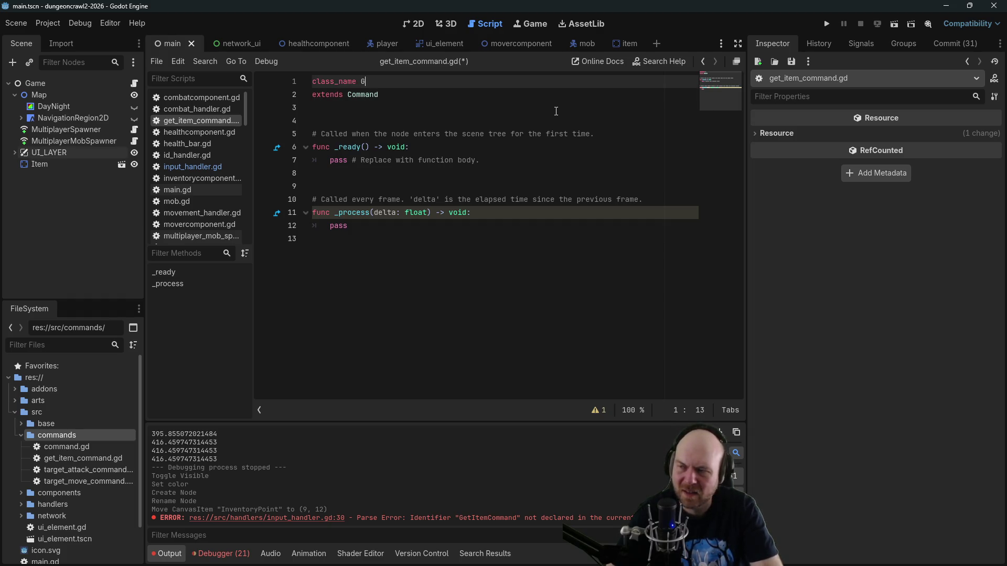
key(BackSpace)
text(get_item)
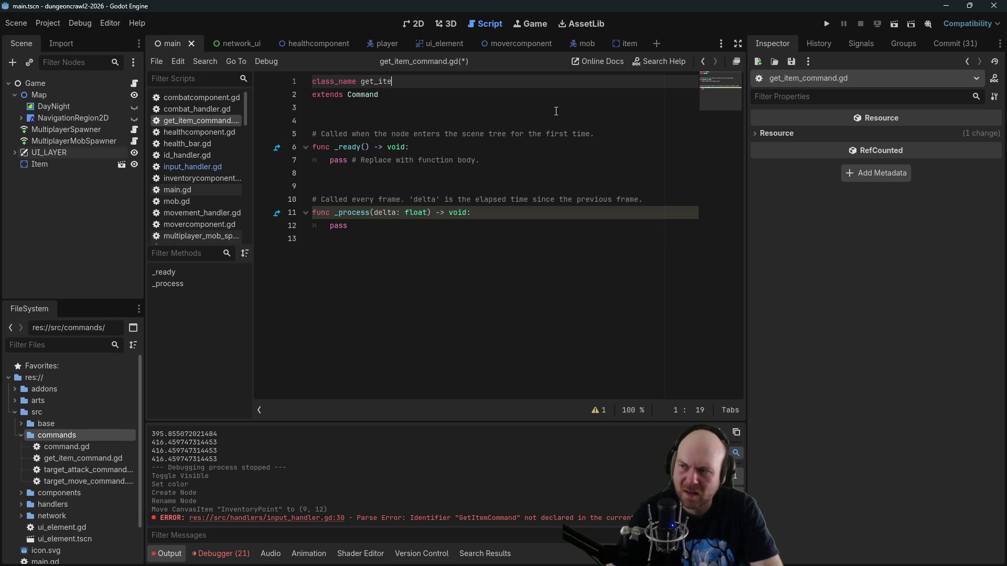
text(_command)
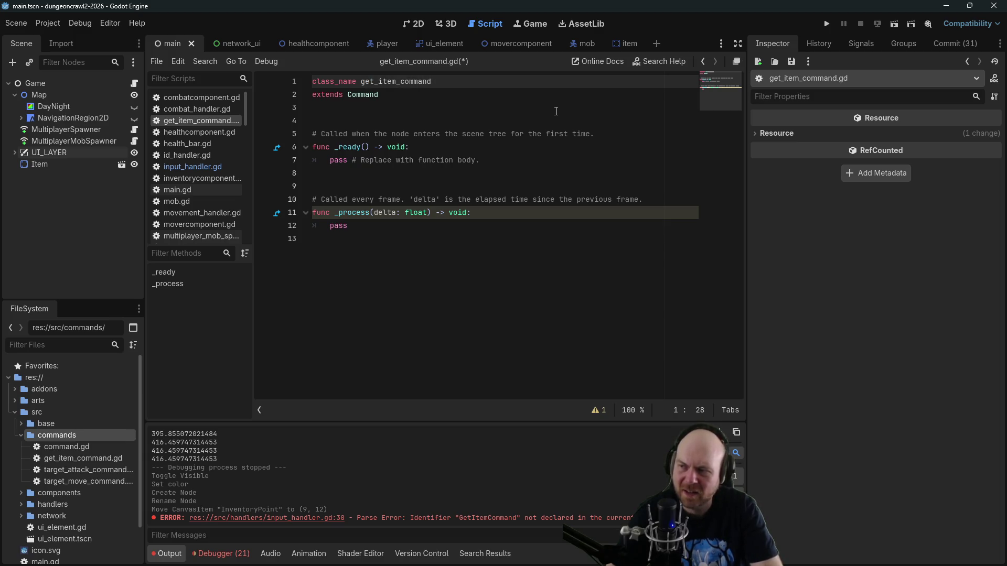
double_click(361, 81)
text(GetIte)
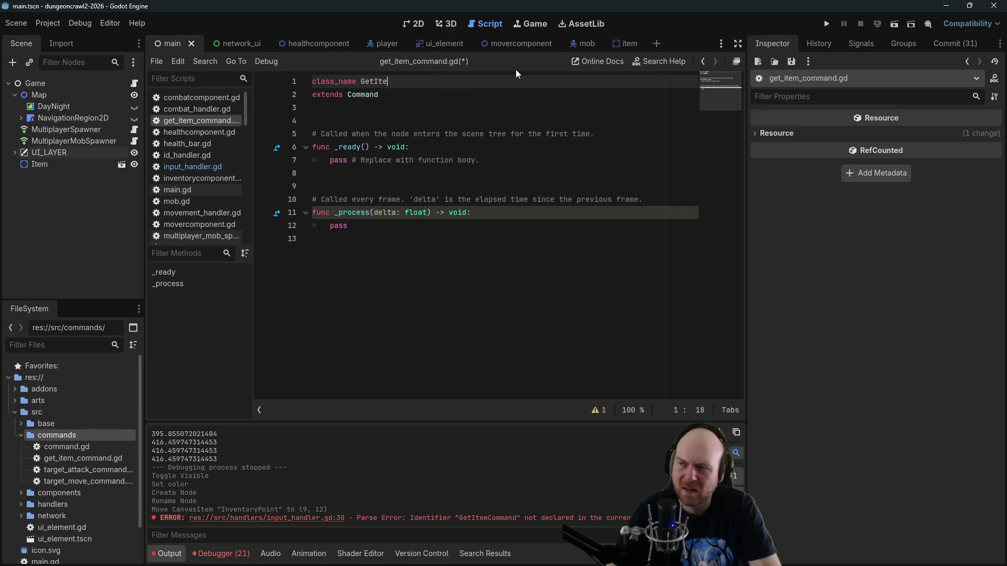
text(mCommand)
click(451, 122)
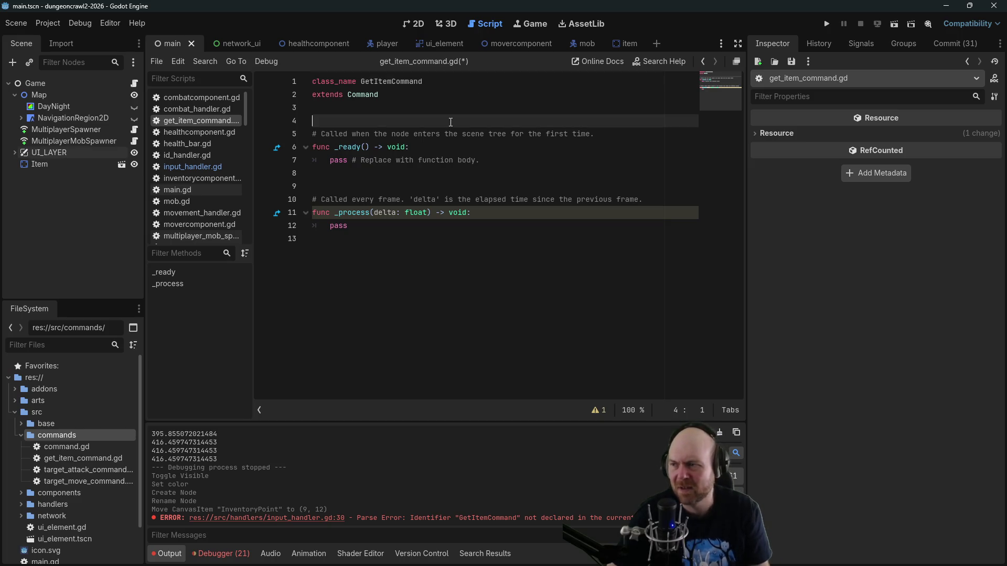
key(ctrl+s)
- Replace the template with the target, actor fields and _init copied from target_attack_command.gd, and save
double_click(89, 468)
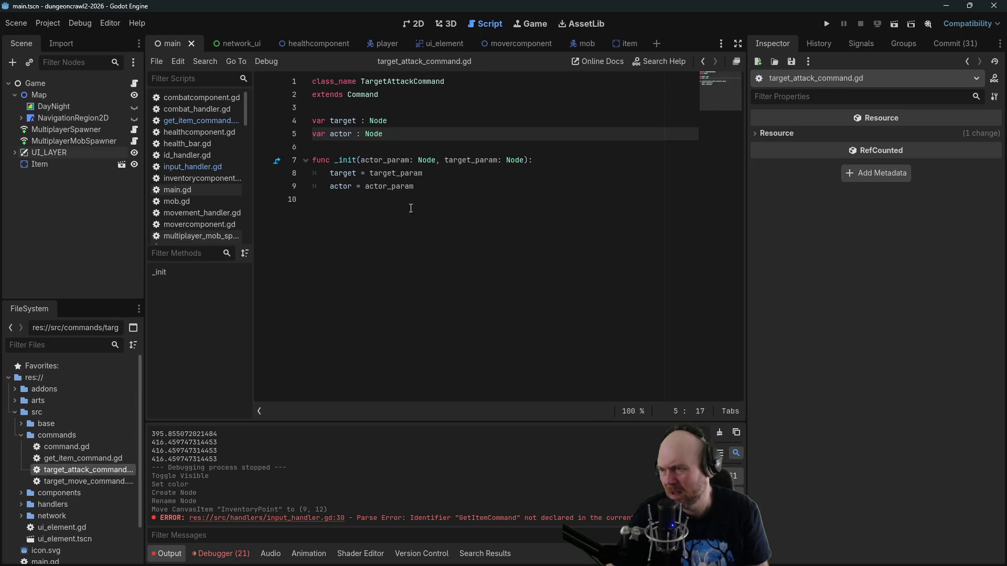
mouse_move(411, 208)
mouse_down()
mouse_move(311, 162)
mouse_move(310, 121)
mouse_up()
key(ctrl+c)
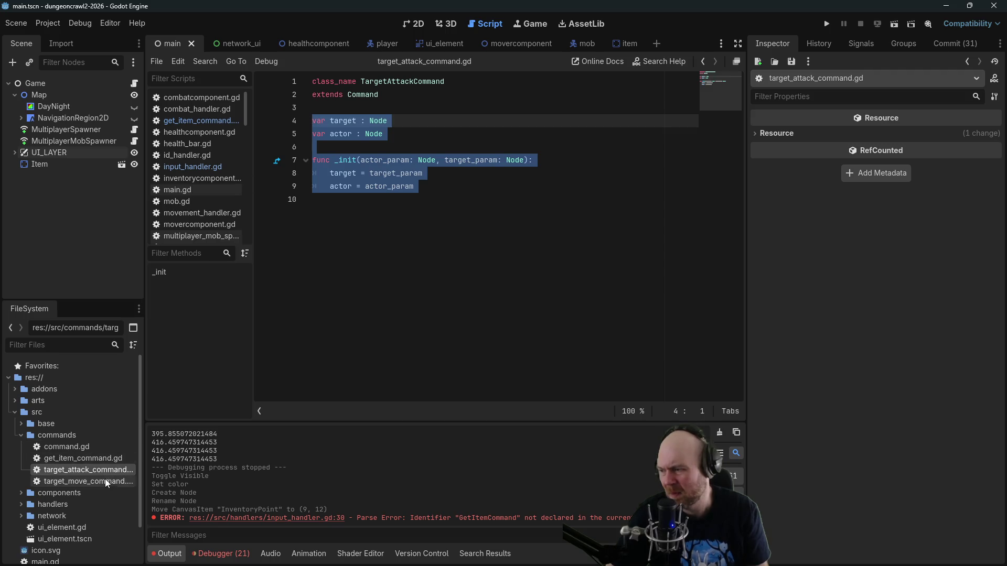
double_click(83, 458)
mouse_move(357, 239)
mouse_down()
mouse_move(312, 131)
mouse_move(294, 116)
mouse_up()
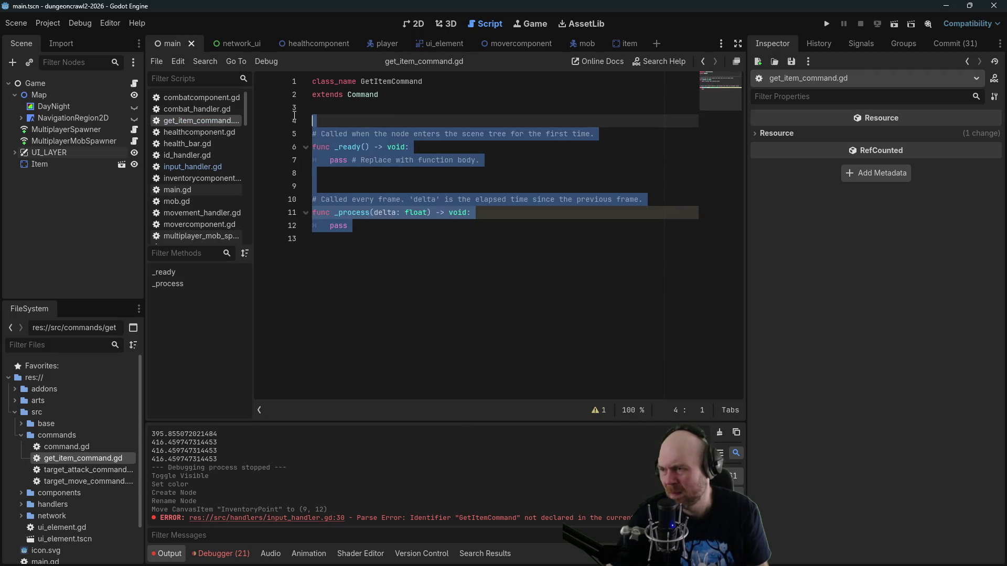
key(ctrl+v)
click(440, 174)
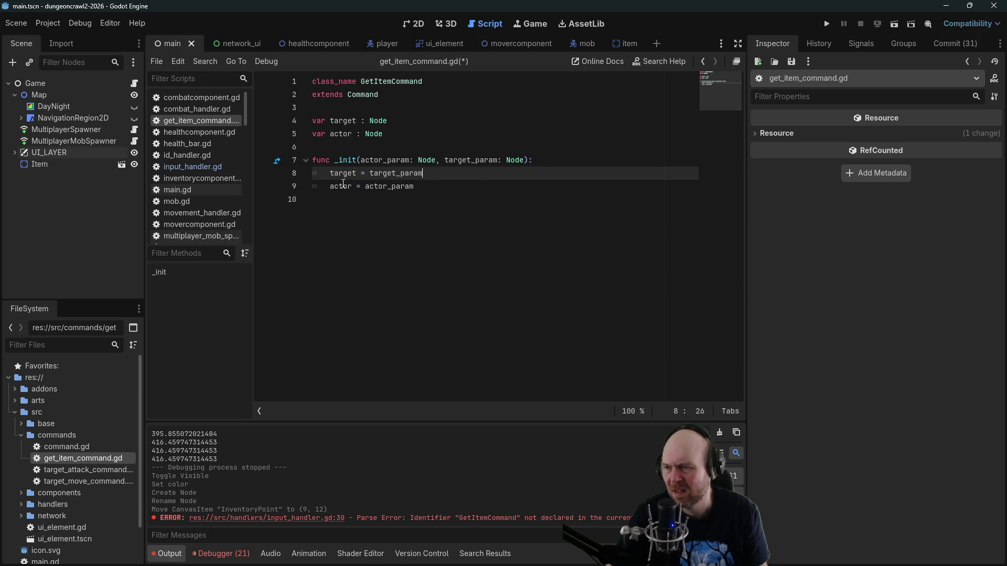
click(363, 150)
key(ctrl+s)
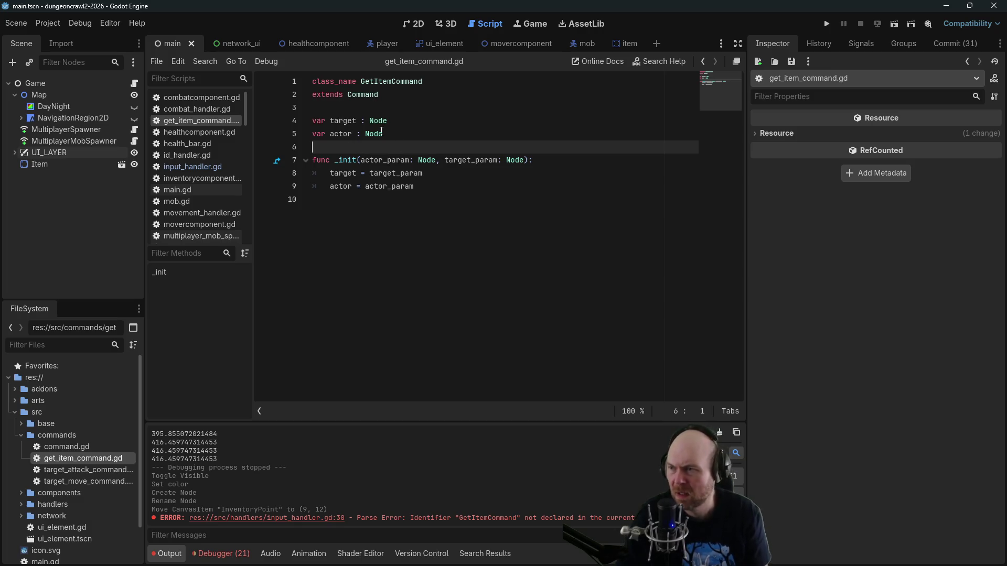
double_click(72, 471)
click(381, 133)
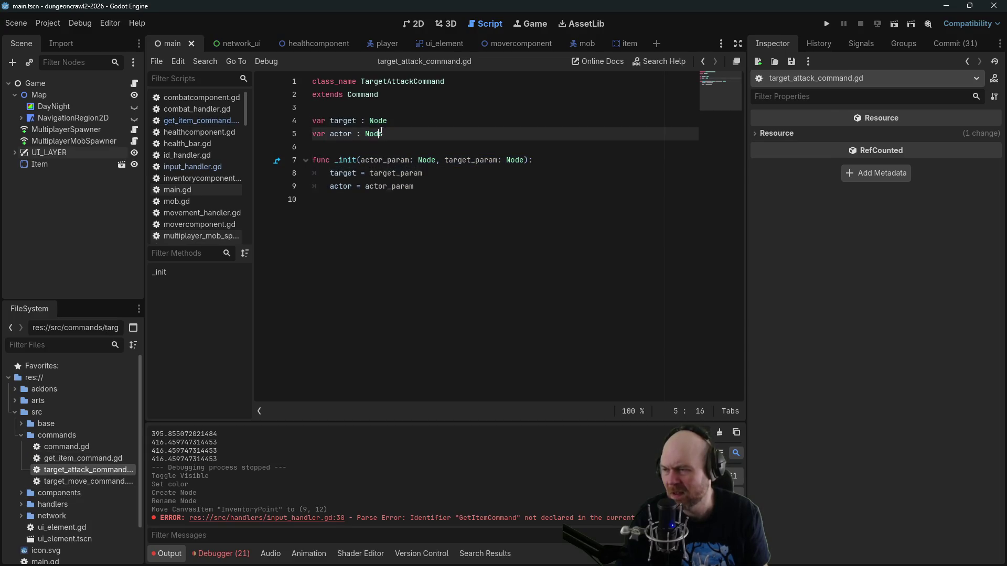
- In target_attack_command.gd, type actor, target and their _init params as Actor, and save
double_click(372, 134)
text(Act)
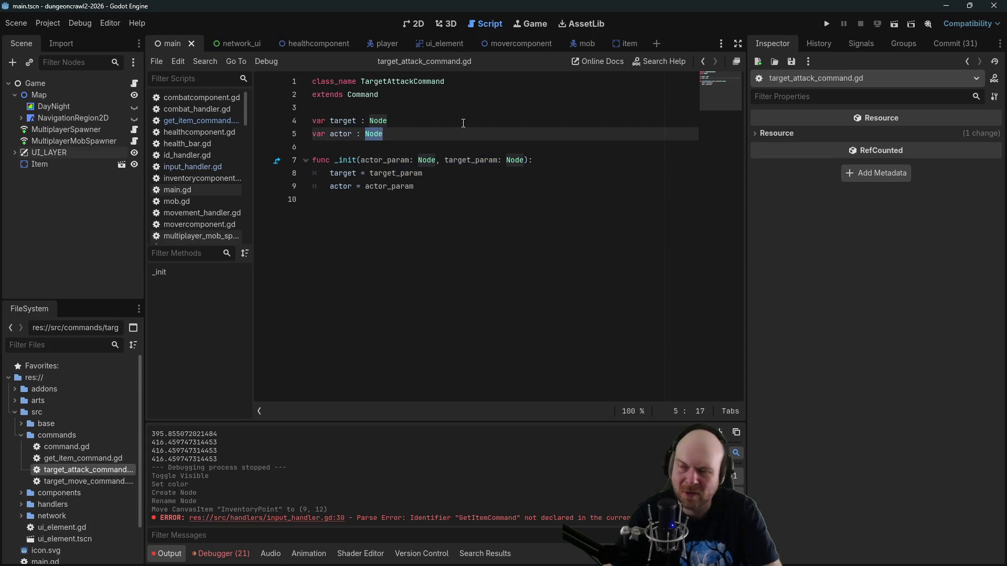
text(or)
click(461, 111)
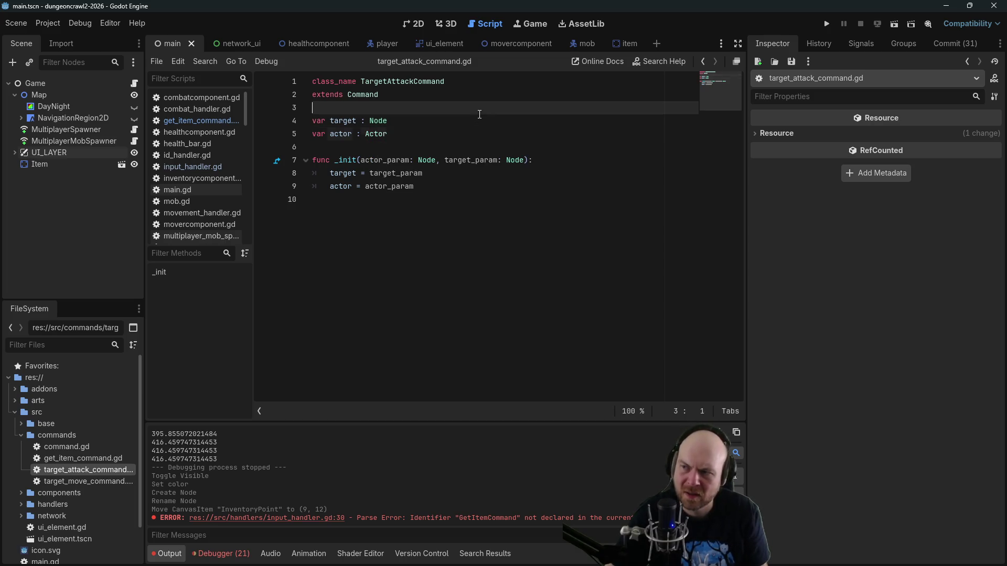
double_click(427, 160)
text(Actor)
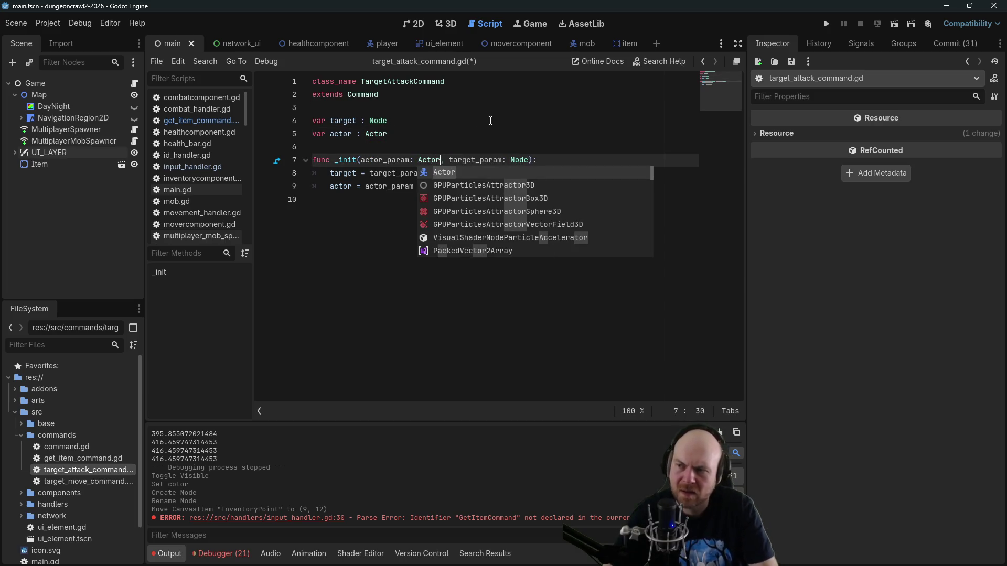
click(493, 121)
double_click(519, 160)
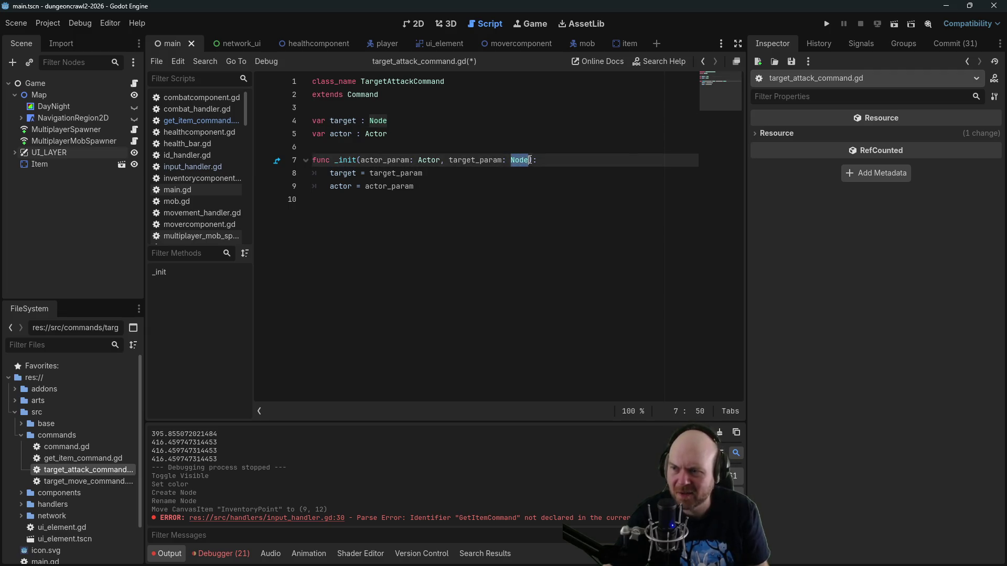
text(Actor)
key(Escape)
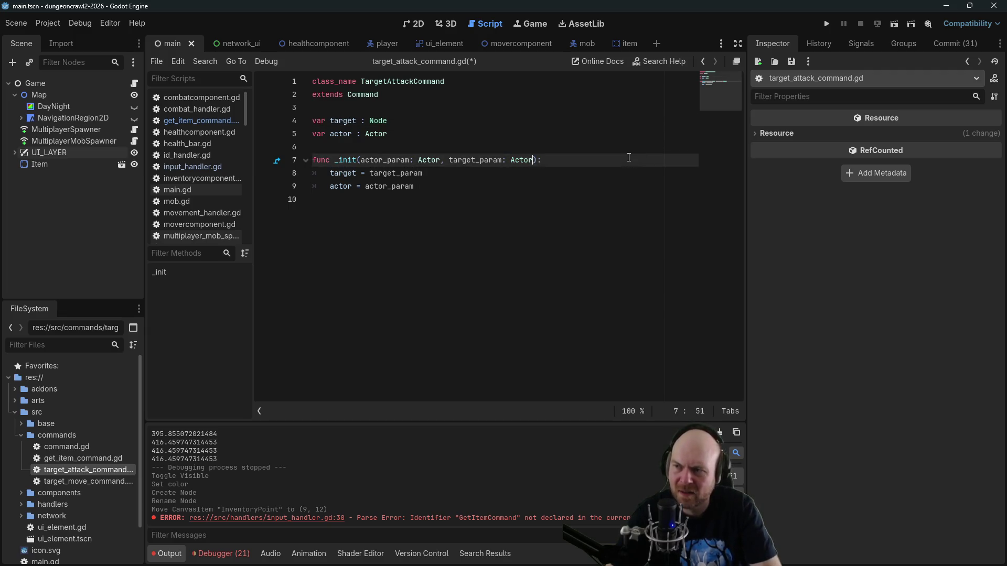
key(Up)
key(Up)
key(Up)
text(ctor)
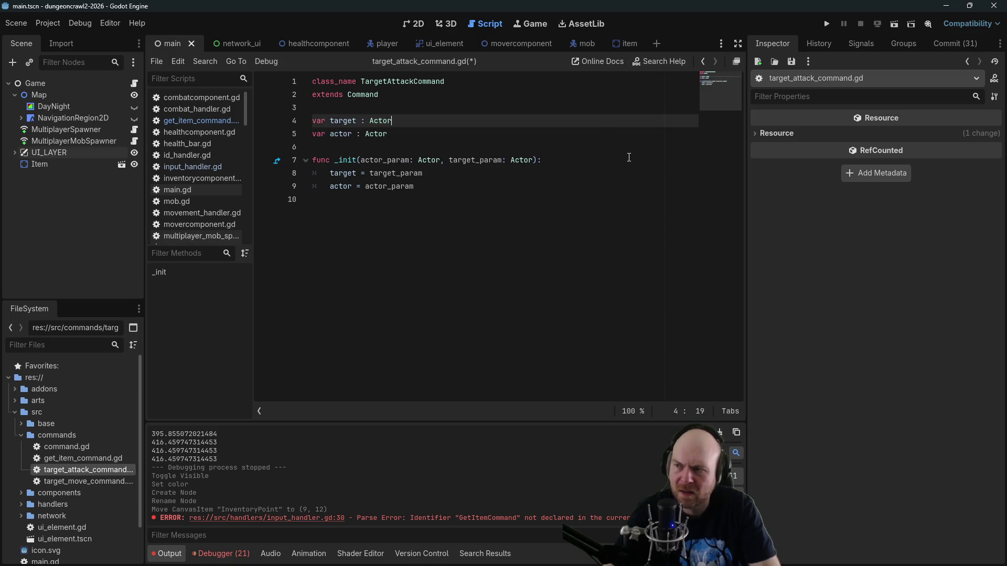
key(ctrl+s)
- In target_move_command.gd, type the actor variable and actor_param as Actor, and save
double_click(108, 483)
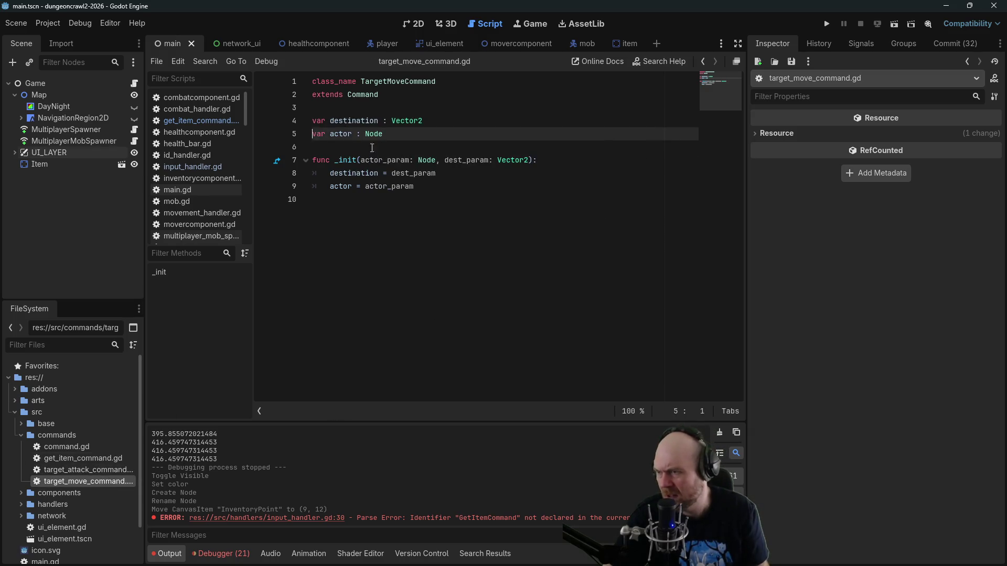
double_click(376, 135)
text(Actor)
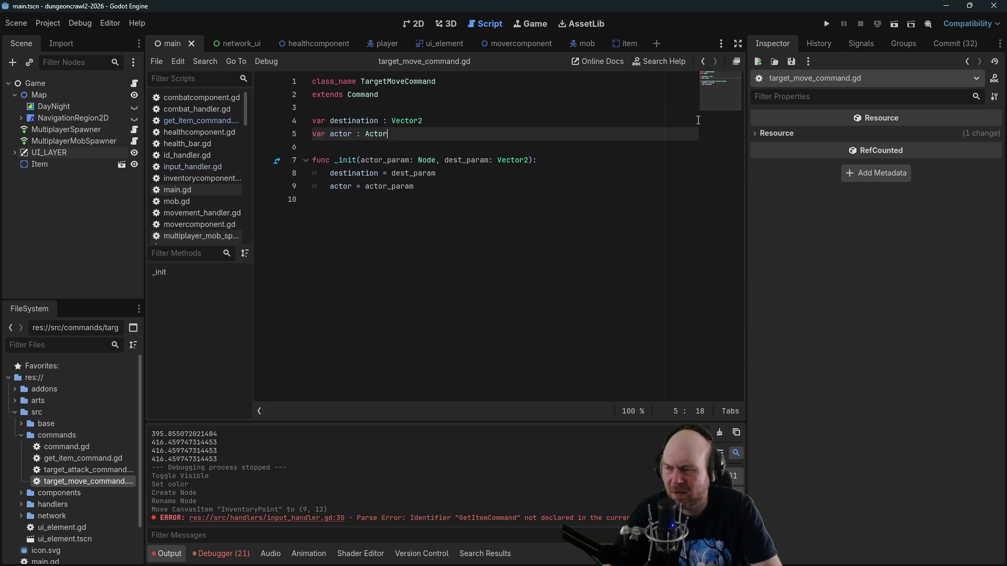
key(Down)
key(Down)
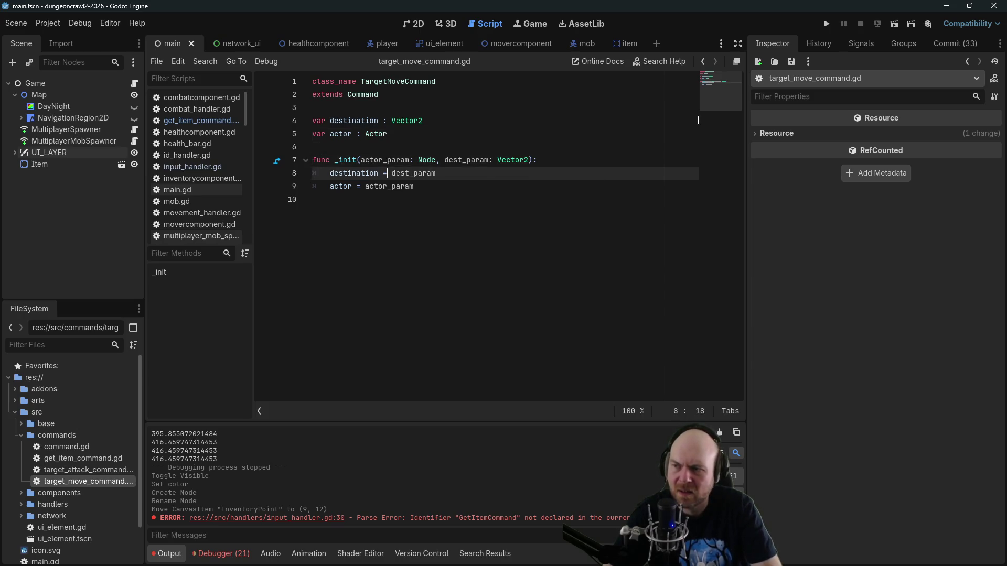
key(Right)
key(Right)
key(ctrl+shift+Right)
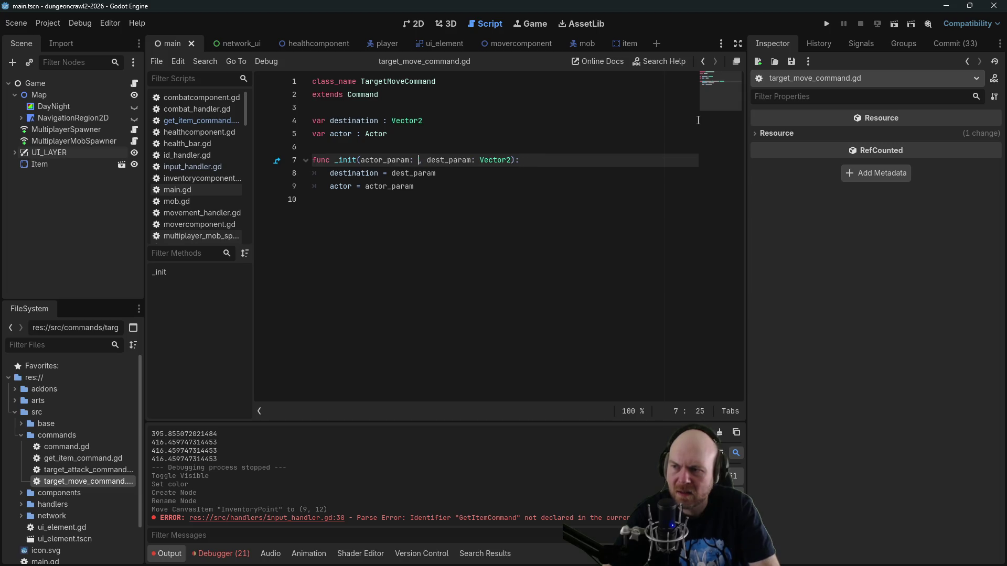
text(Actor)
key(ctrl+s)
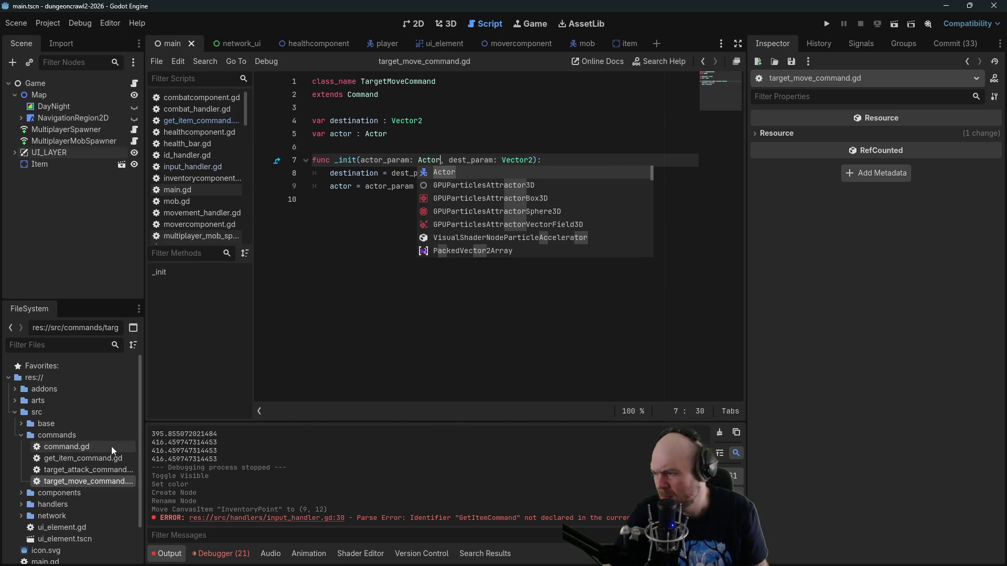
double_click(99, 455)
double_click(376, 134)
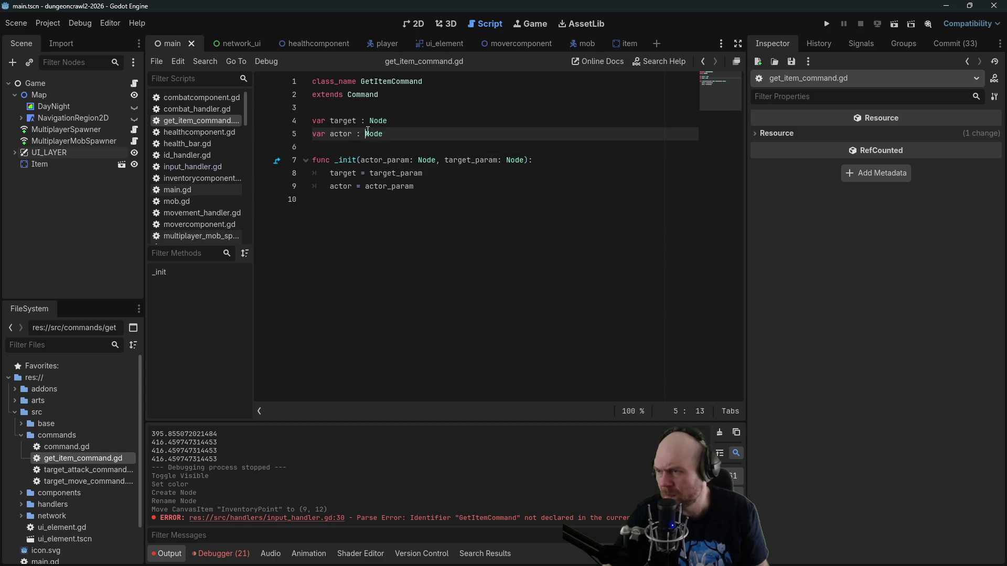
- Type GetItemCommand's actor variable and actor_param as Actor
text(Actor)
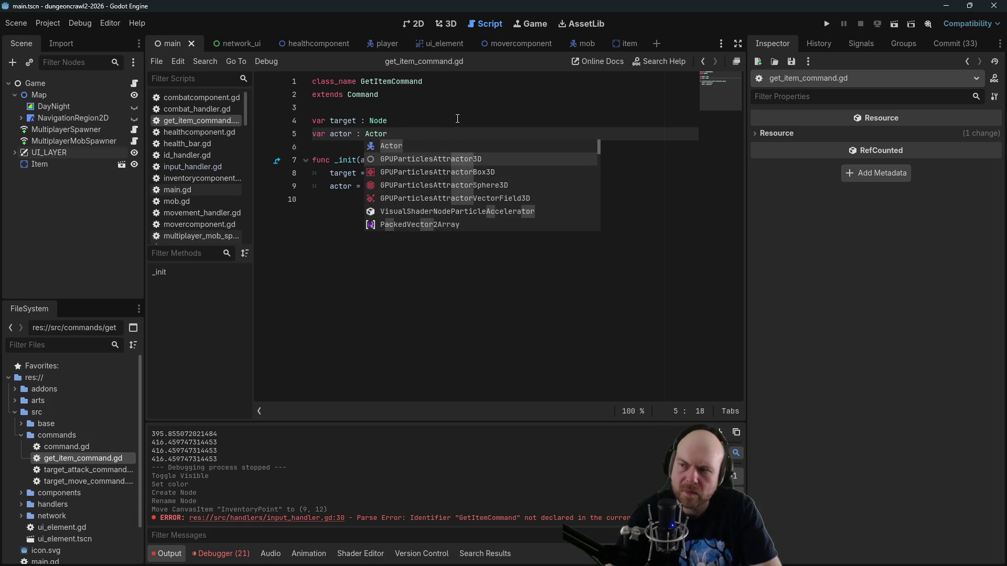
key(Escape)
key(Down)
key(Down)
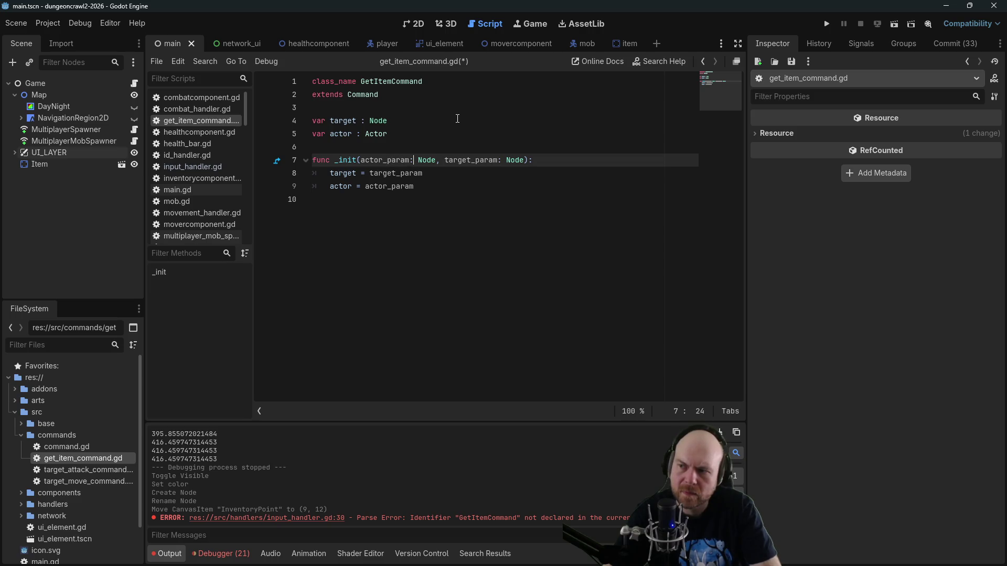
key(Delete)
key(Delete)
key(Delete)
text(Actor)
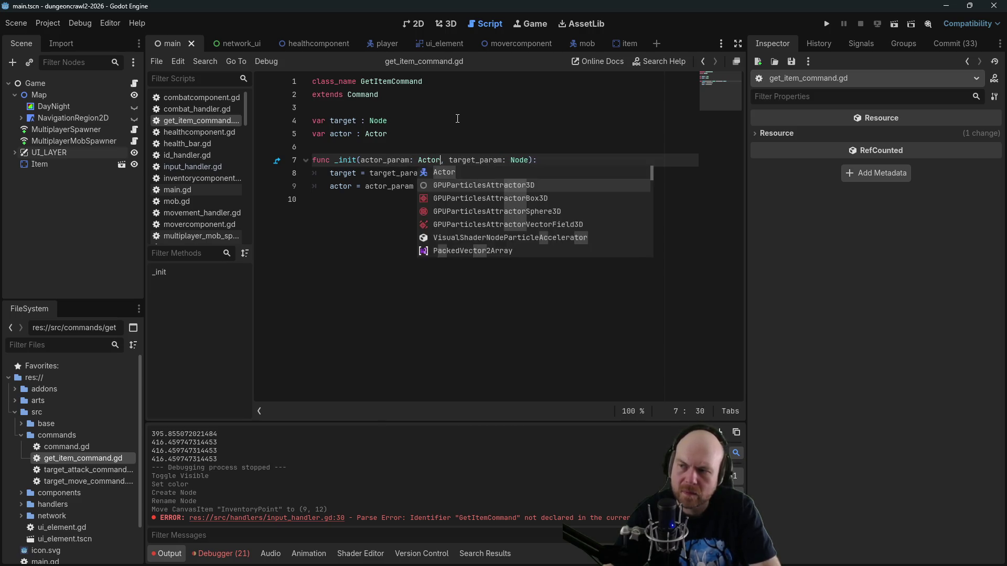
- Type the target variable as StaticBody2D
key(Escape)
key(Up)
key(Up)
key(Up)
key(BackSpace)
key(BackSpace)
key(BackSpace)
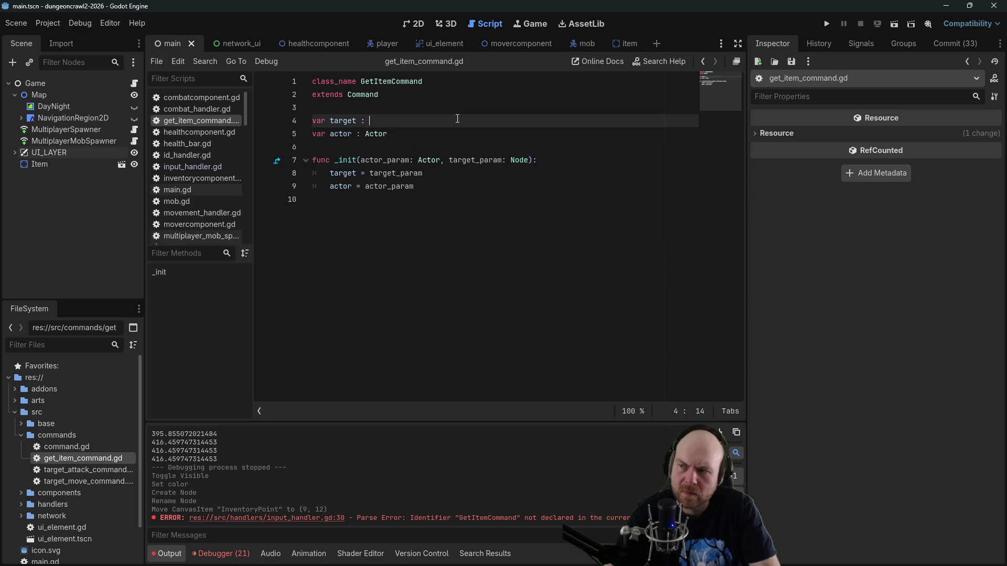
text(icB)
key(Return)
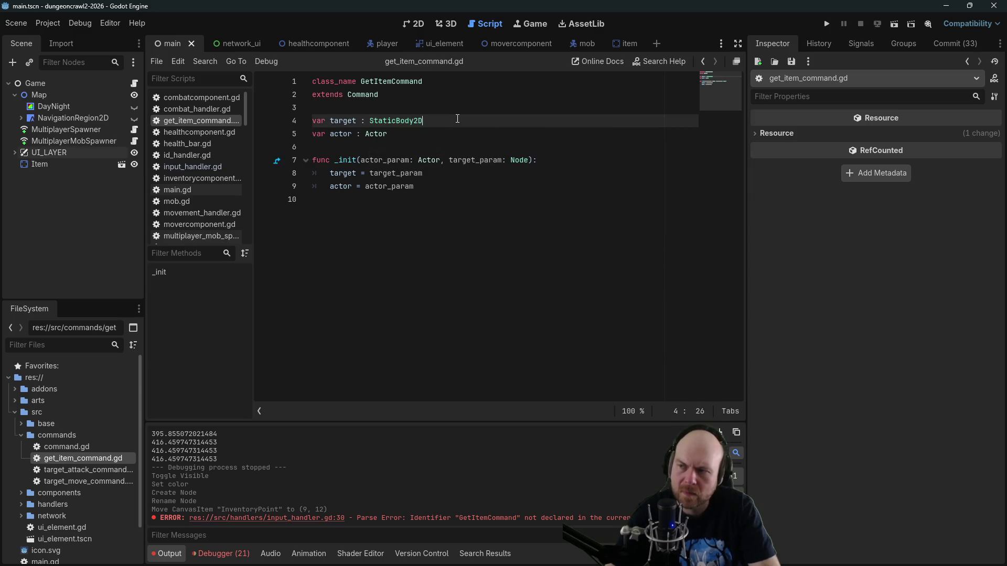
key(Down)
key(Down)
key(Down)
key(Down)
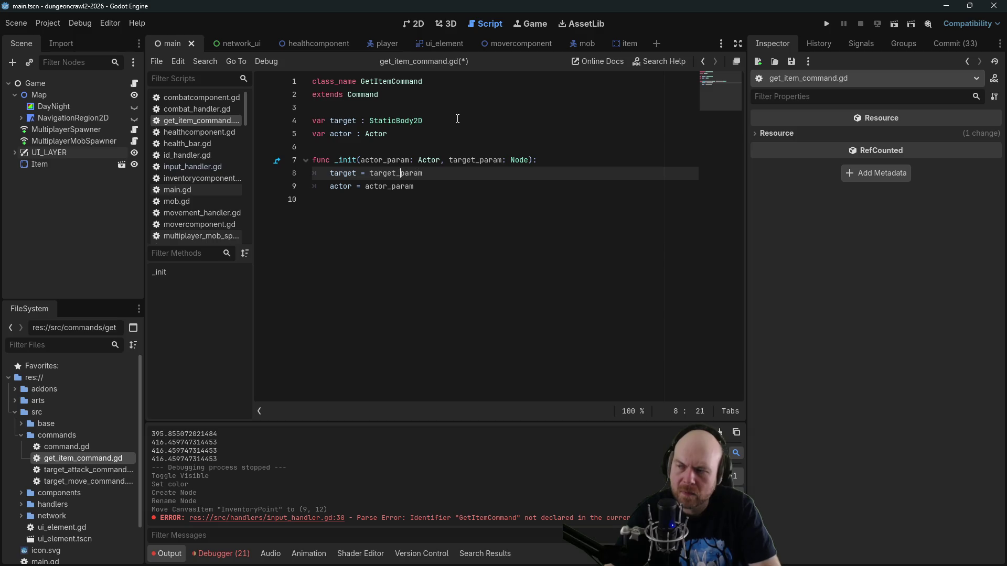
- Type target_param as StaticBody2D and save get_item_command.gd
key(Up)
key(End)
key(Left)
key(BackSpace)
key(BackSpace)
key(BackSpace)
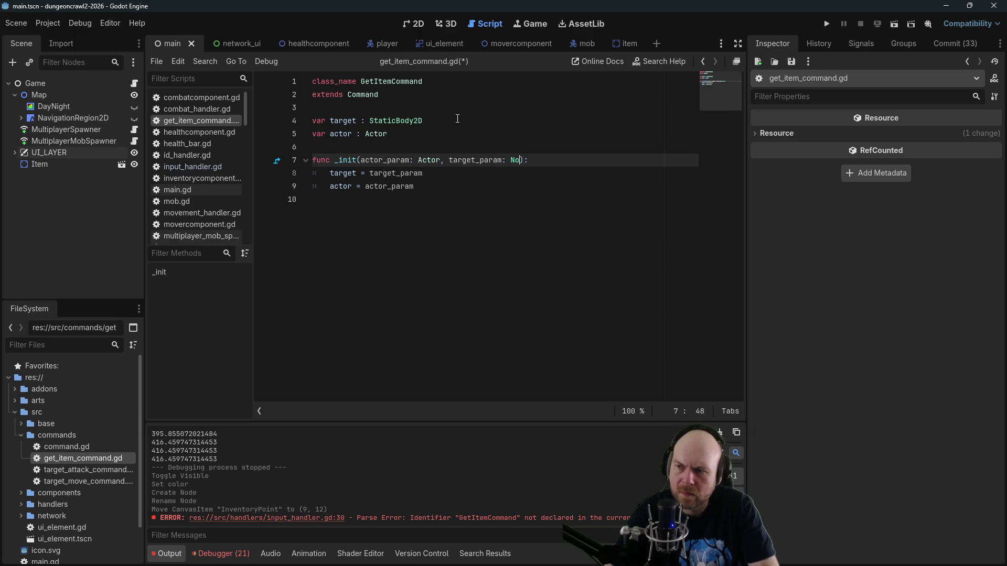
text(StaticBody2D)
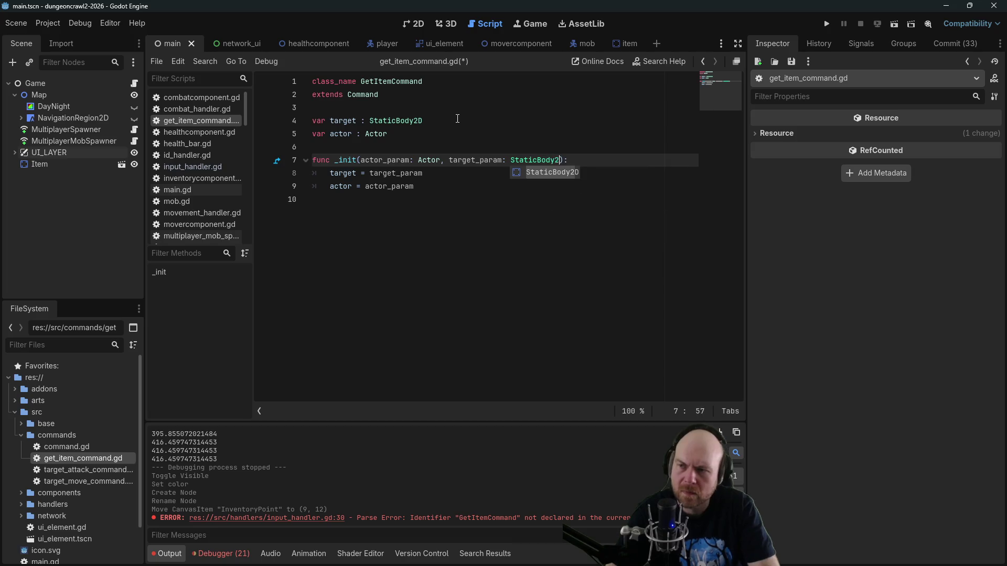
key(Return)
click(457, 119)
key(ctrl+s)
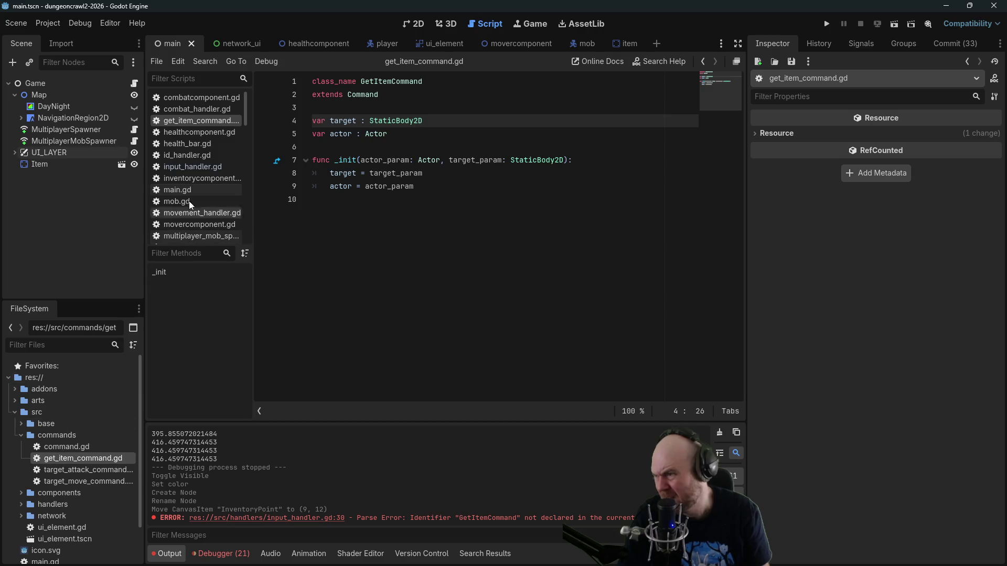
click(193, 167)
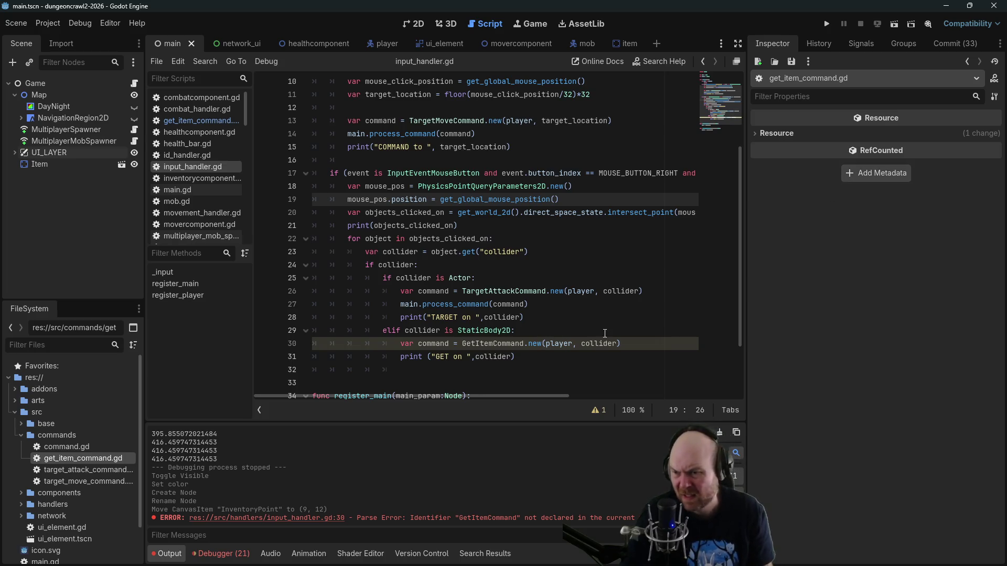
- Add main.process_command(command) on line 31 after the GetItemCommand.new line
click(619, 344)
key(Return)
text(main.)
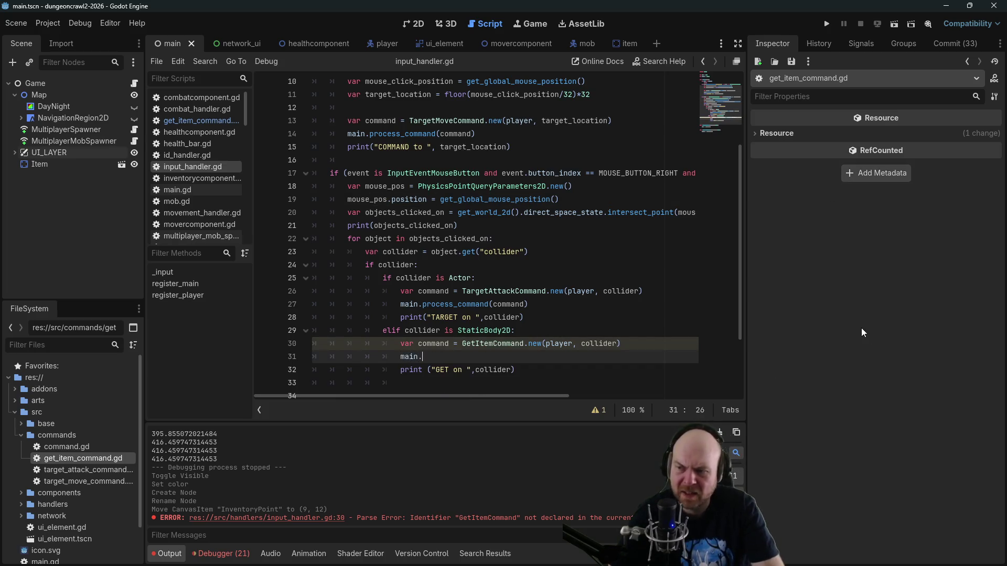
text(omann)
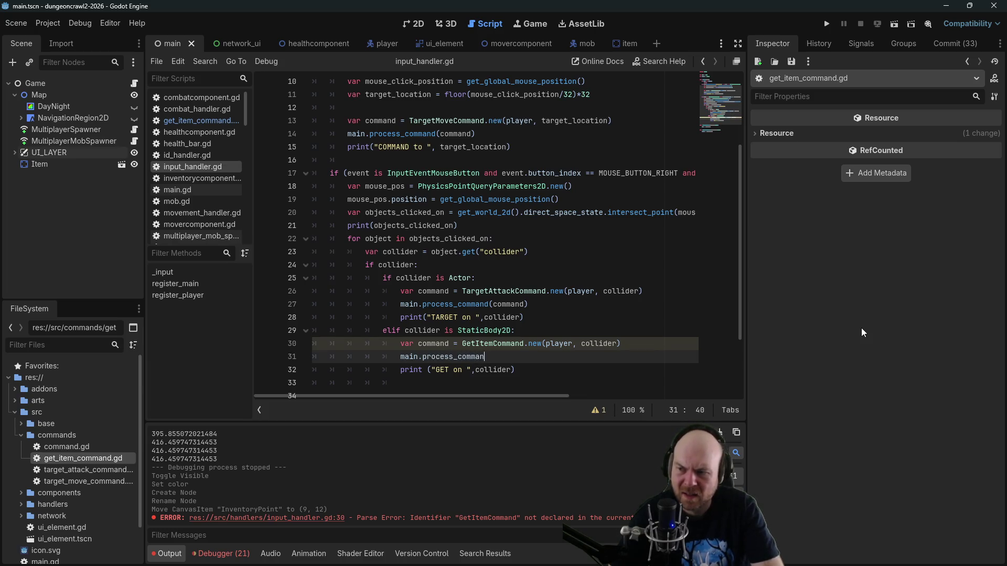
text(d(command)
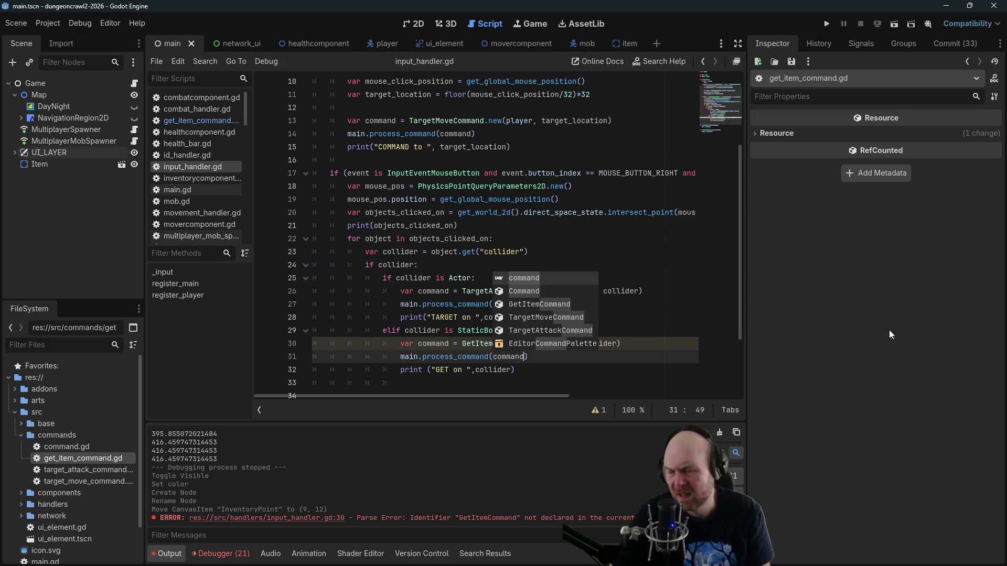
click(567, 213)
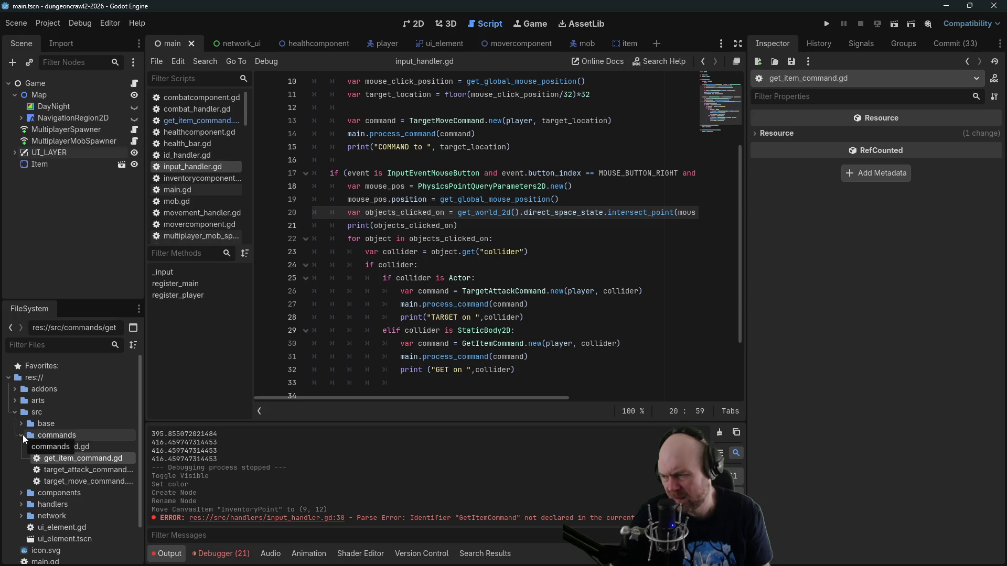
click(23, 435)
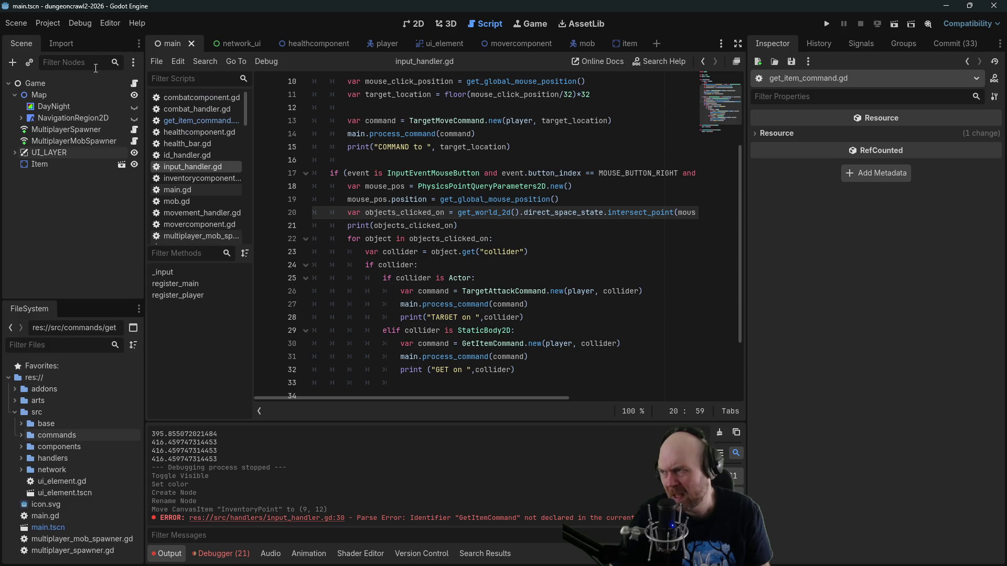
- In main.gd, add an 'elif command_param is GetItemCommand:' branch after the attack branch
click(134, 84)
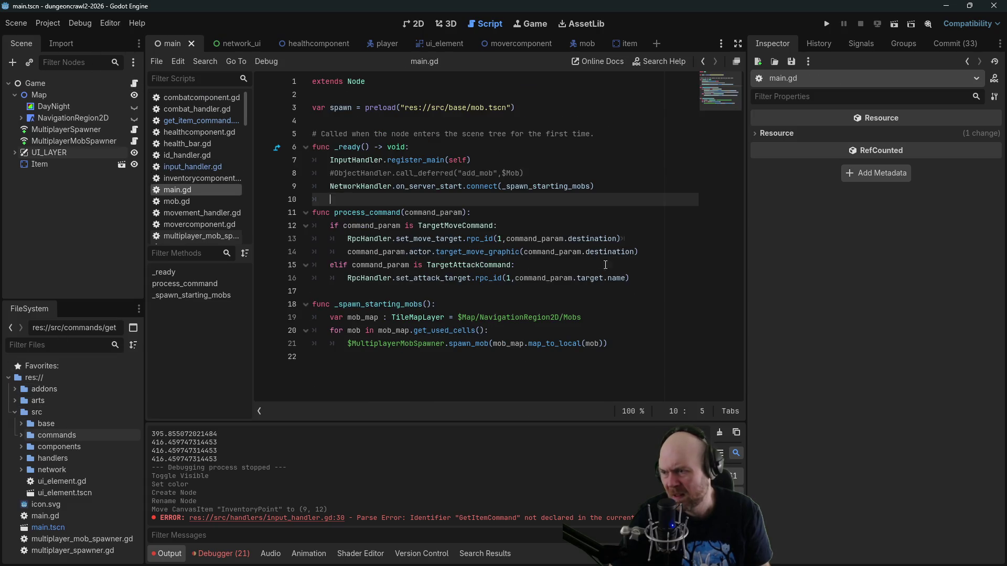
click(656, 278)
key(Return)
key(BackSpace)
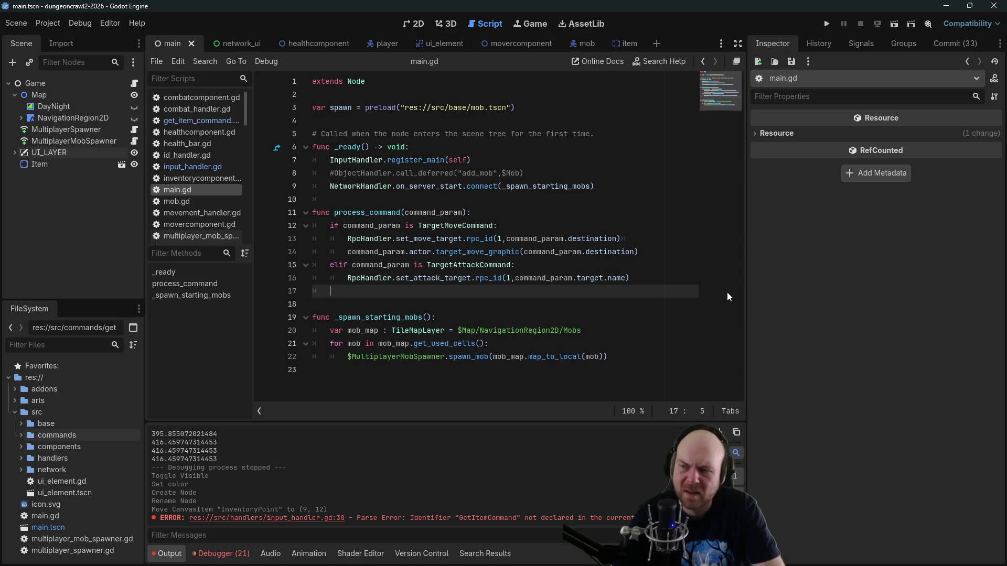
text(elif comman)
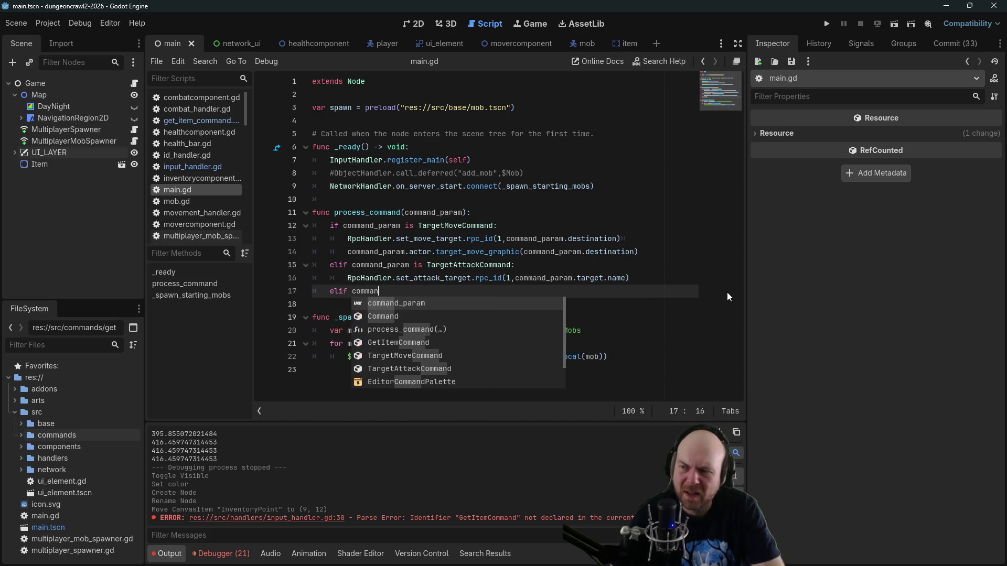
text(d_param is )
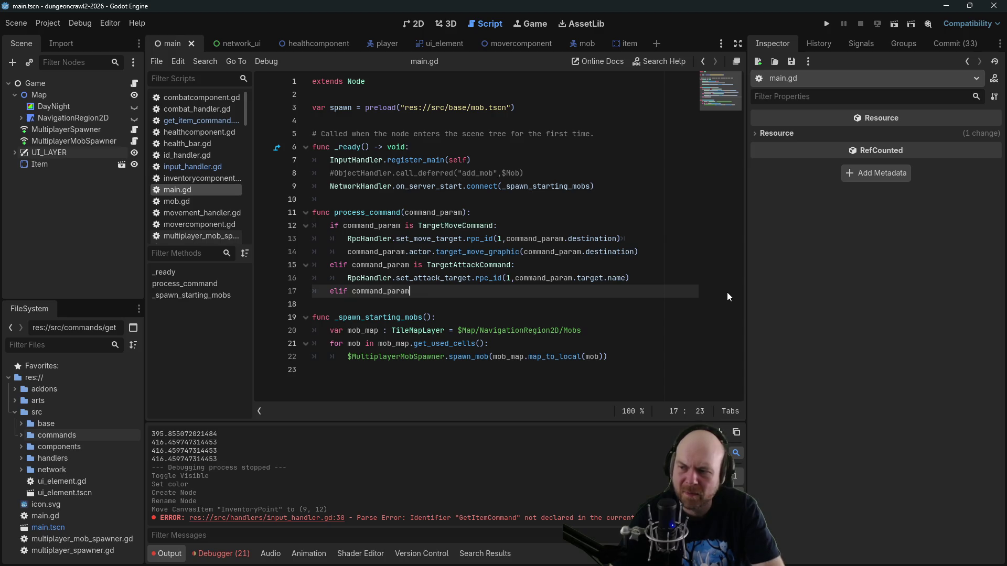
text(GetItemComm)
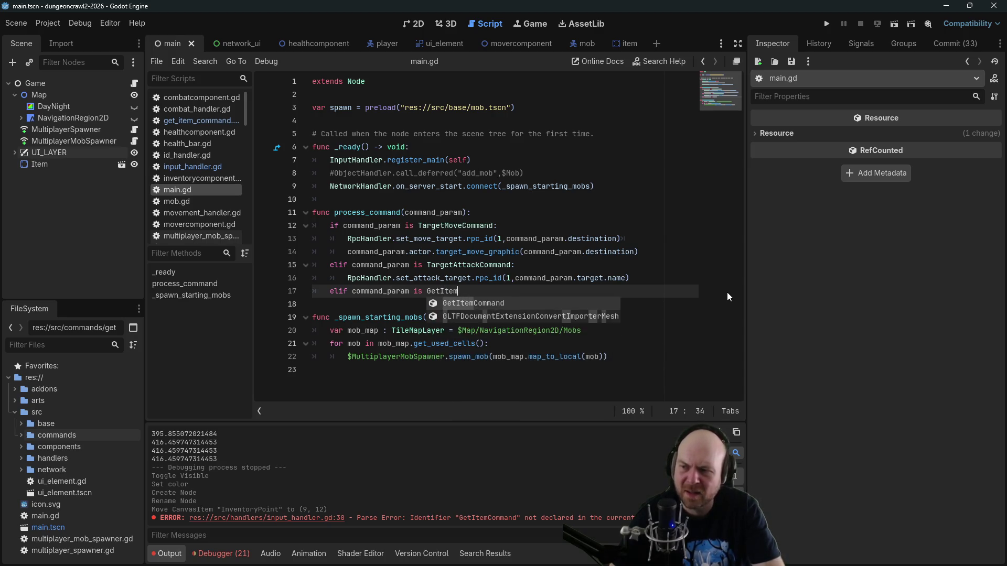
key(Return)
text(:)
key(Return)
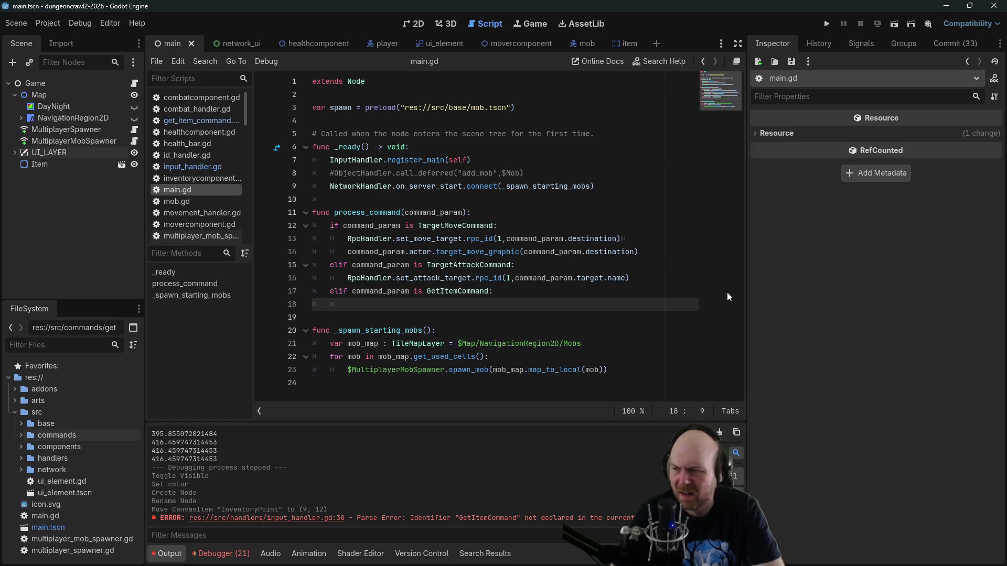
- Call RpcHandler.move_item.rpc_id(1, command_param.target.name) in that branch and save
text(RpcHandler.)
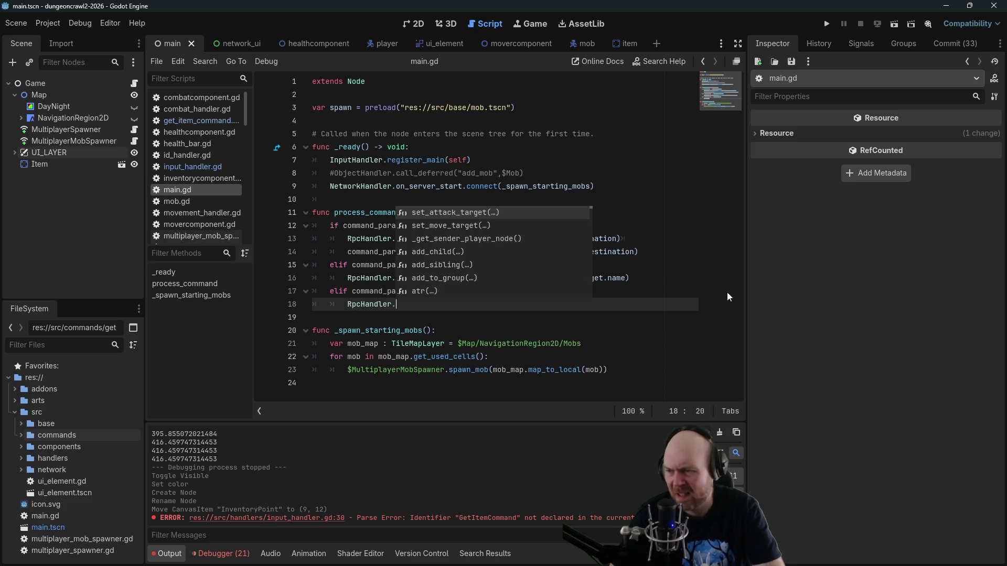
text(move_item.rpc_id)
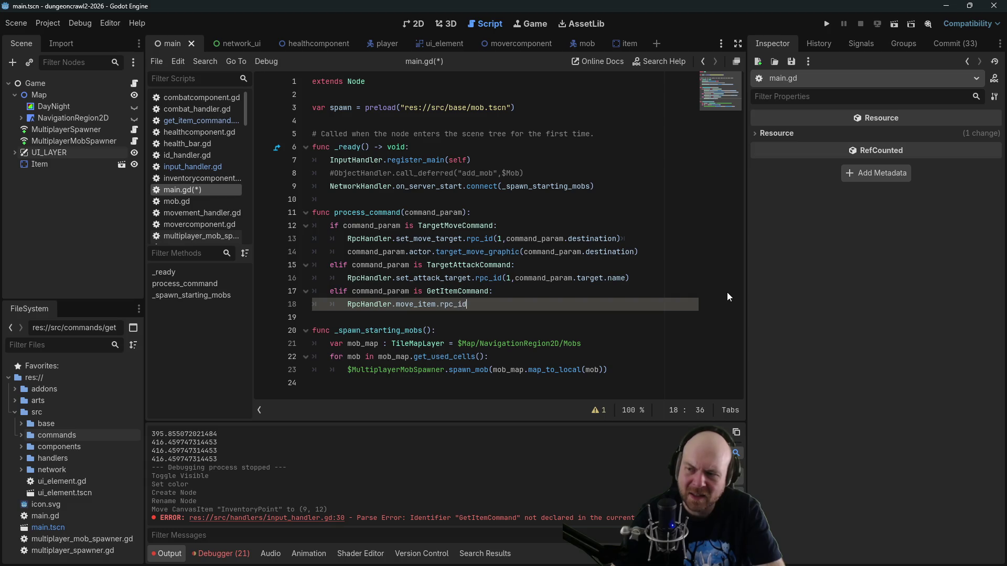
text((1,command_param,)
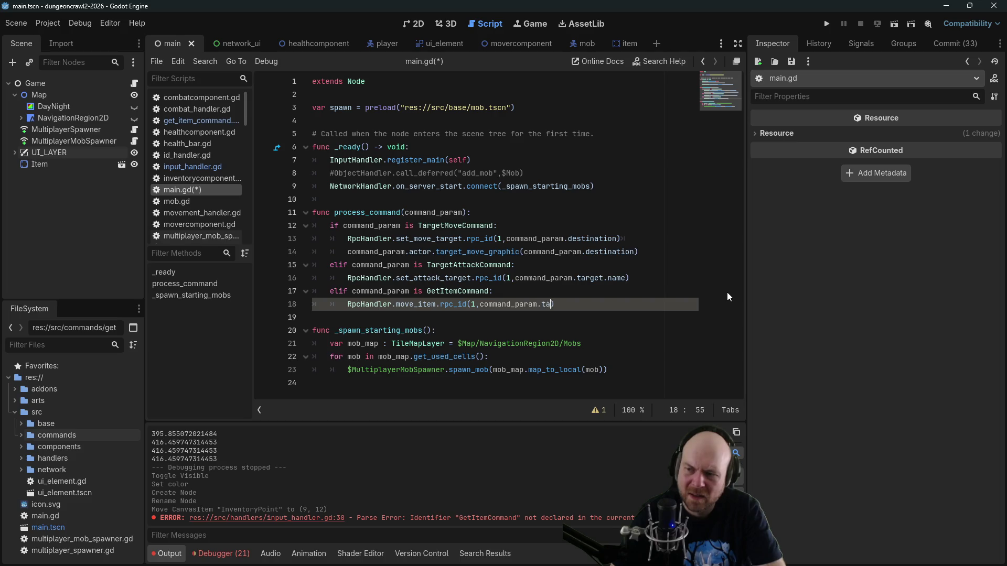
text(rget.name)
key(ctrl+s)
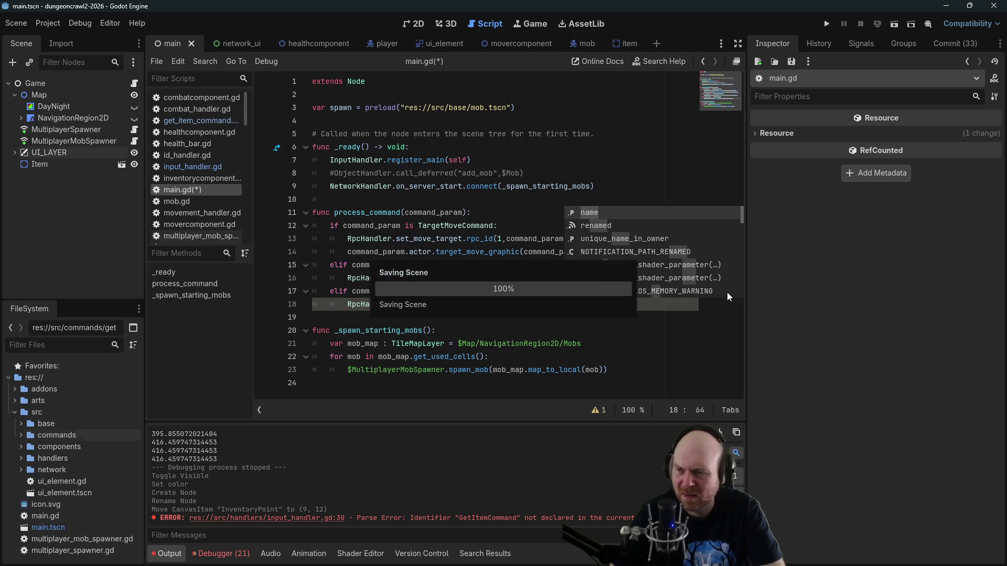
click(521, 144)
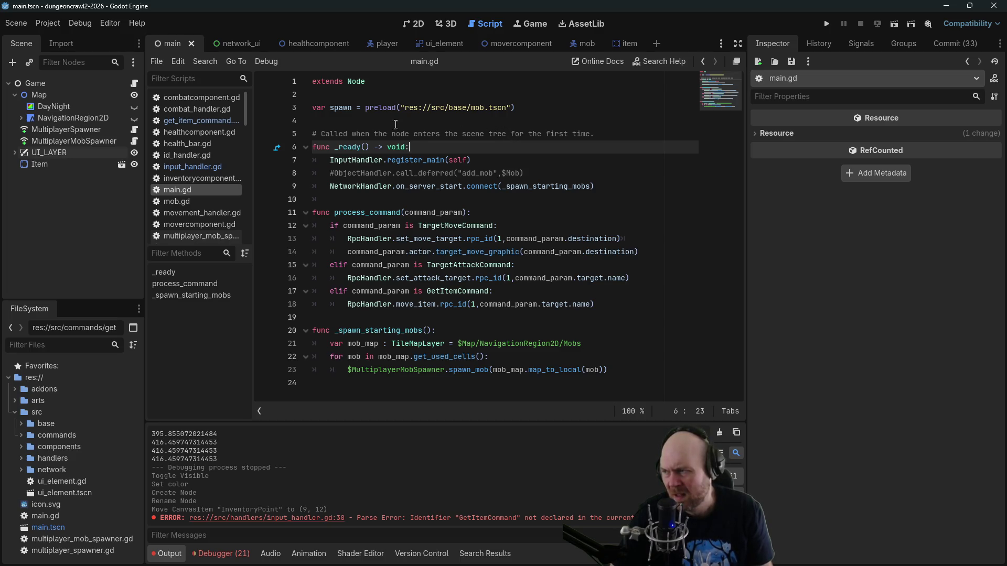
click(77, 167)
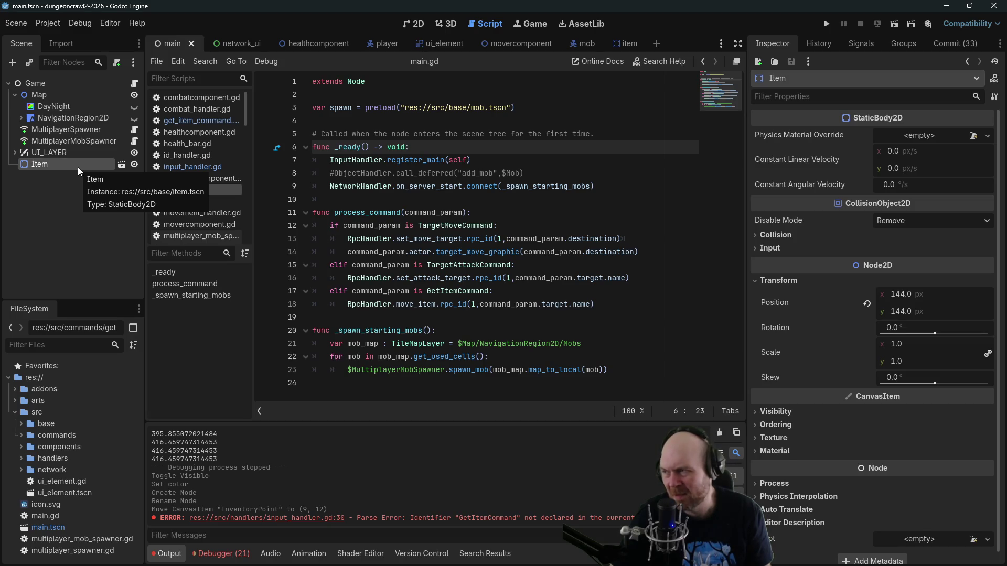
click(617, 46)
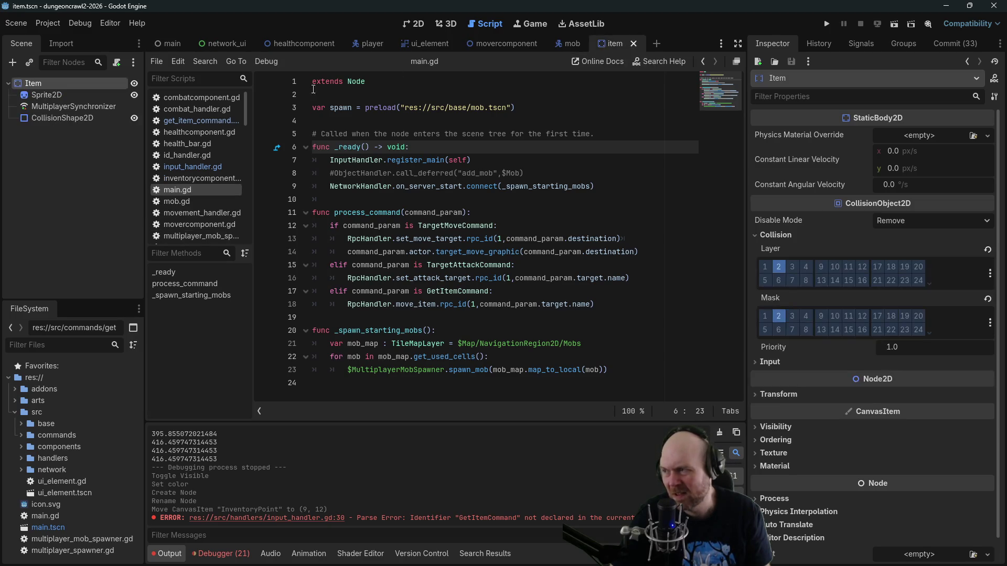
click(169, 46)
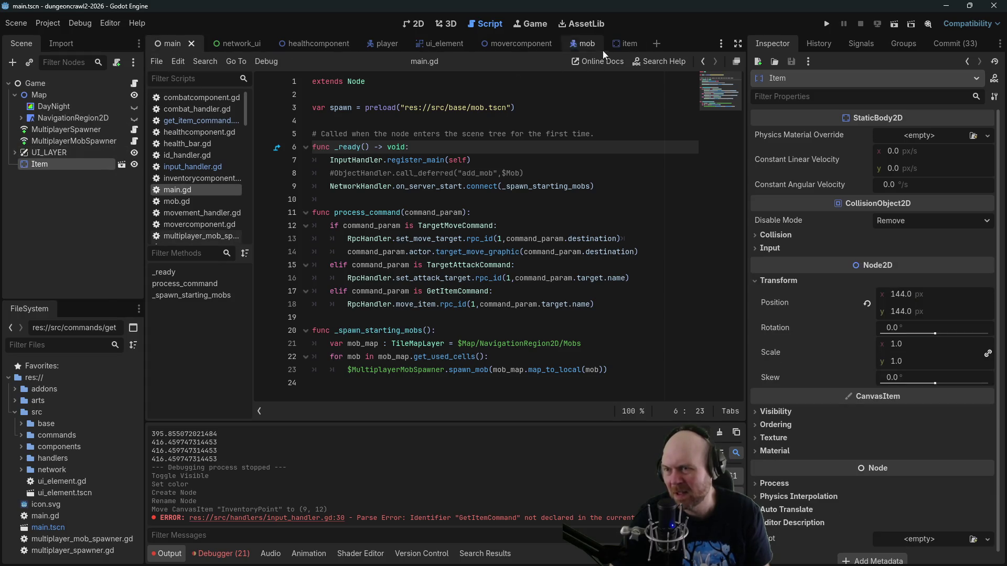
click(622, 46)
click(52, 95)
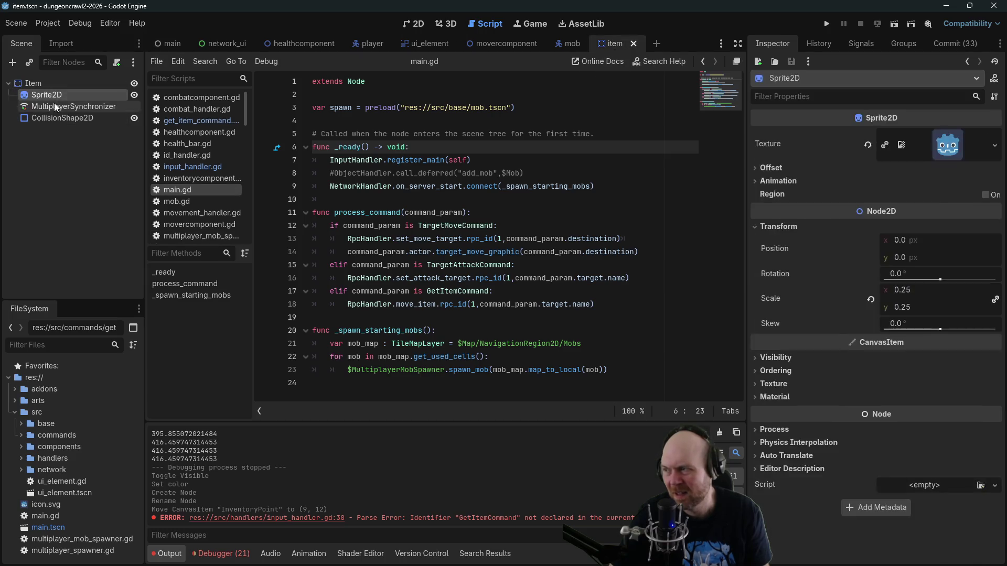
click(56, 106)
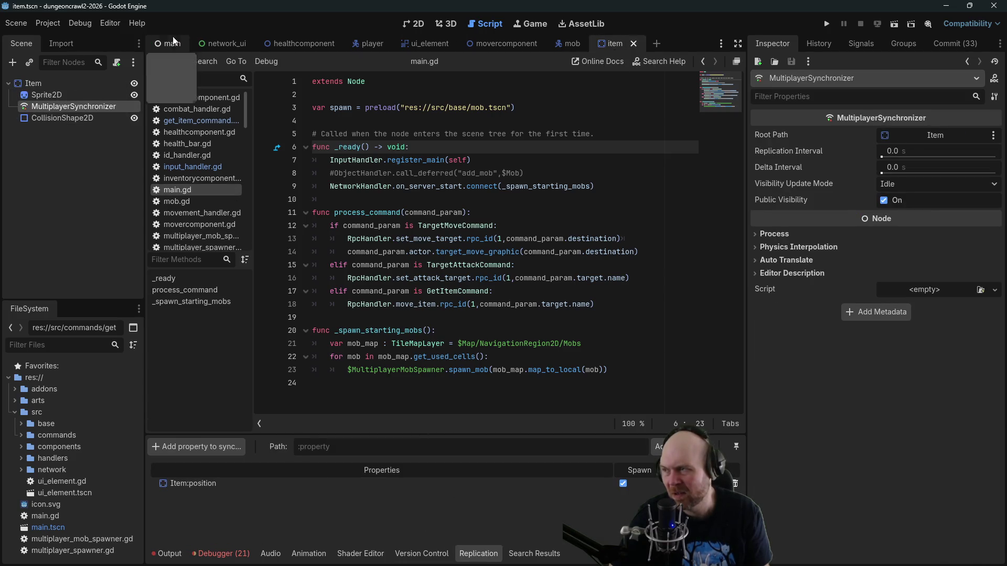
click(173, 41)
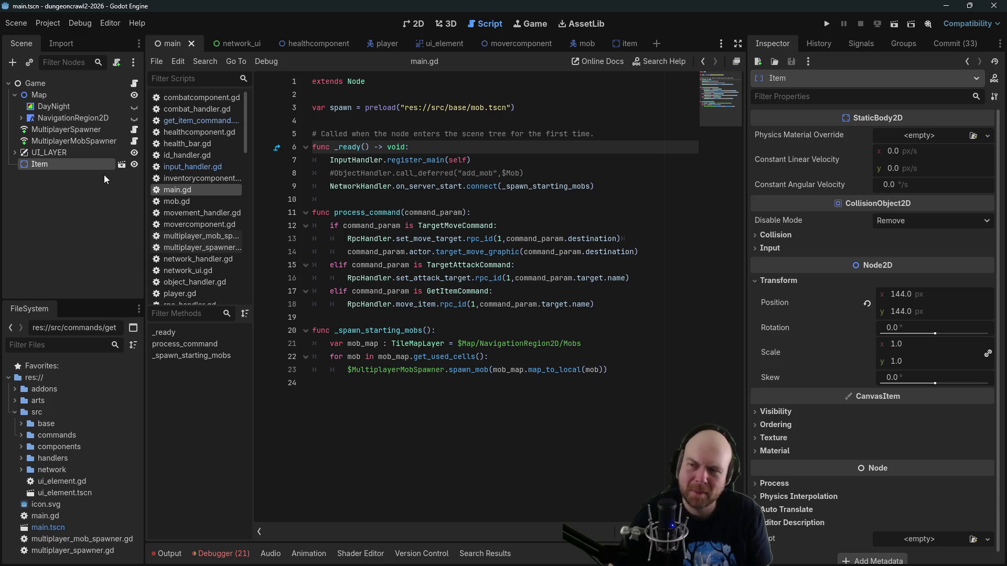
click(622, 314)
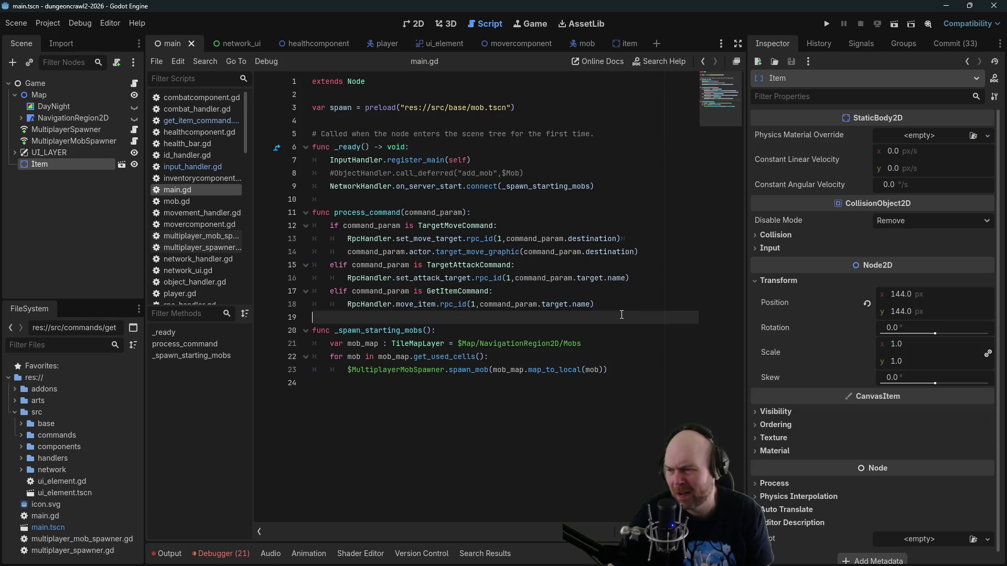
- Copy the move_item call line from main.gd
click(616, 304)
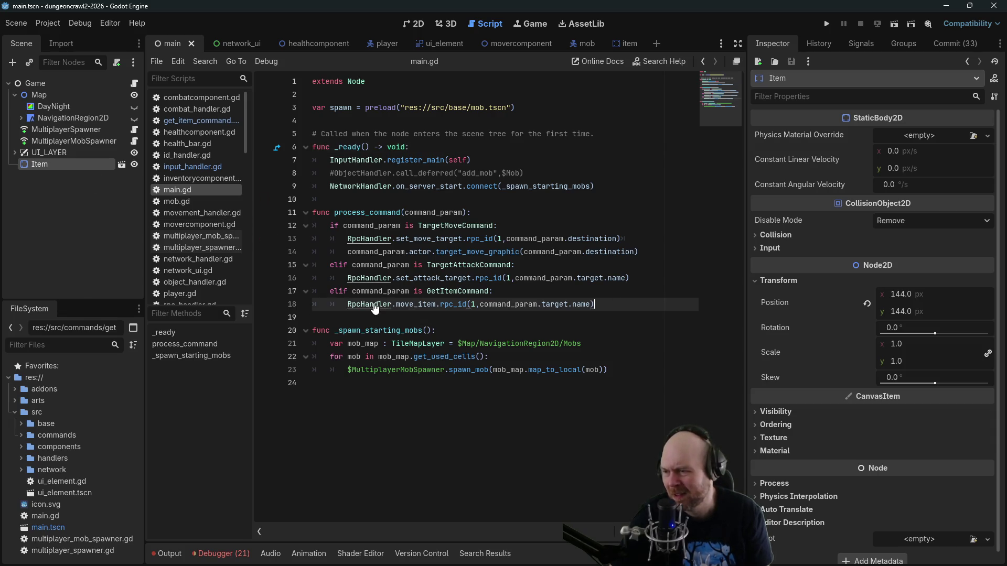
drag(397, 304, 594, 304)
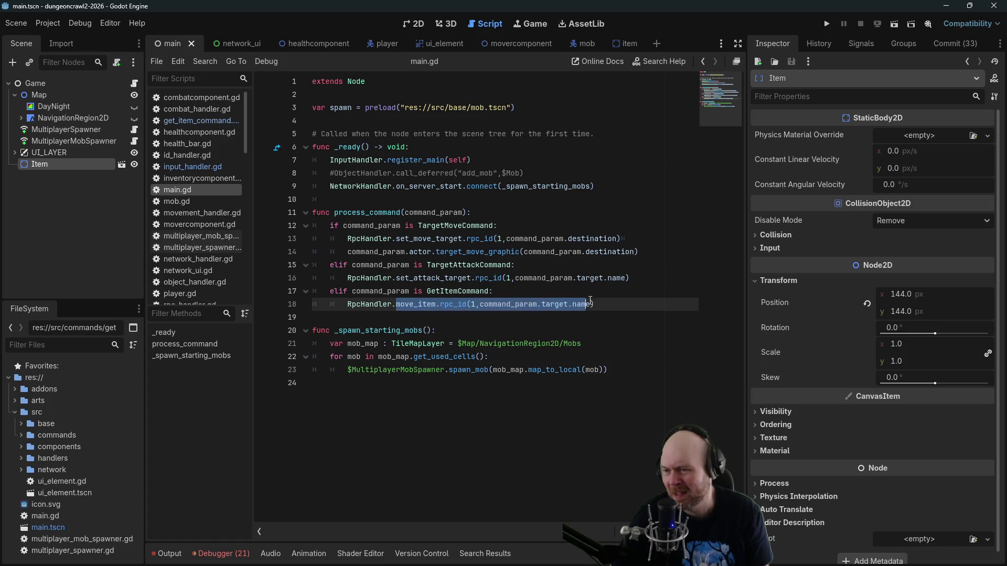
ctrl+click(369, 304)
click(591, 343)
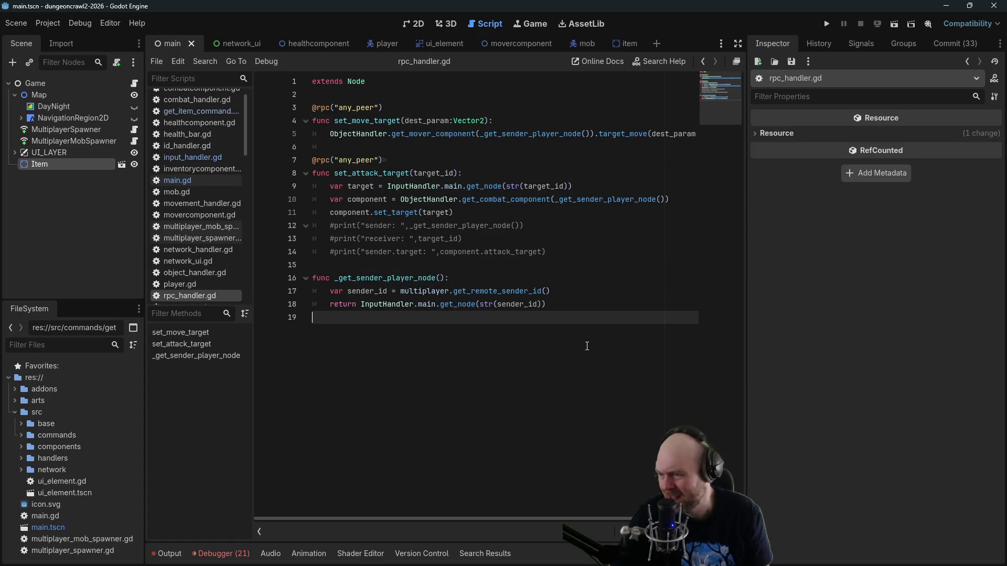
key(Up)
key(Up)
key(Up)
key(Up)
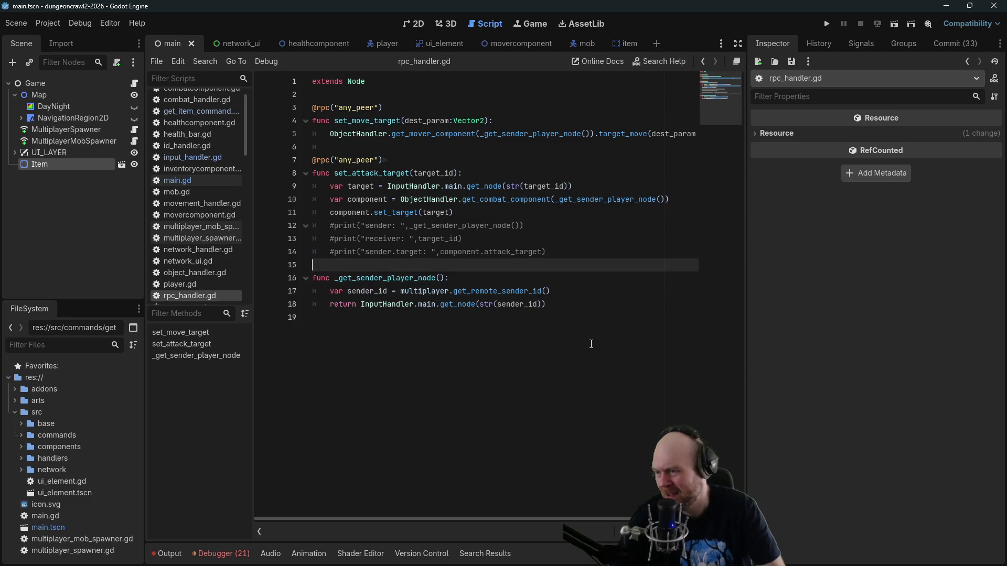
key(Return)
key(Return)
key(Up)
text(@rpc(")
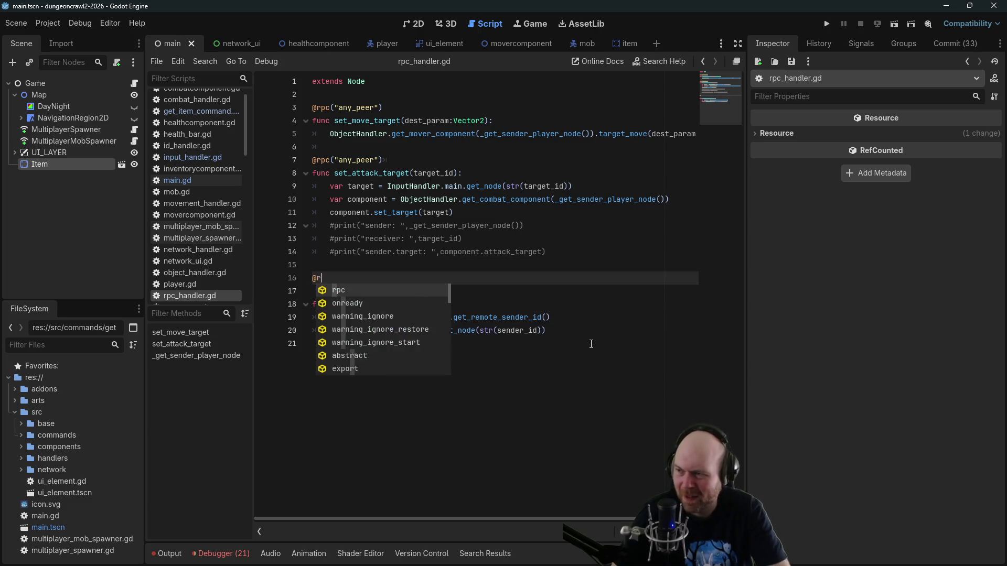
text(any_peer)
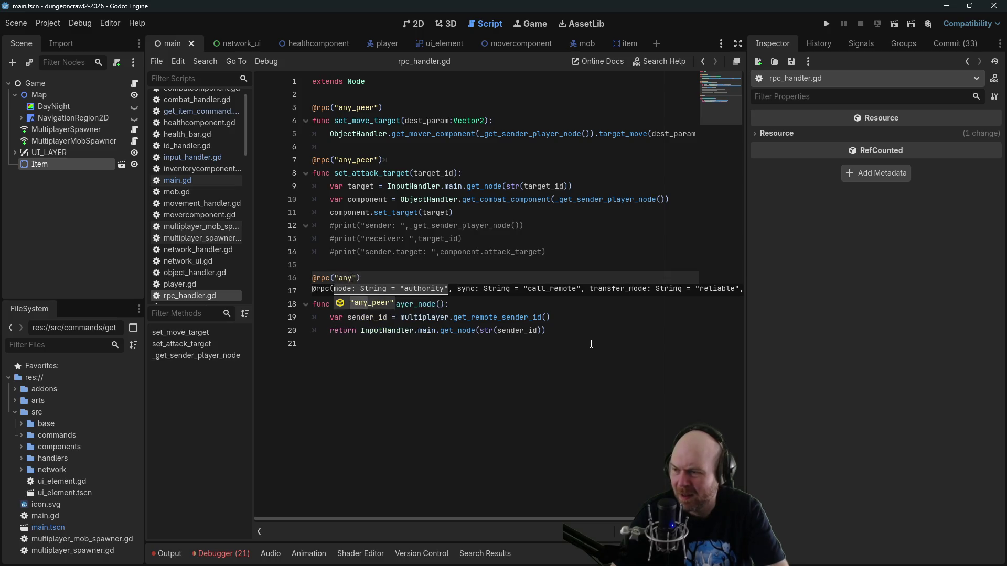
key(End)
key(Return)
- Paste the call and turn it into 'func move_item(target_id):', dropping .rpc_id
text(move_item.rpc_id(1,command_param.target.name))
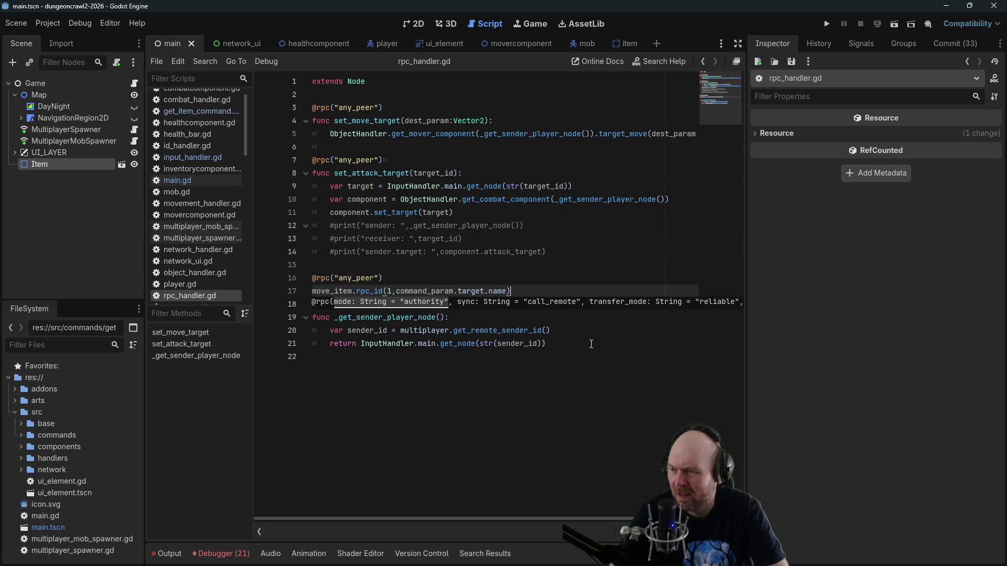
key(Left)
key(Left)
key(Left)
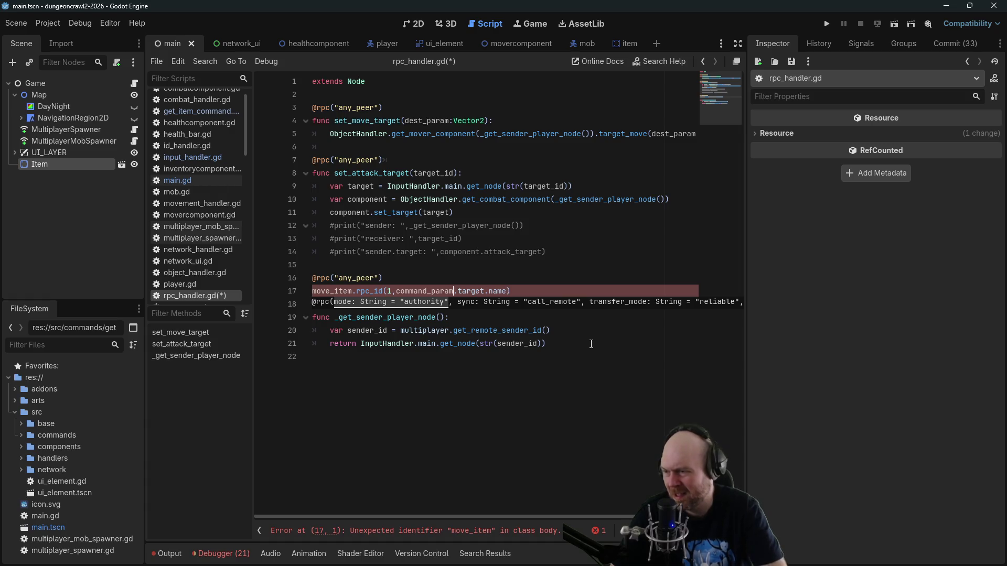
text(func)
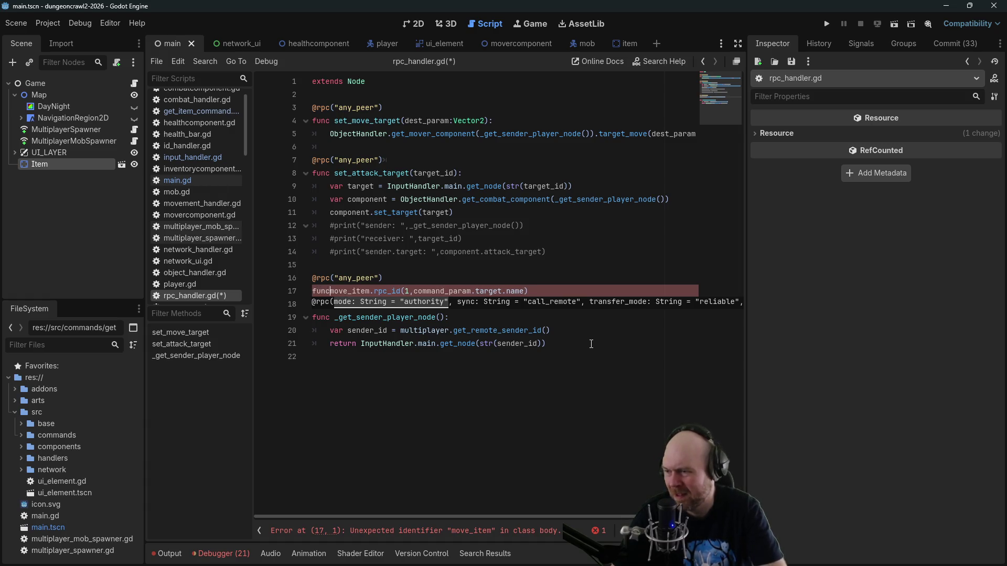
key(Right)
key(Right)
key(Right)
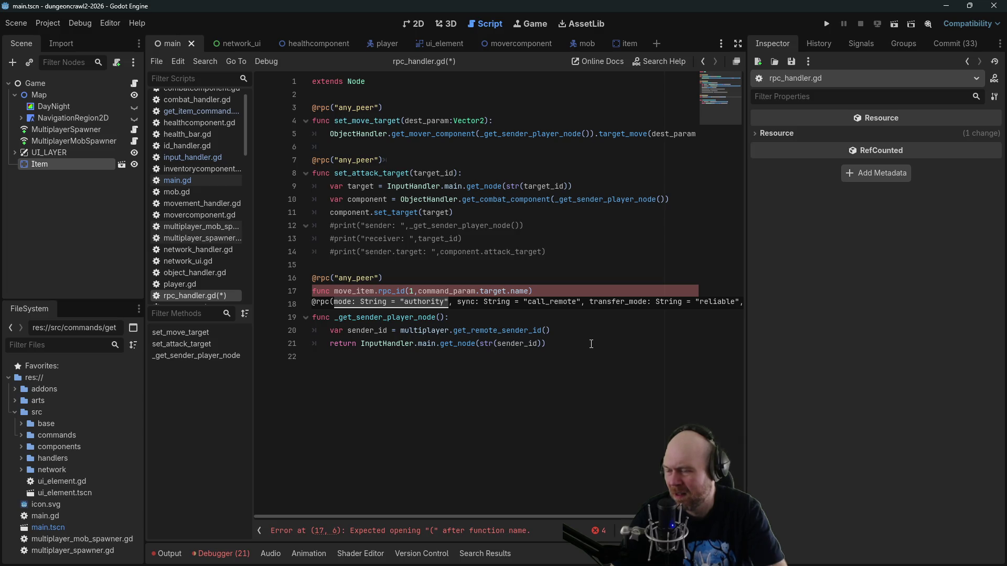
text((tar)
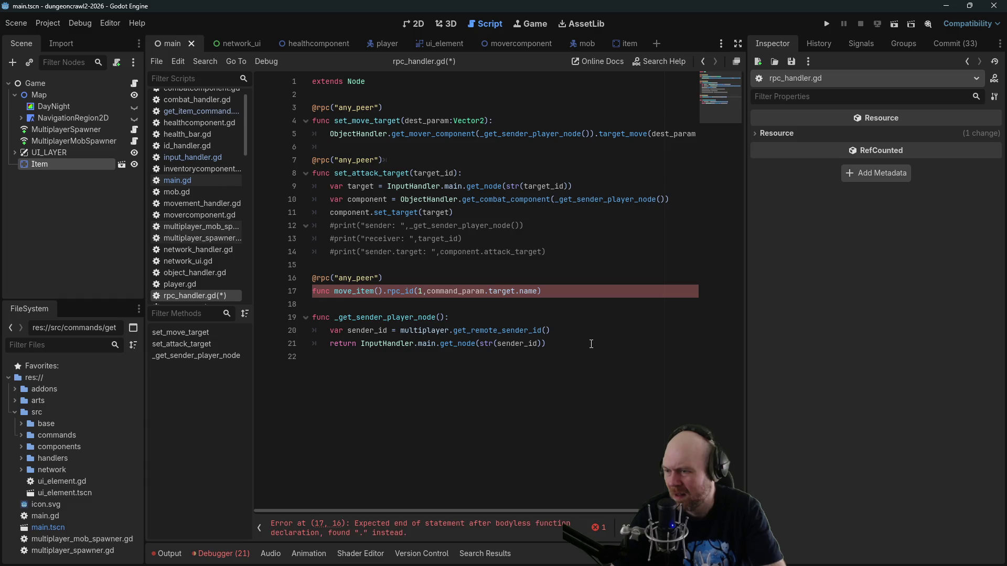
text(get_id):)
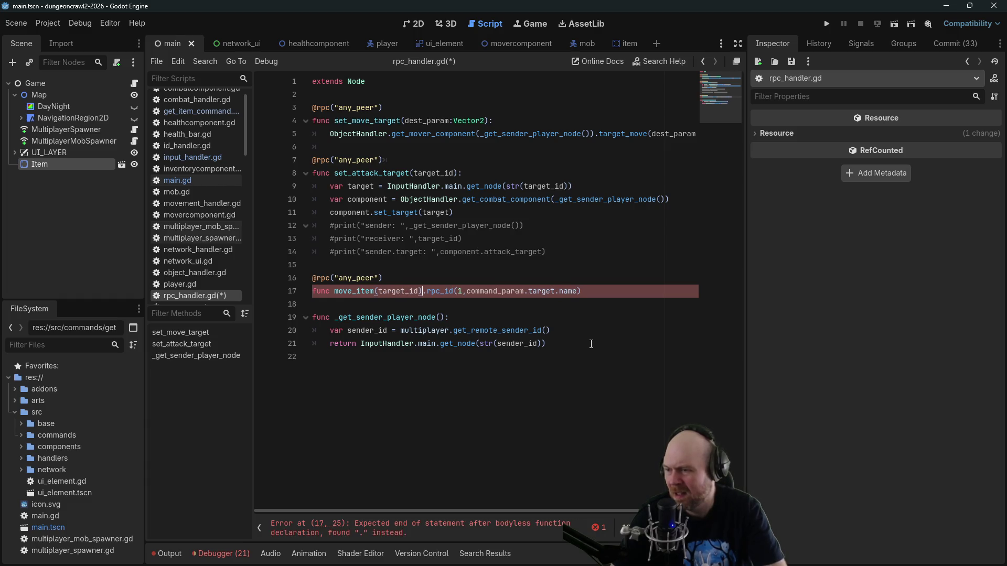
key(Delete)
key(Delete)
key(Delete)
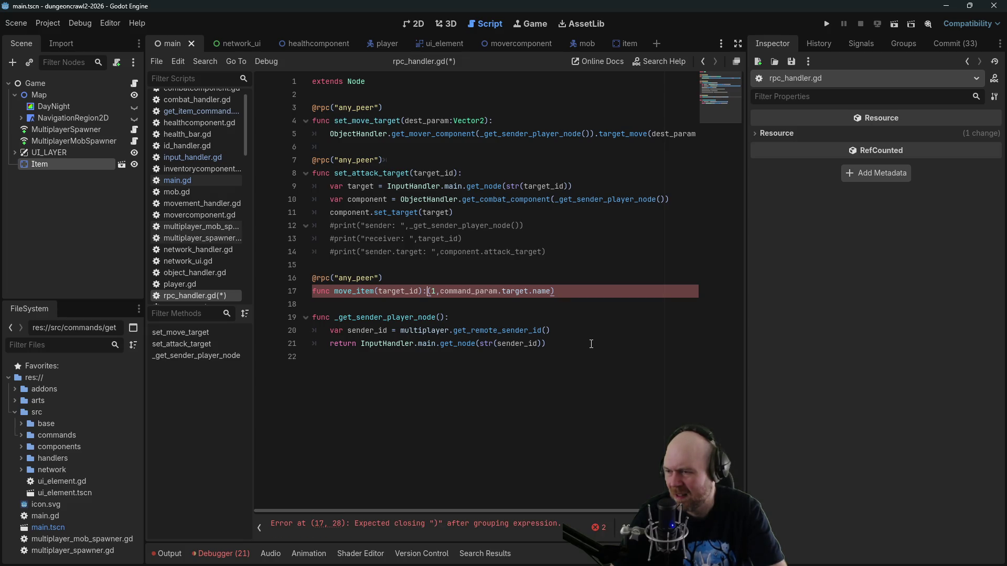
key(Return)
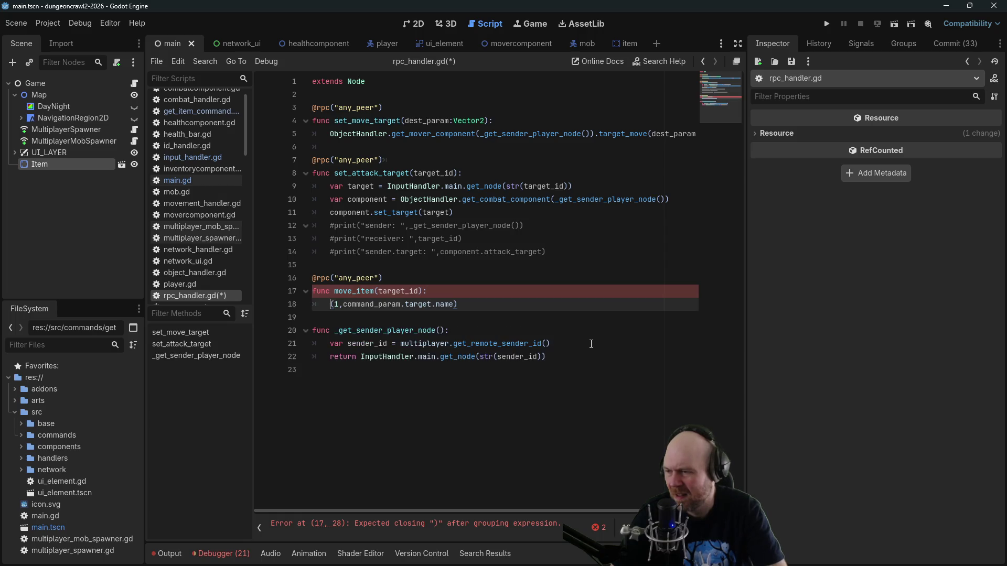
- Add a blank line 18 in move_item and start var target, trying then undoing a dropped $Item reference
key(Return)
key(Up)
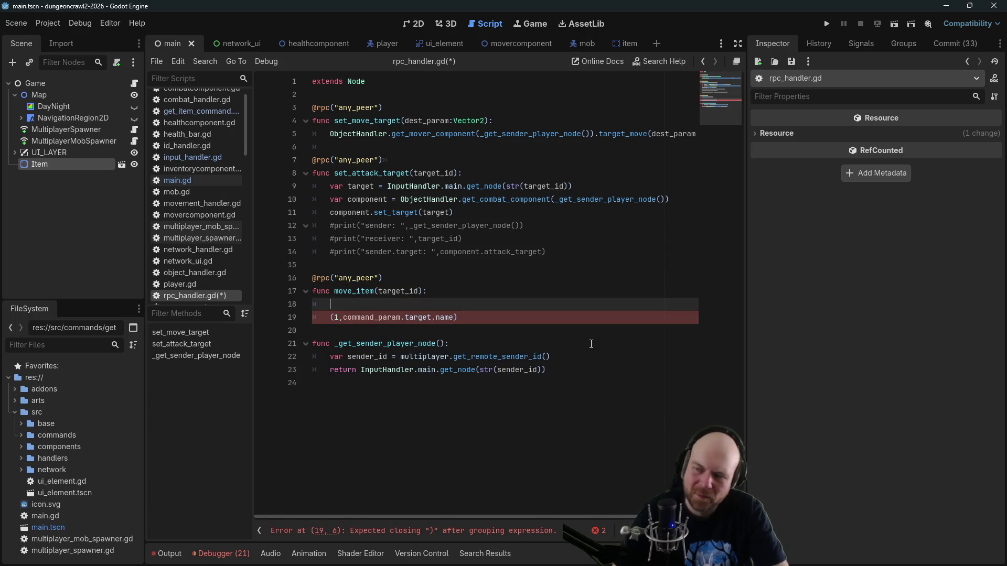
text(var target = InputHandl)
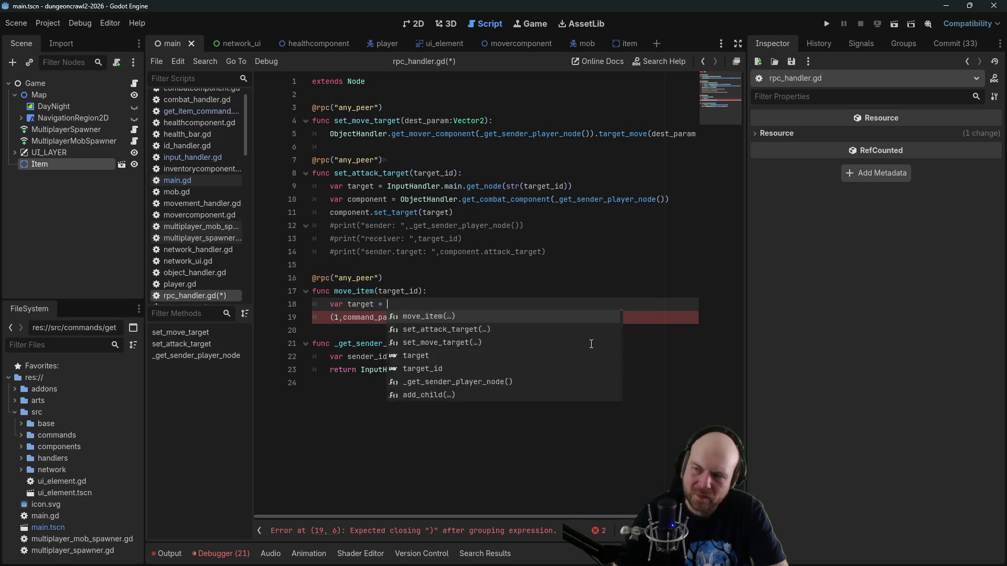
text(er.)
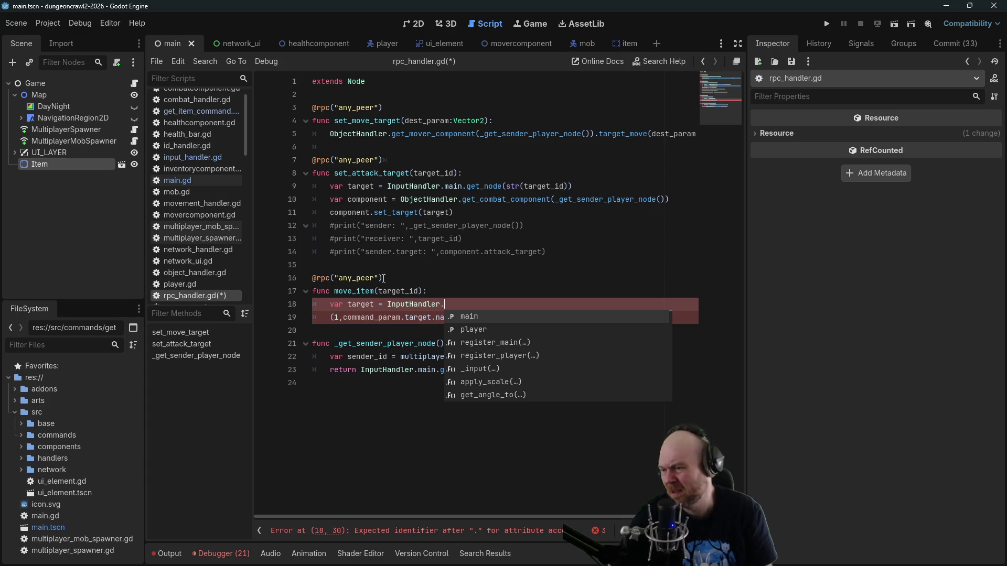
key(Escape)
key(Up)
key(Up)
drag(386, 305, 445, 306)
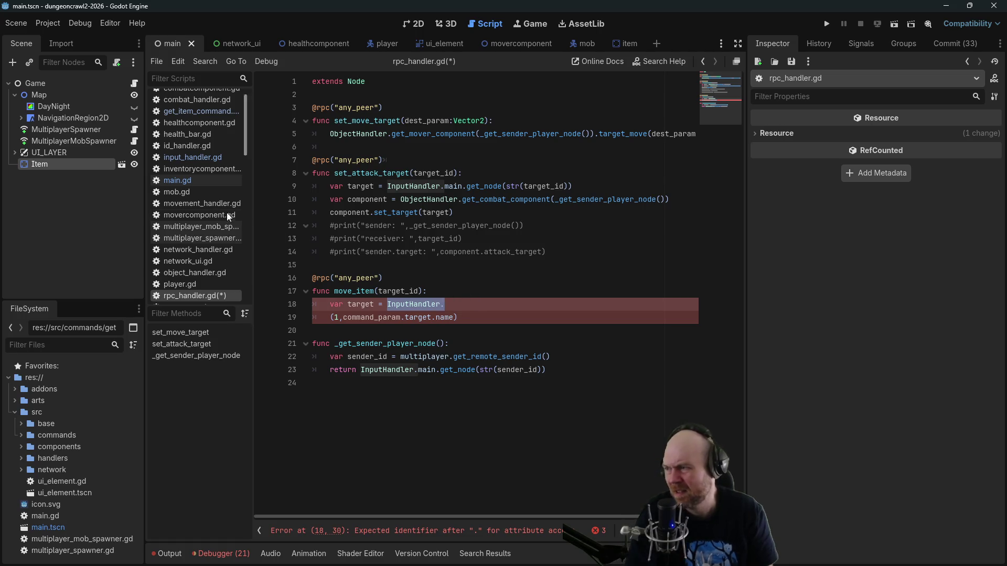
key(BackSpace)
drag(37, 164, 425, 309)
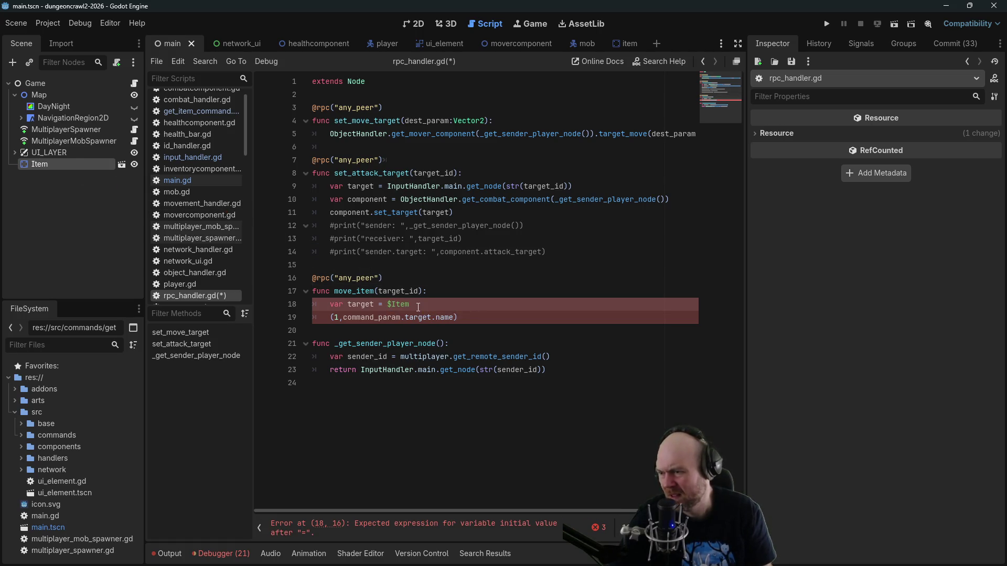
key(ctrl+z)
key(ctrl+s)
click(399, 212)
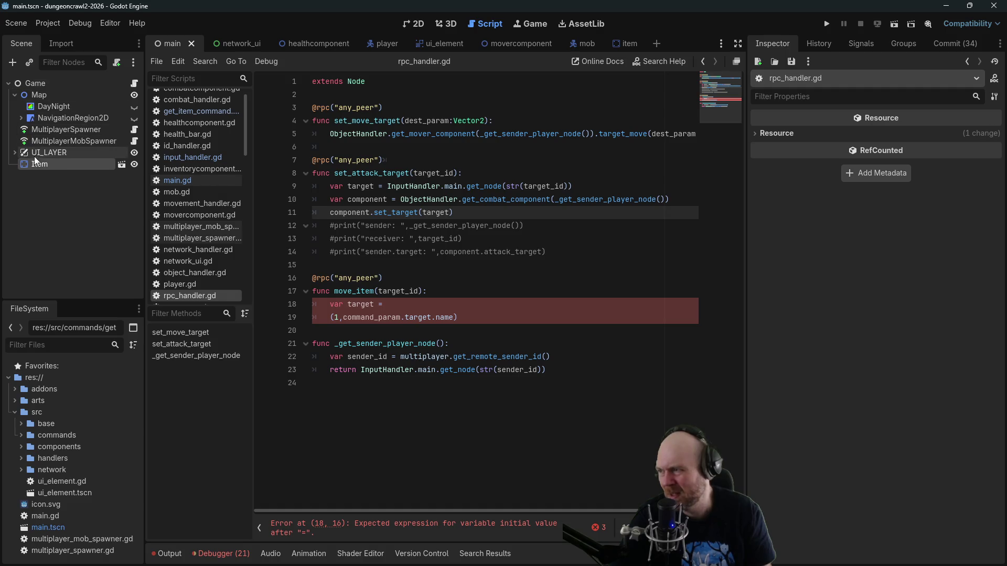
- Finish line 18 as var target = InputHandler.main.Item, save, and go to line 19's start
click(404, 299)
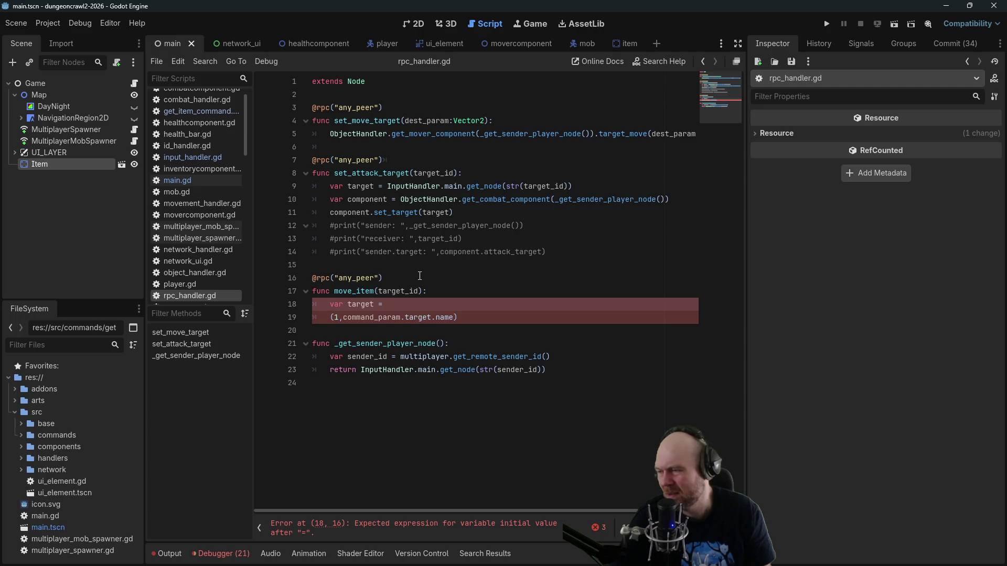
text(Objec)
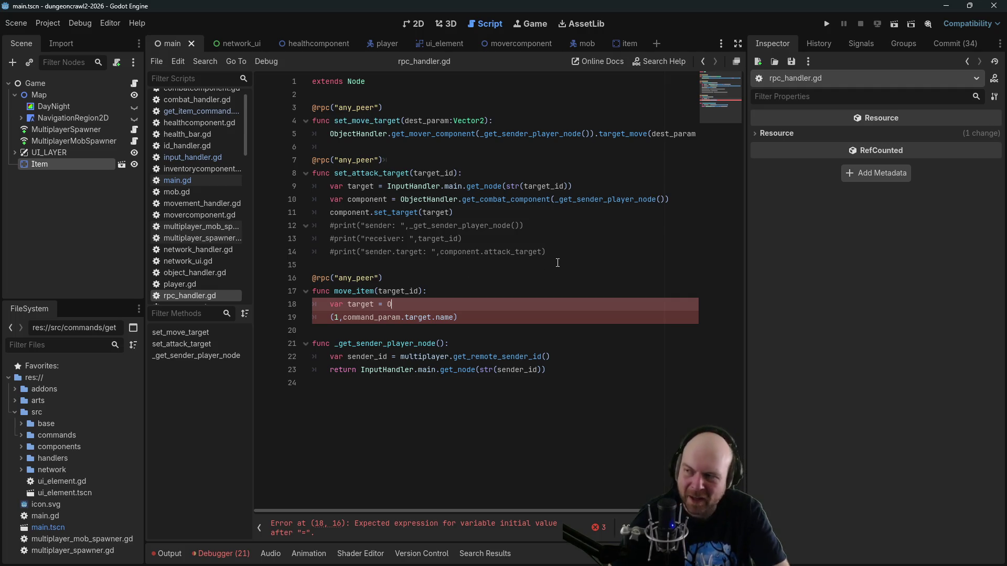
text(tHandler.)
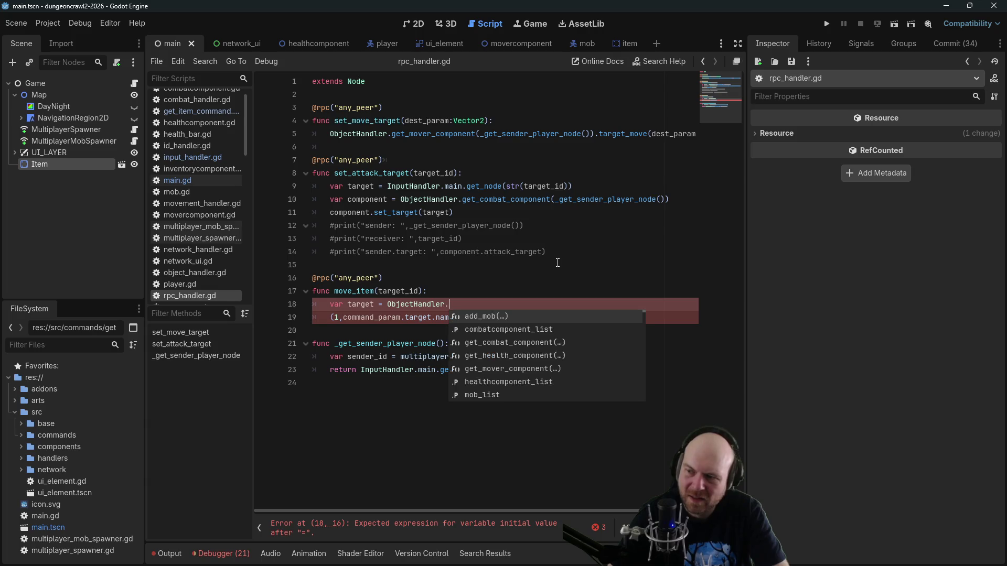
text(ma)
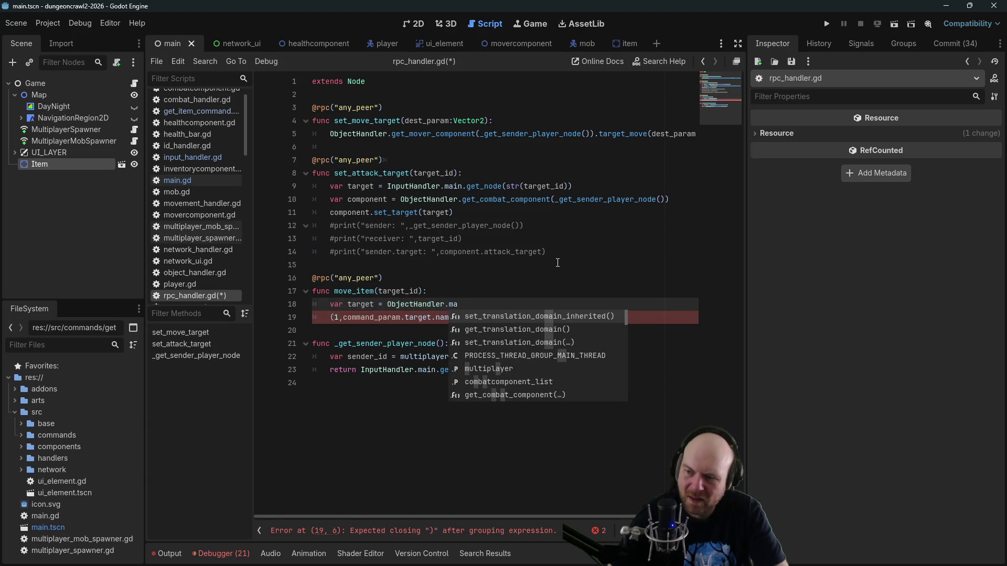
key(BackSpace)
key(BackSpace)
key(BackSpace)
text(I)
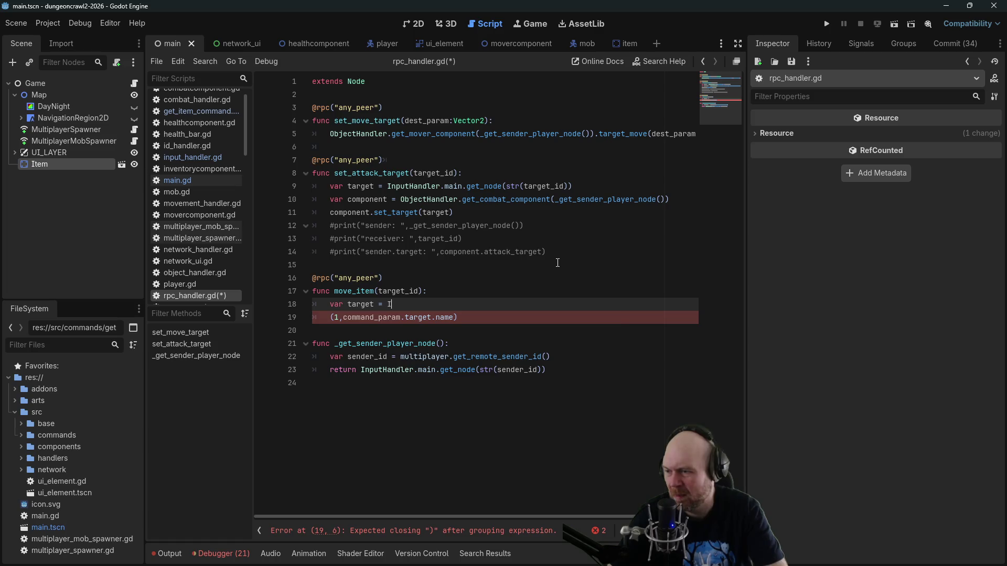
text(nput)
key(Return)
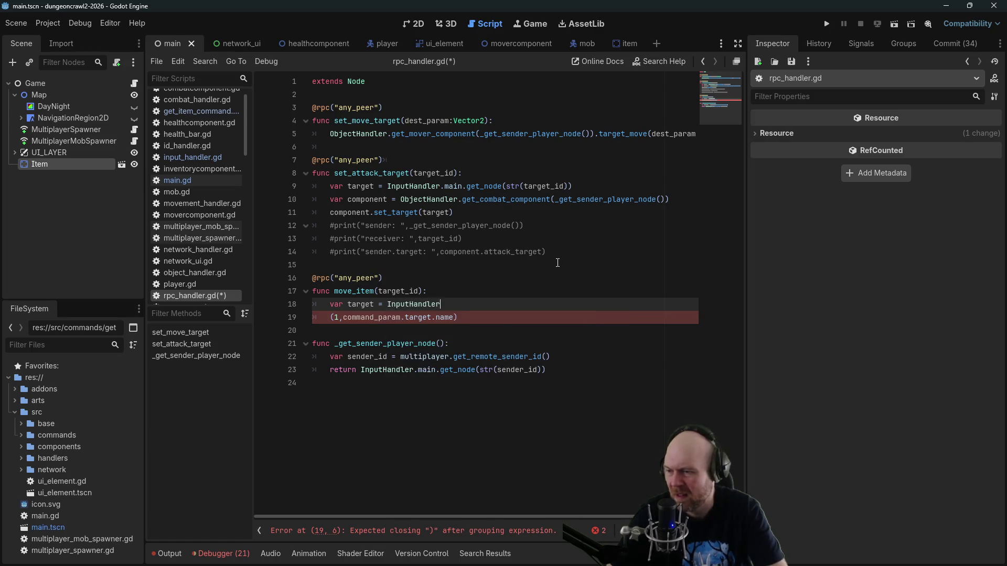
text(.main.)
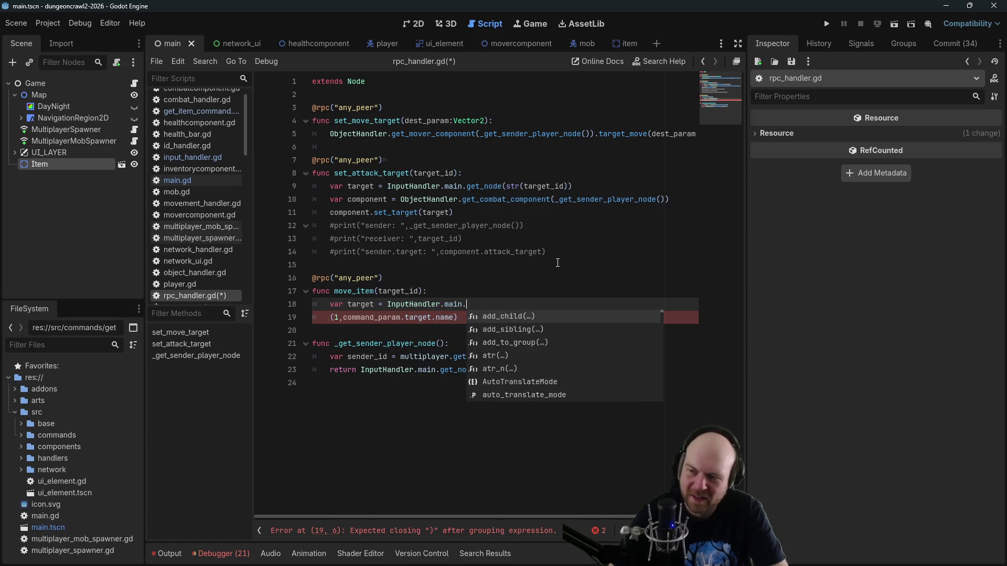
text(Item)
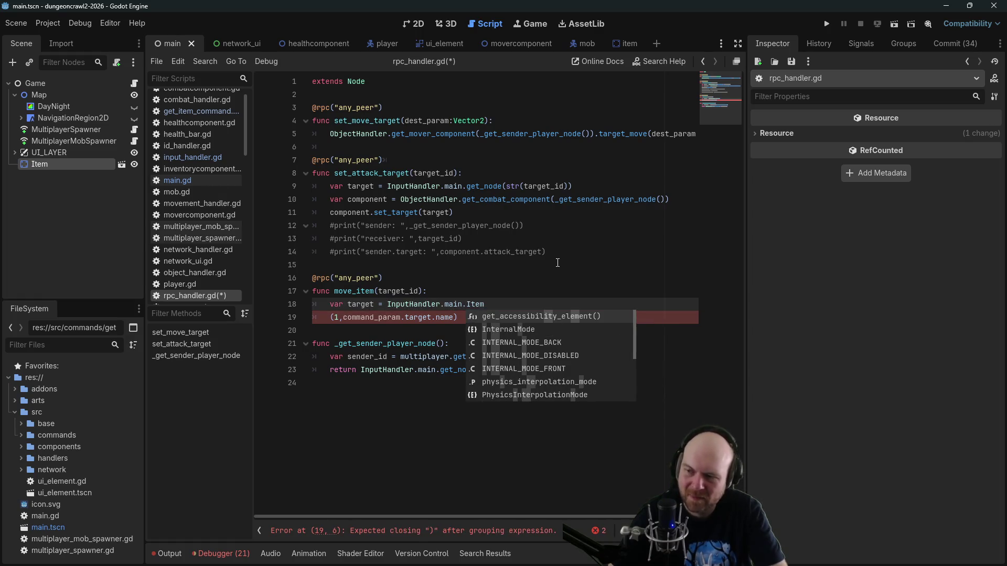
key(ctrl+s)
key(Escape)
key(Down)
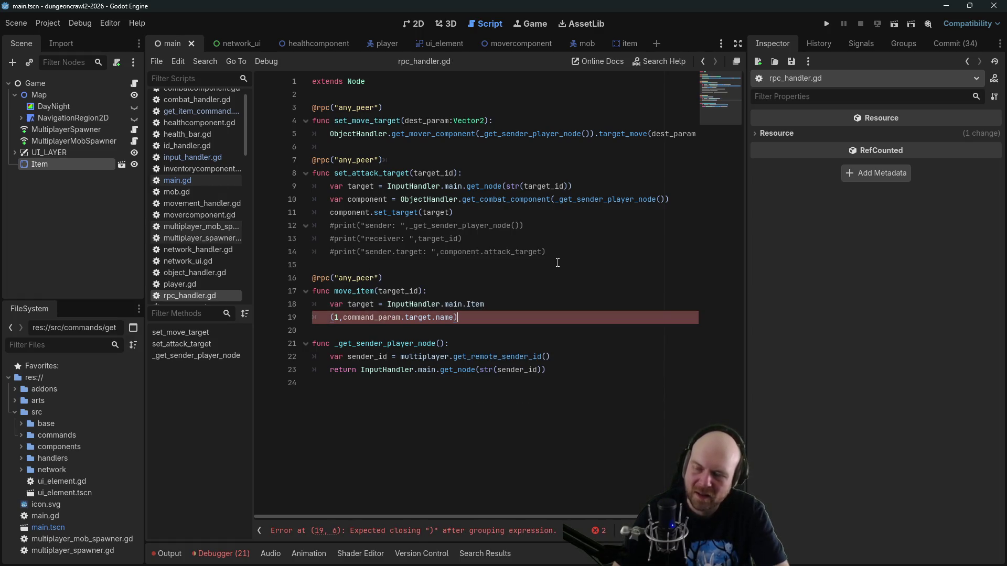
key(Home)
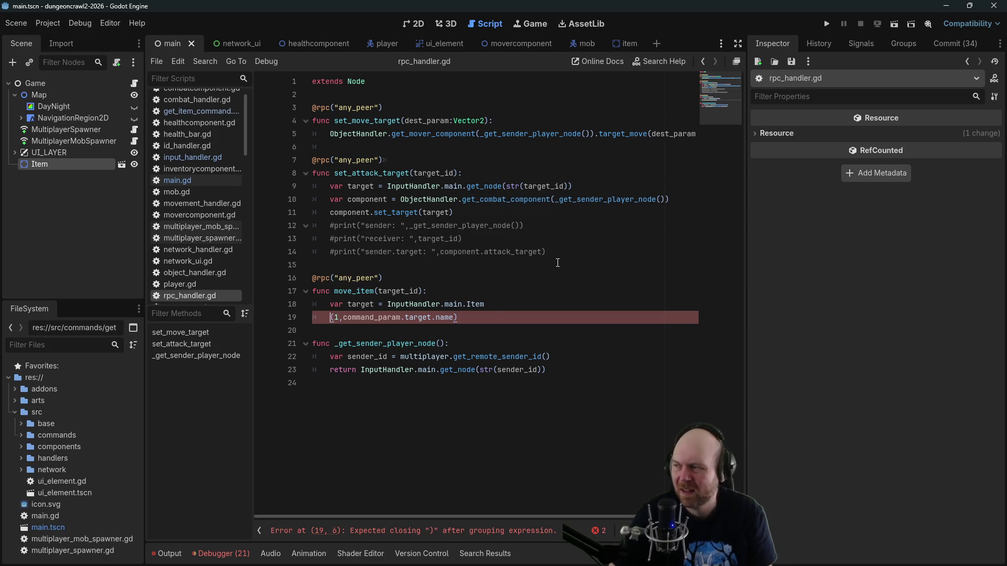
- Unfold UI_LAYER and Inventory_UI_ELEMENT in the Scene dock and inspect the InventoryPoint node
click(14, 152)
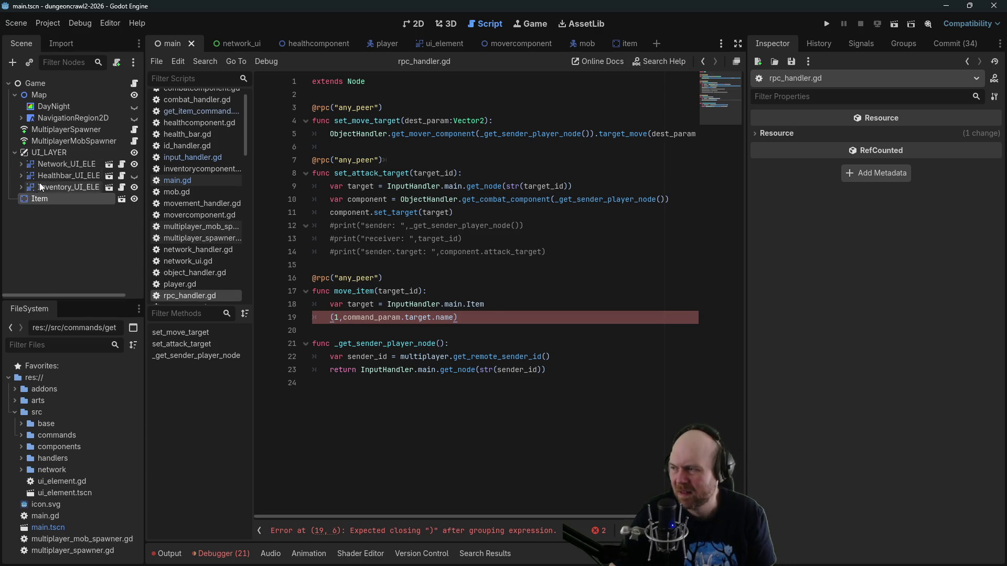
click(17, 185)
click(18, 184)
click(15, 152)
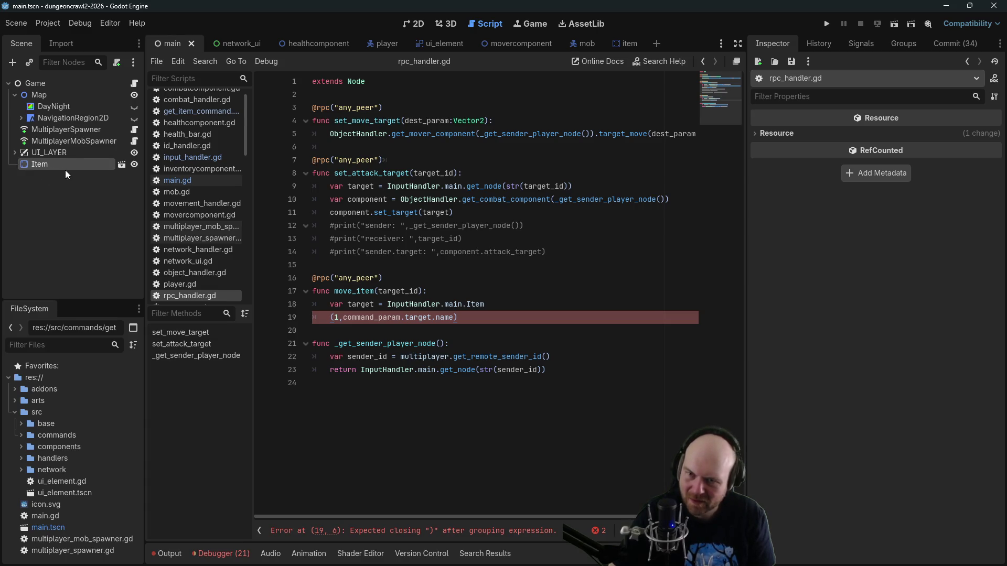
click(14, 153)
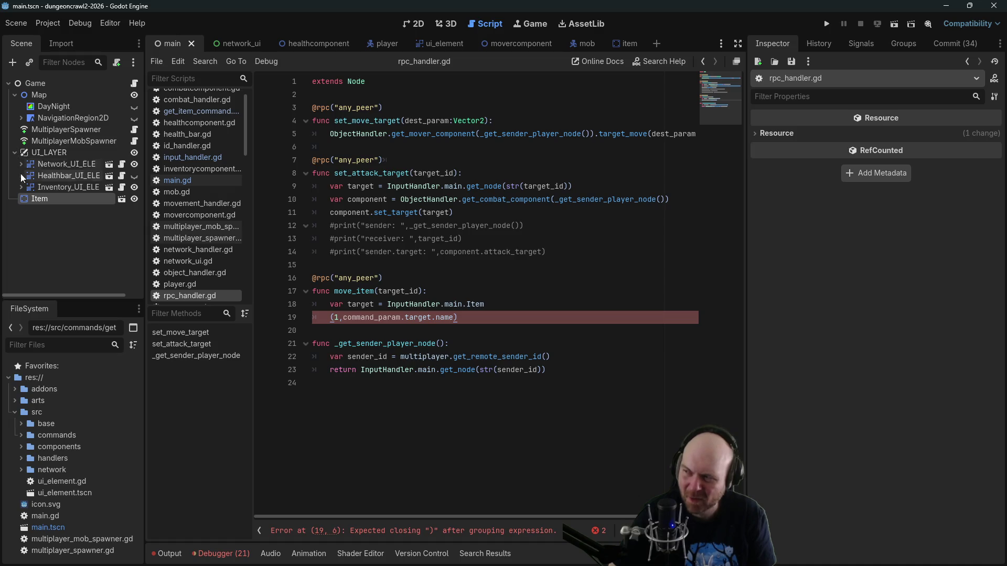
click(23, 184)
click(95, 260)
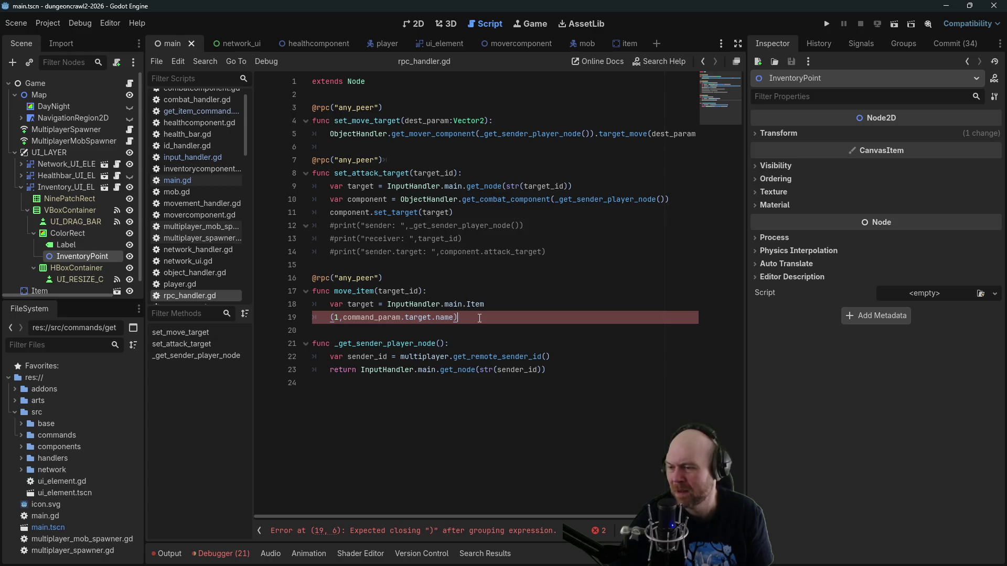
key(shift+Home)
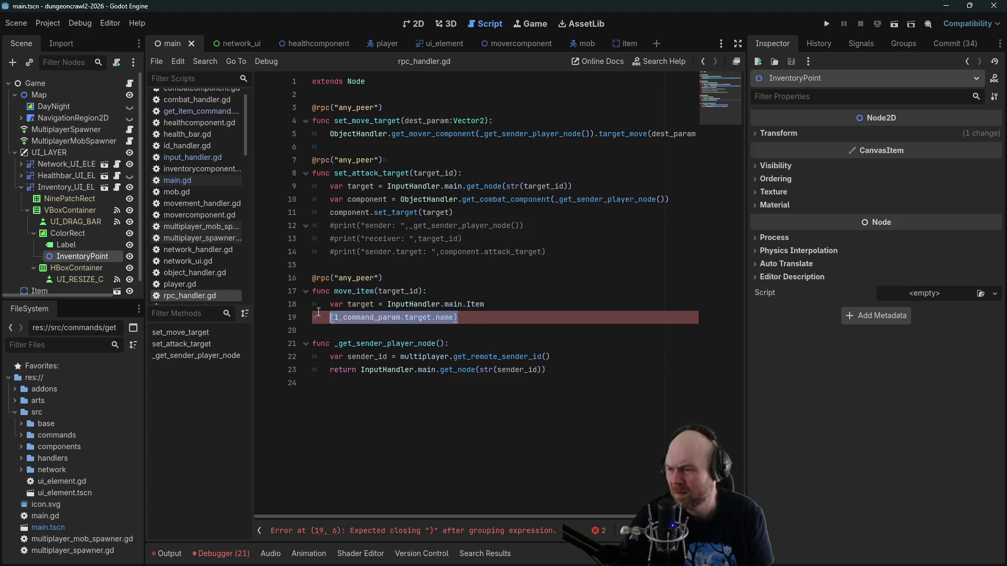
- Replace line 19 with Inputhandler.main.UI_LAYER.Inventory_UI_ELEMENT.VBoxContainer.ColorRect.add_child(target) and save
key(shift+Up)
key(shift+Down)
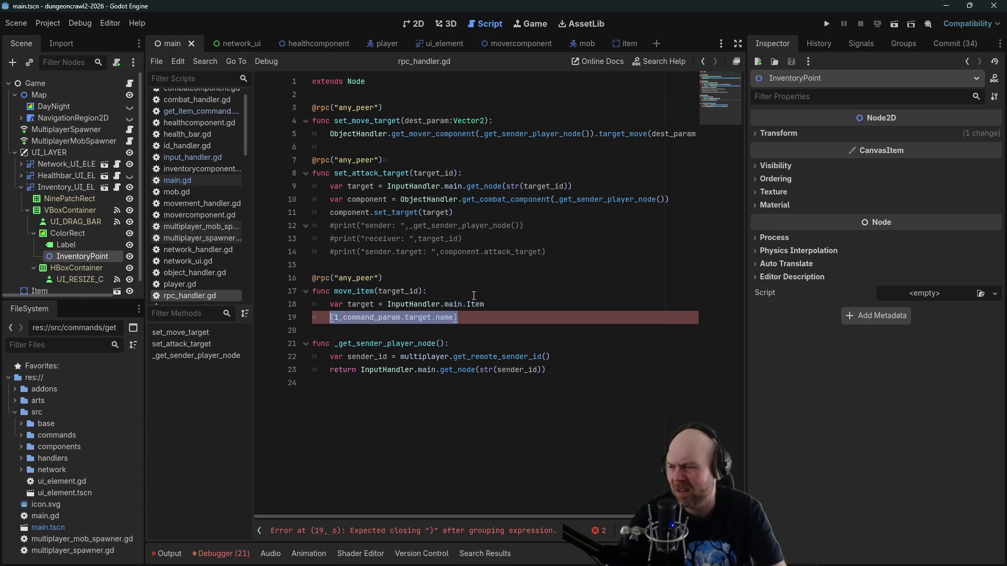
key(BackSpace)
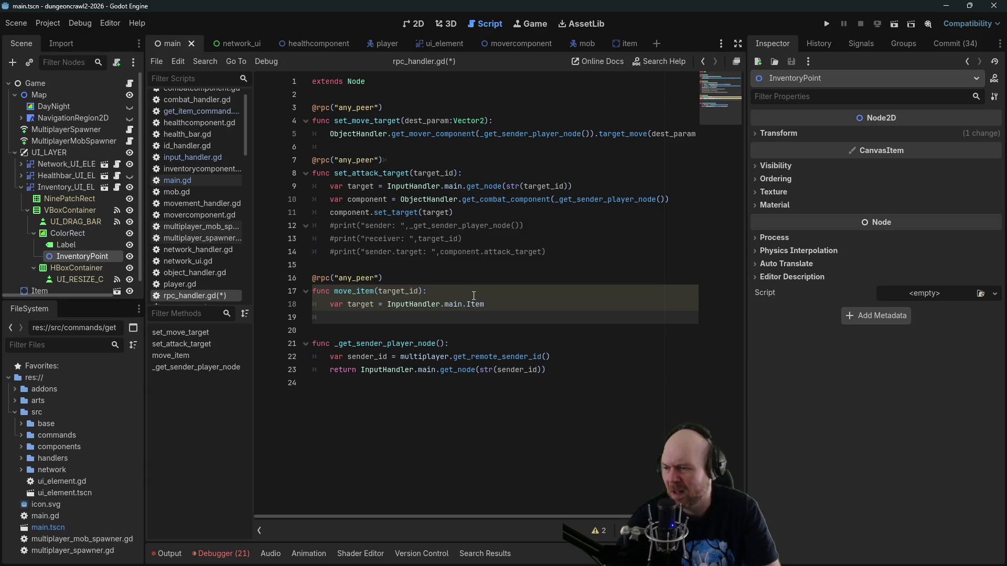
drag(335, 344, 444, 337)
key(Up)
key(Up)
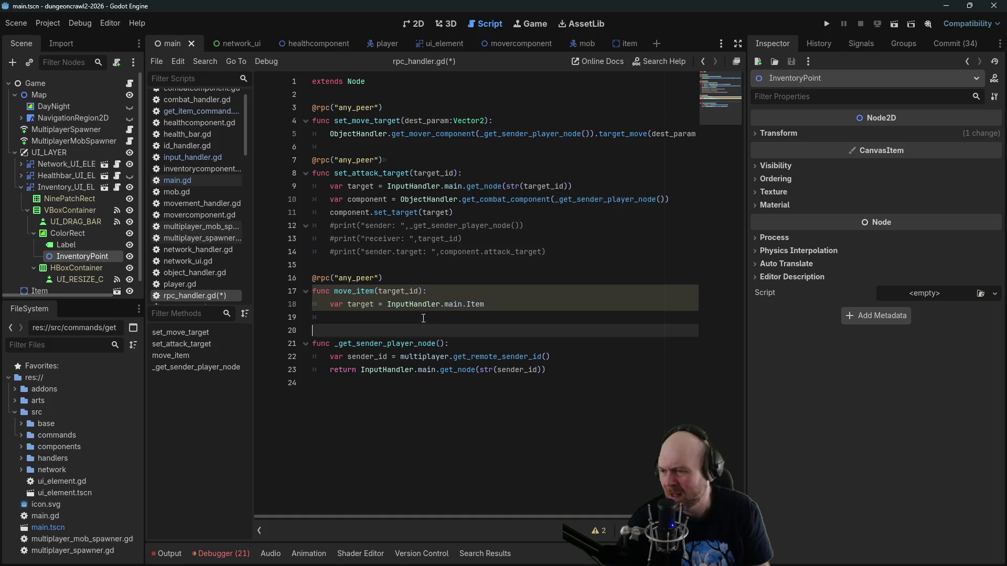
text(Inputhandler.ma)
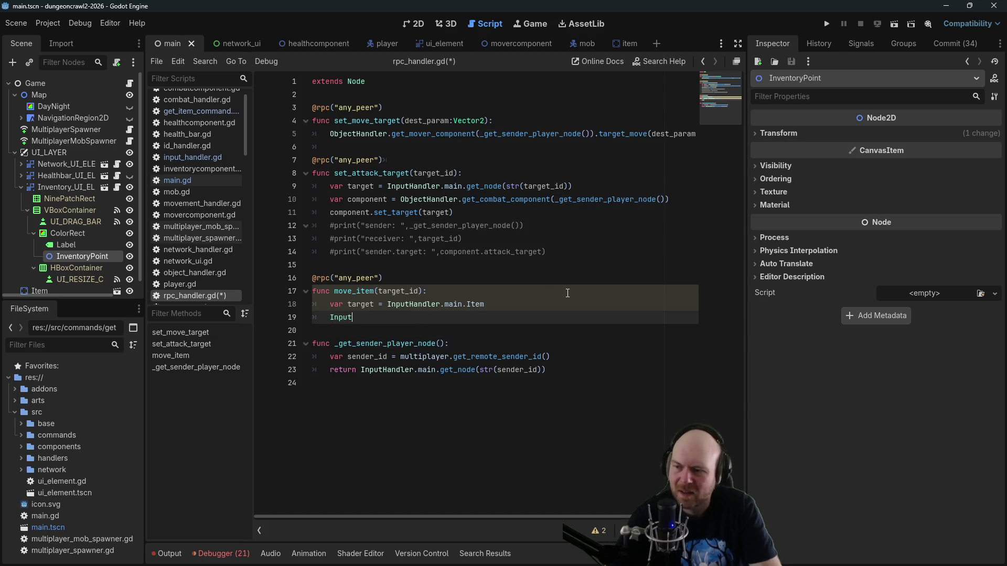
text(in.)
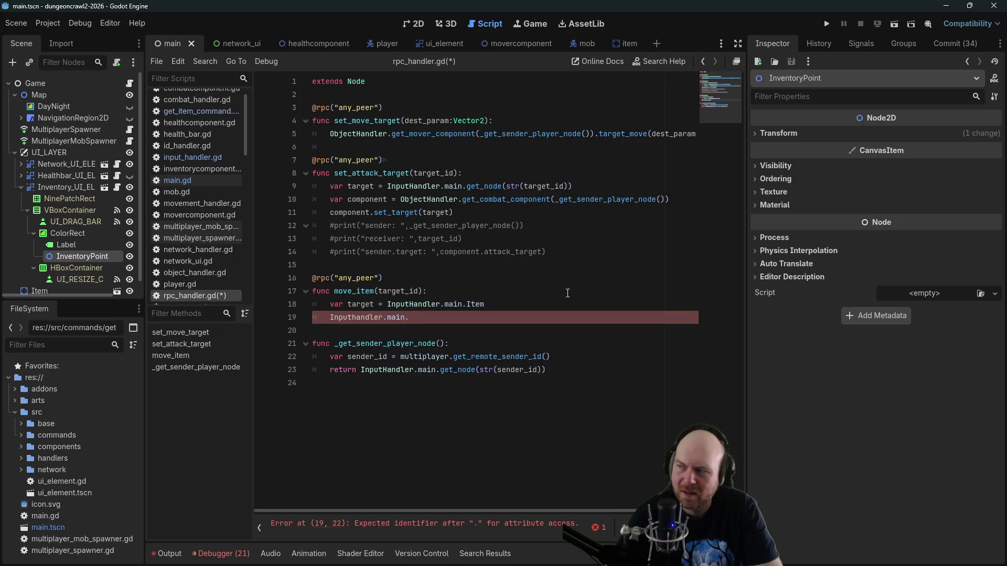
text(UI)
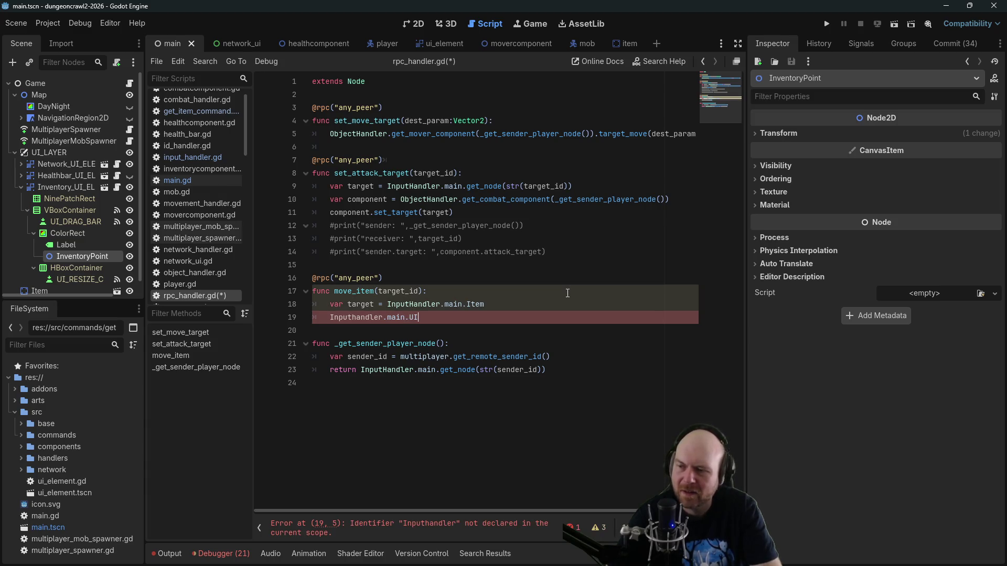
key(BackSpace)
key(BackSpace)
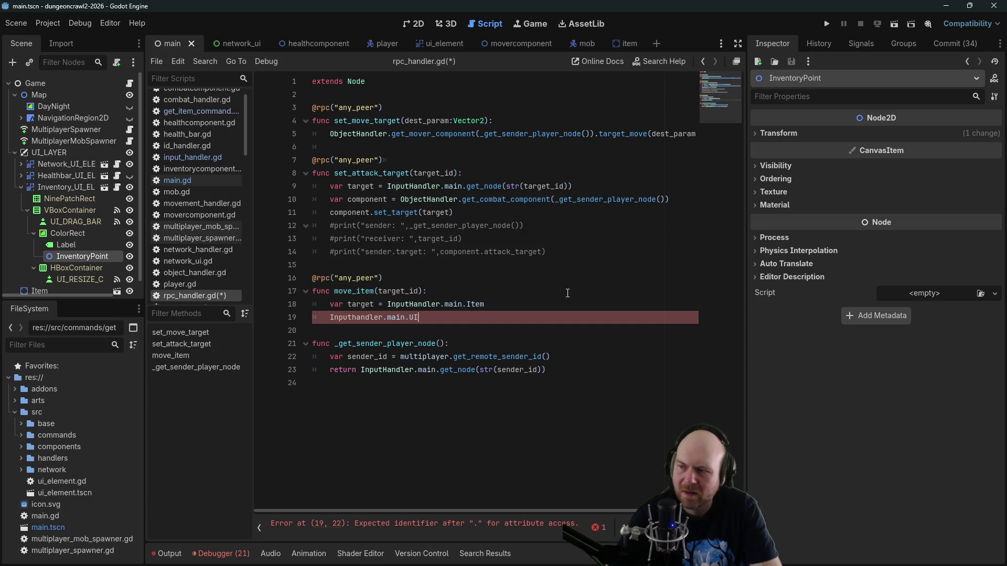
text(UI_LAYER.)
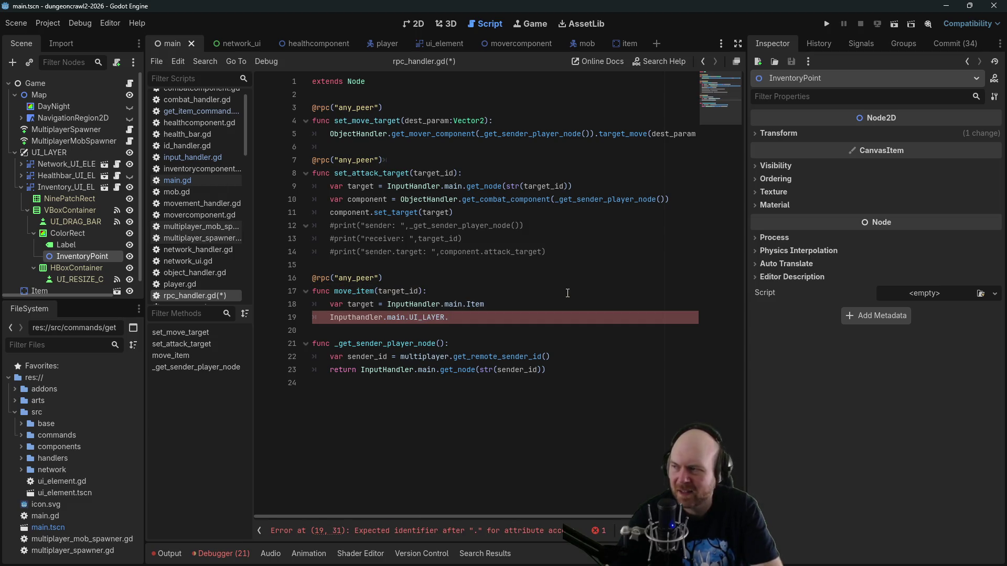
text(Inventory)
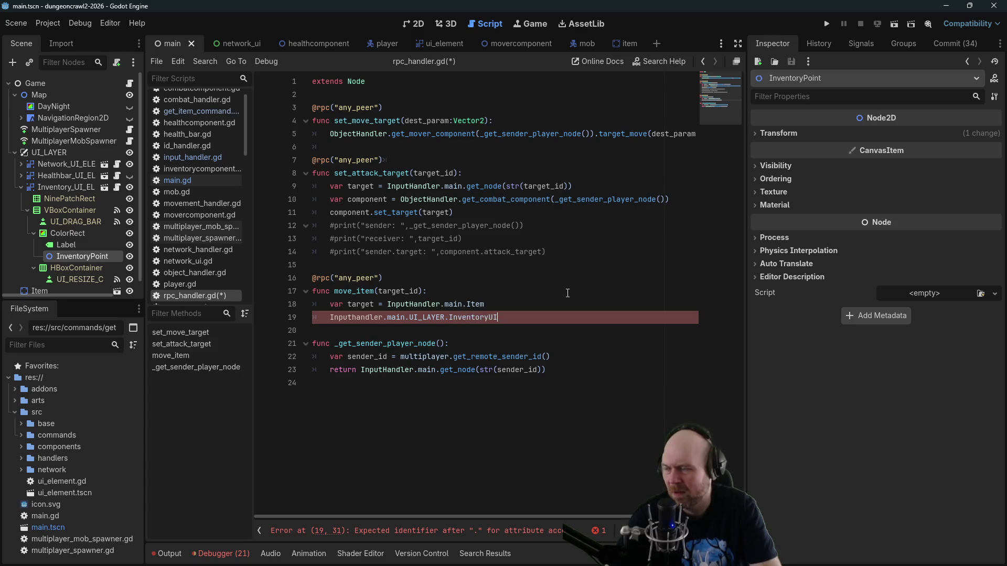
text(_UI_ELEMENT)
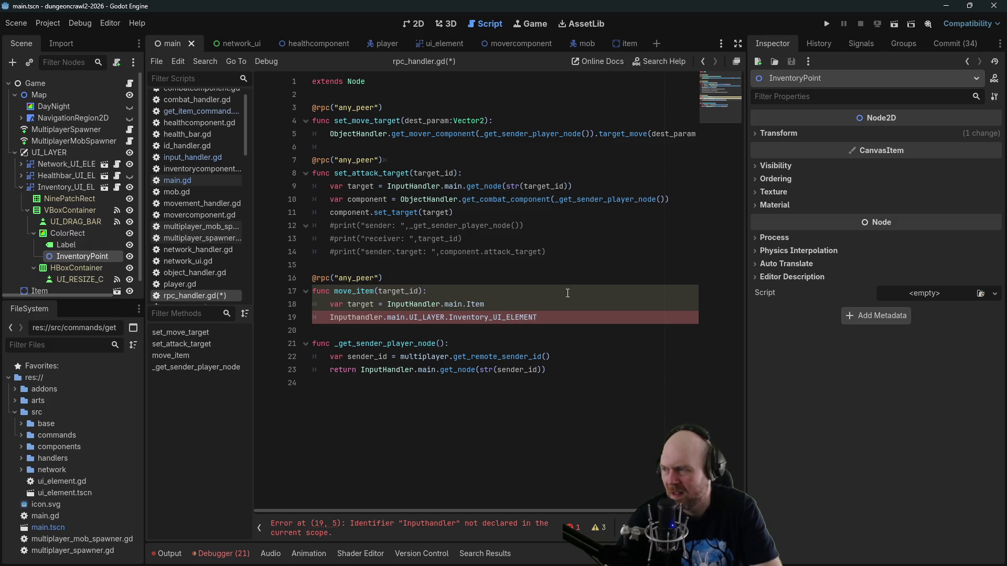
text(.V)
text(BoxContainer.)
text(ColorRect.)
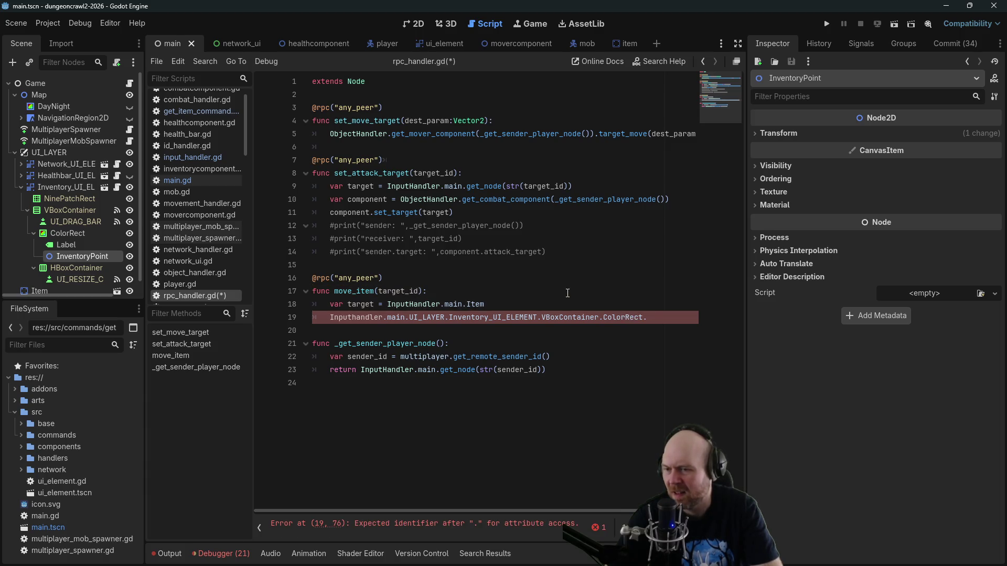
text(_child(targ)
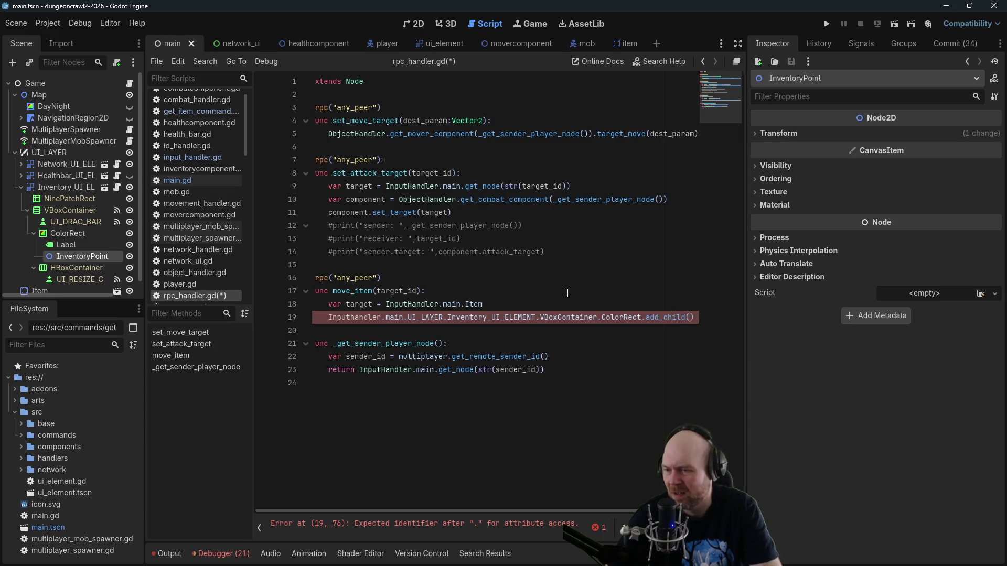
text(et)
key(ctrl+s)
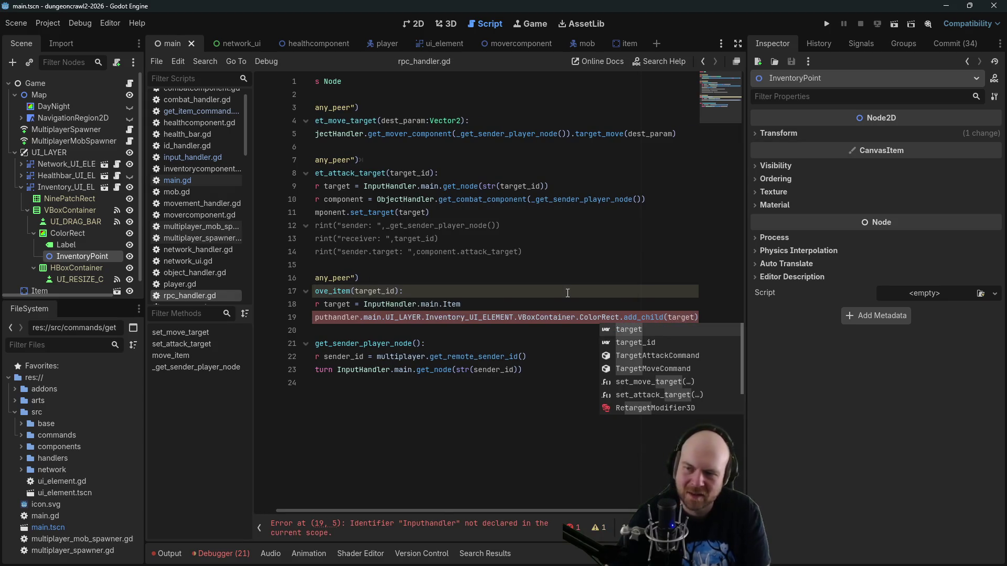
- Correct the misspelled Inputhandler to InputHandler on line 19 and save
click(666, 251)
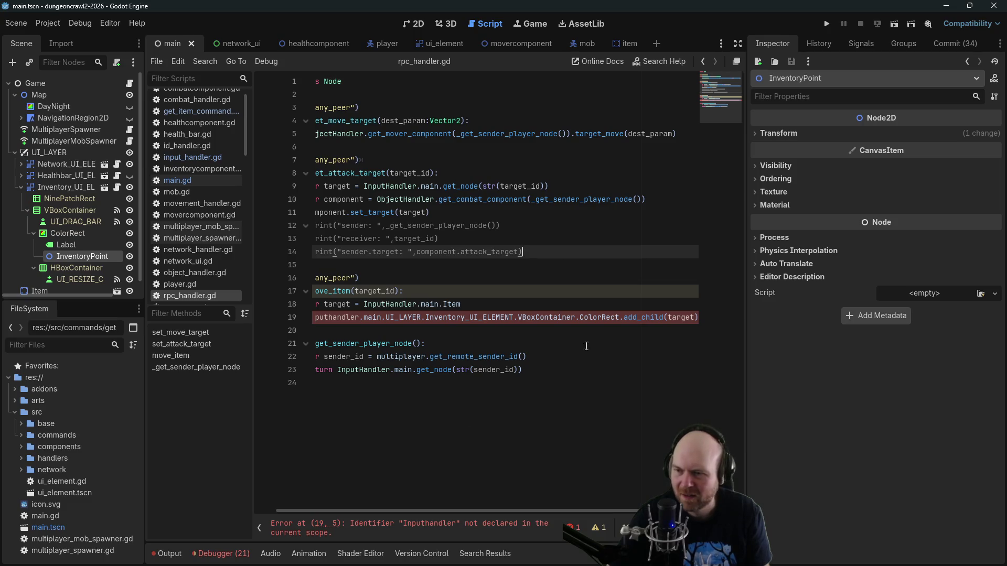
click(332, 318)
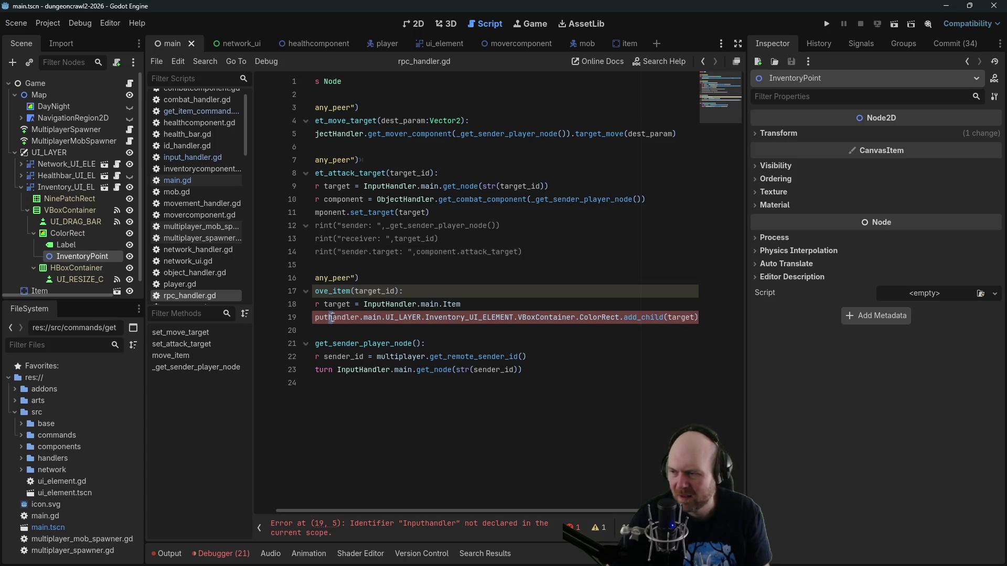
key(BackSpace)
text(H)
click(367, 307)
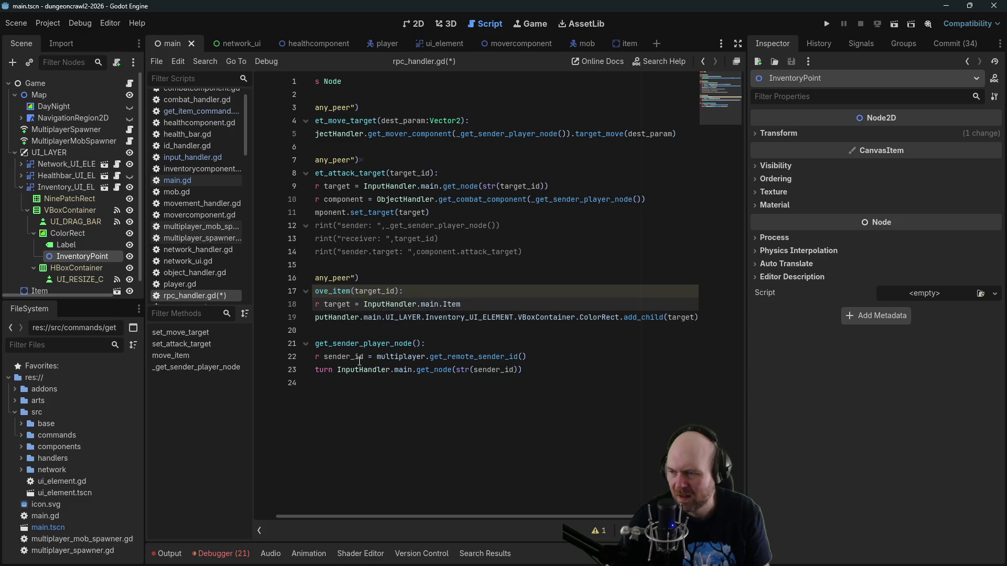
key(ctrl+s)
- Add target.position = Vector2.ZERO below the add_child line, then run the project
scroll(369, 517, left, 2)
click(363, 329)
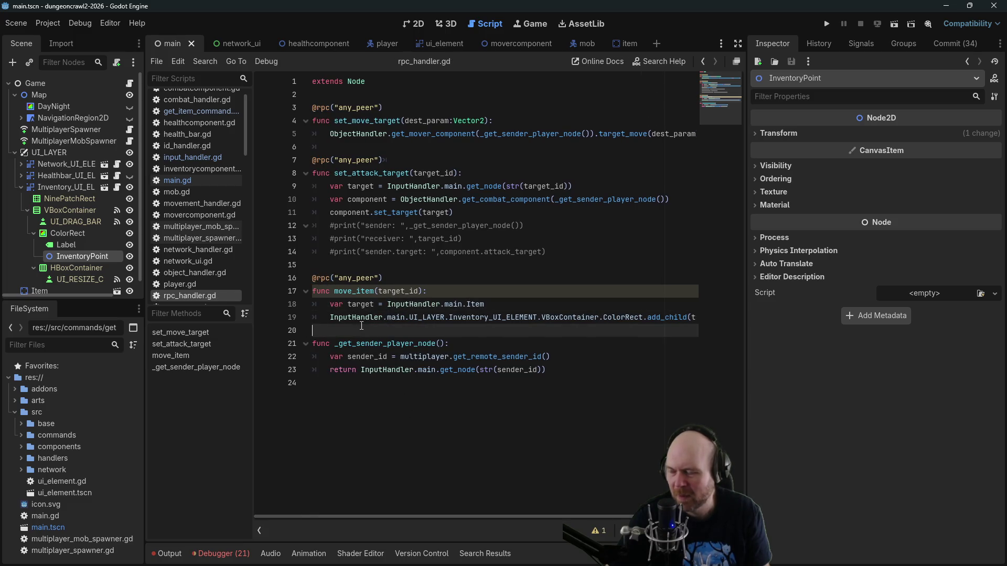
key(Return)
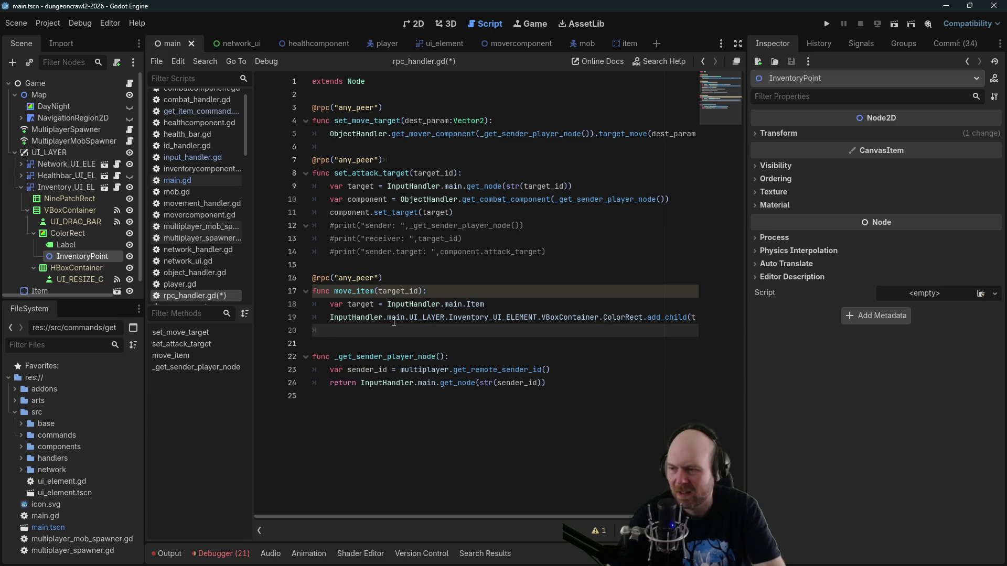
text(target.posio)
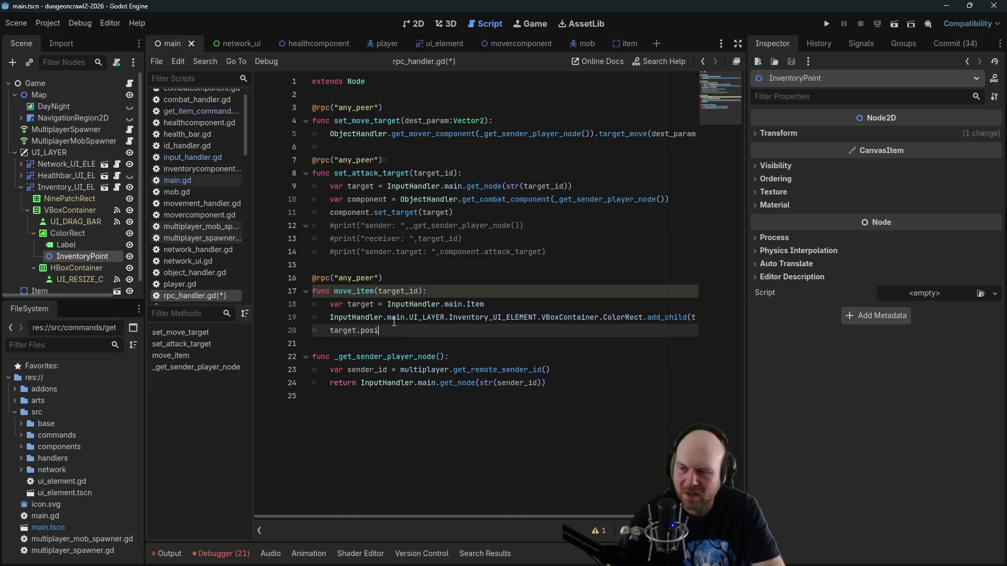
text(tion = Vector.ZERO)
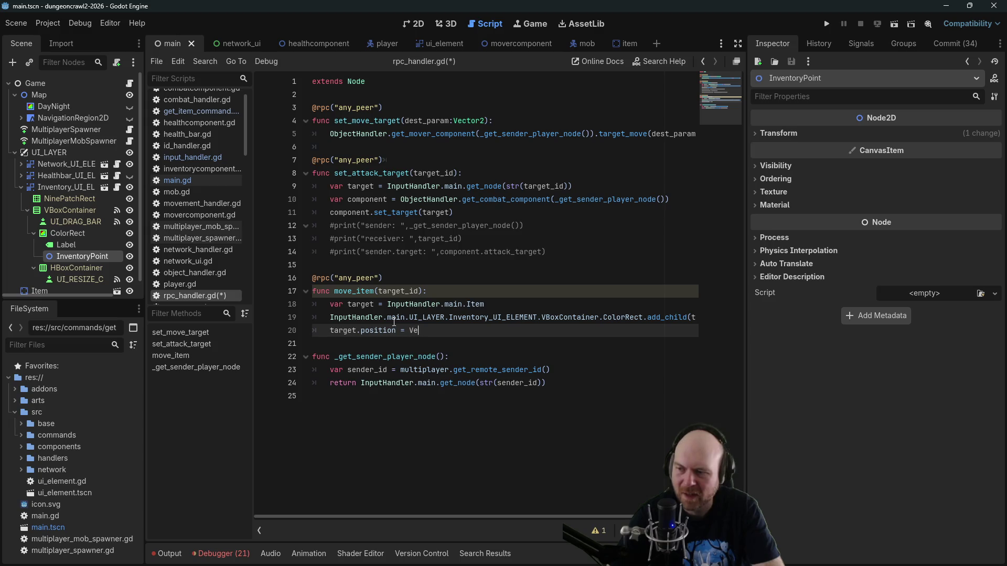
key(ctrl+s)
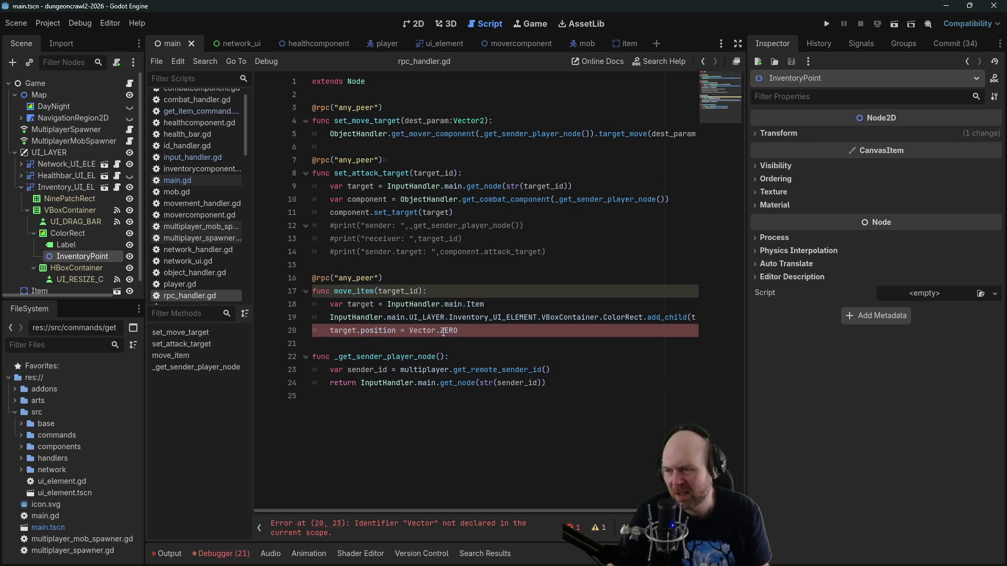
text(2)
click(566, 225)
click(827, 24)
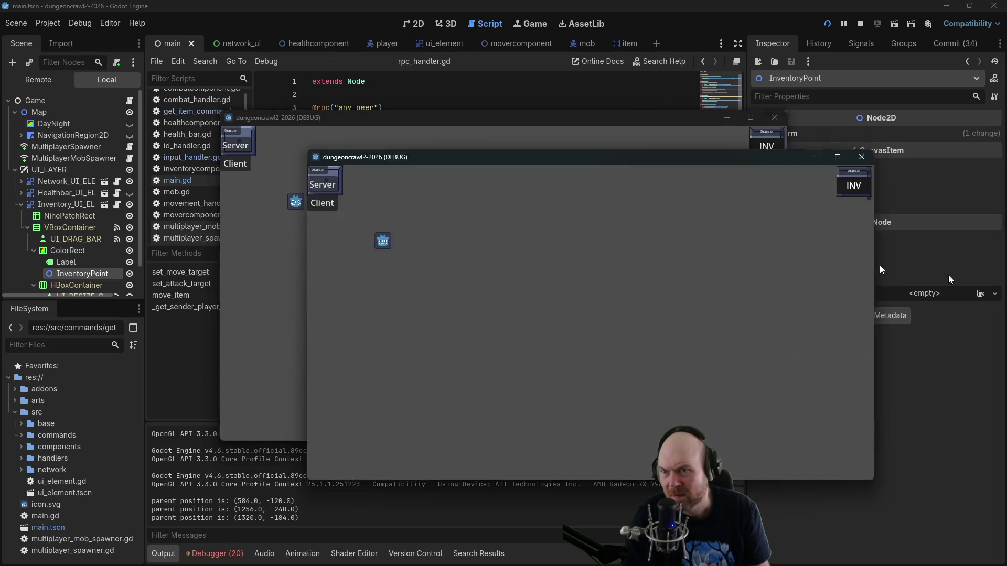
- Start one game window as Server and the other as Client, then walk the player onto the item
click(246, 162)
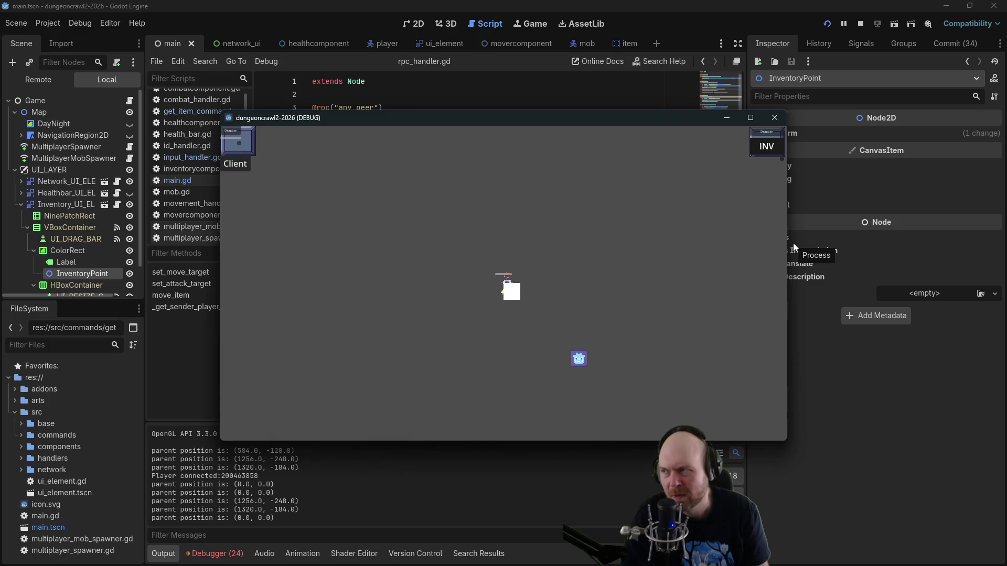
key(F5)
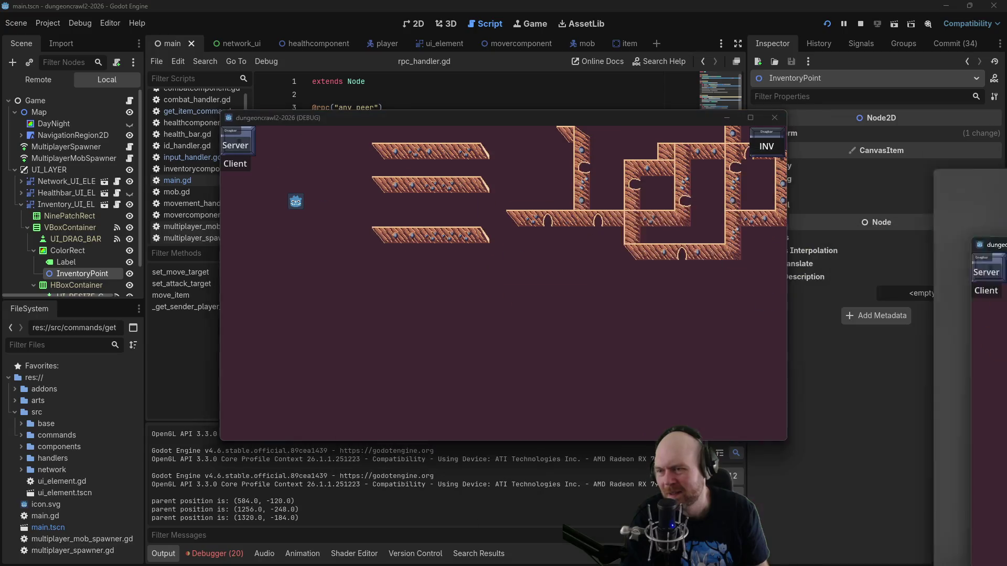
click(245, 166)
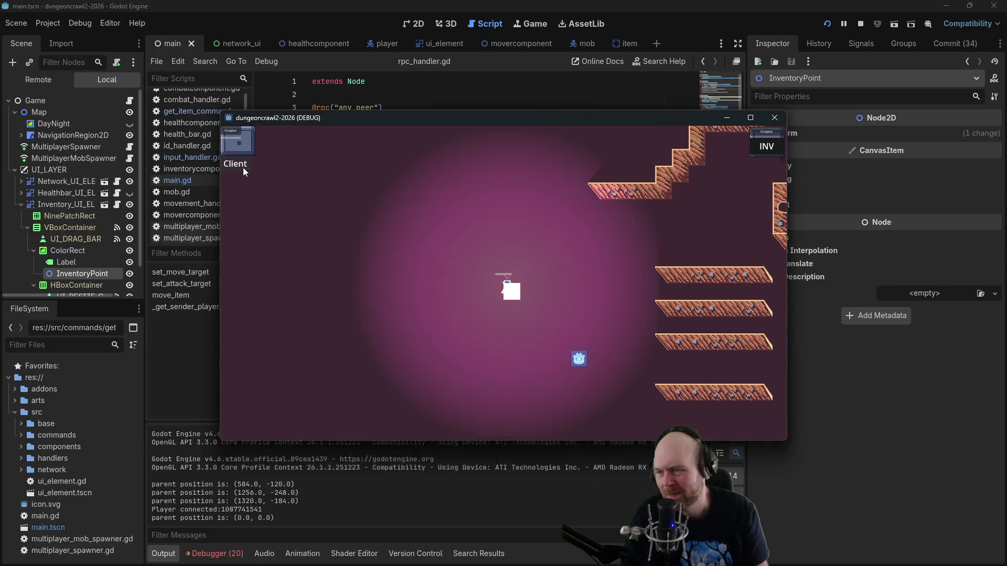
click(553, 257)
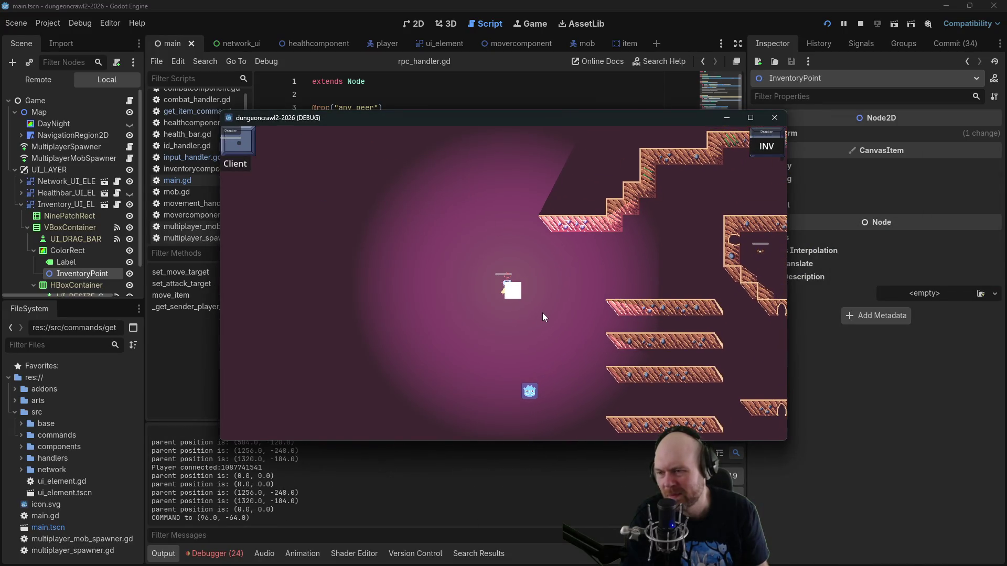
click(550, 298)
click(518, 359)
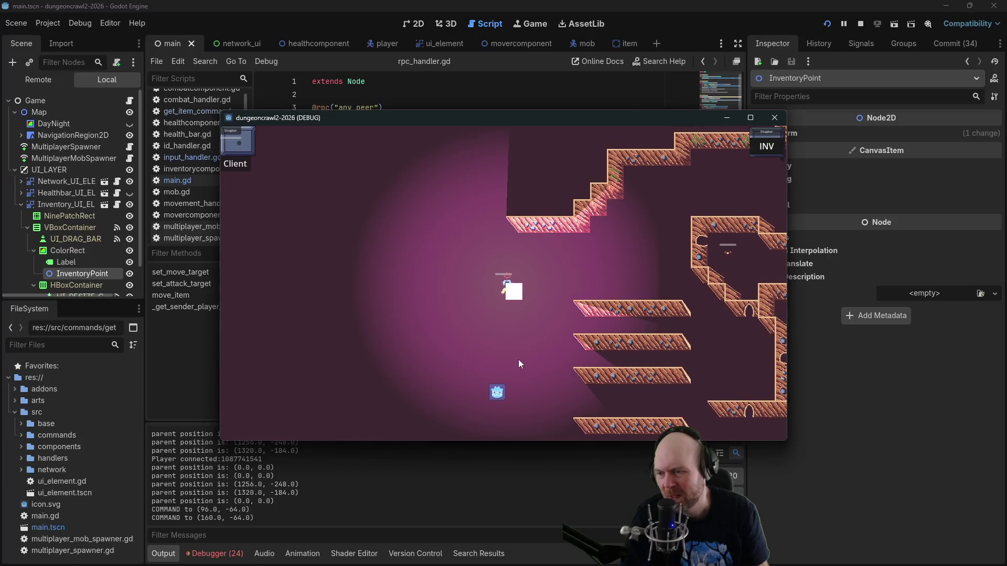
click(529, 344)
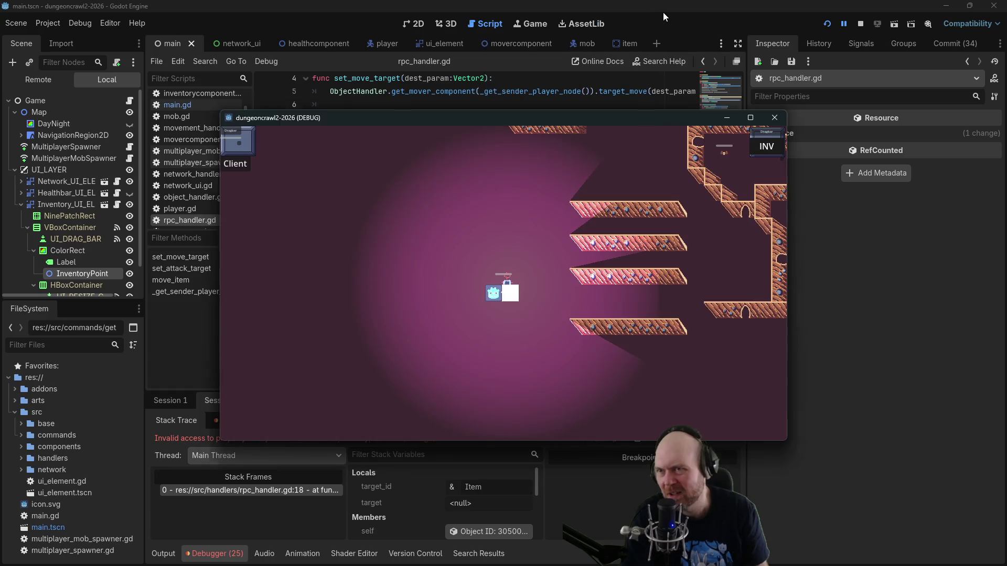
click(207, 444)
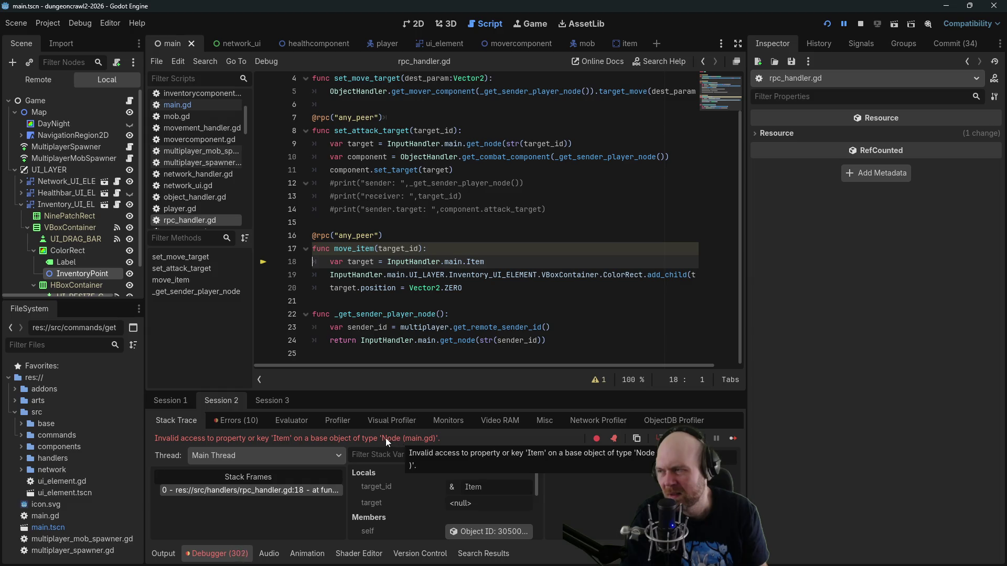
- Collapse Map and UI_LAYER, browse the debugger's stack variables, then stop the game
click(15, 170)
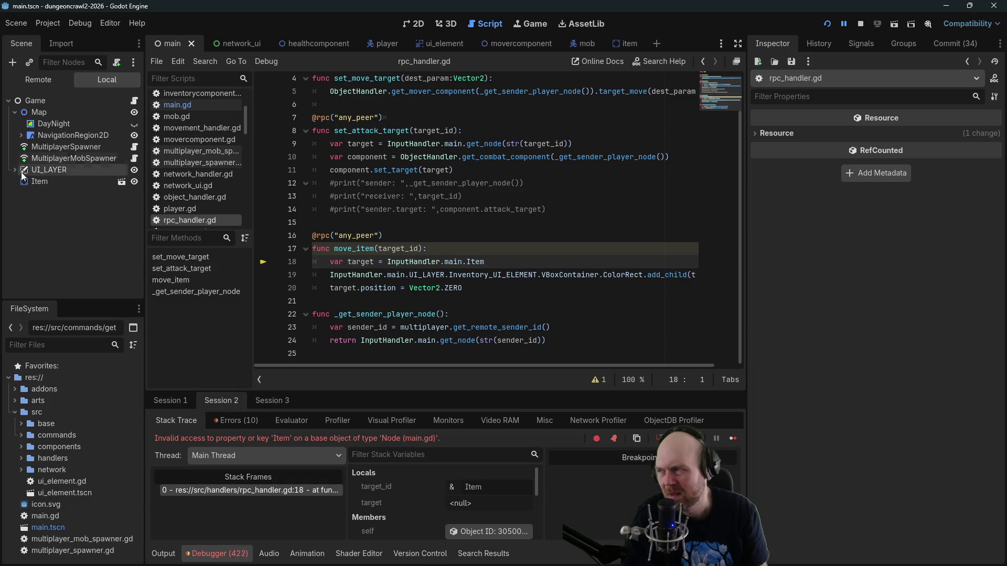
click(15, 113)
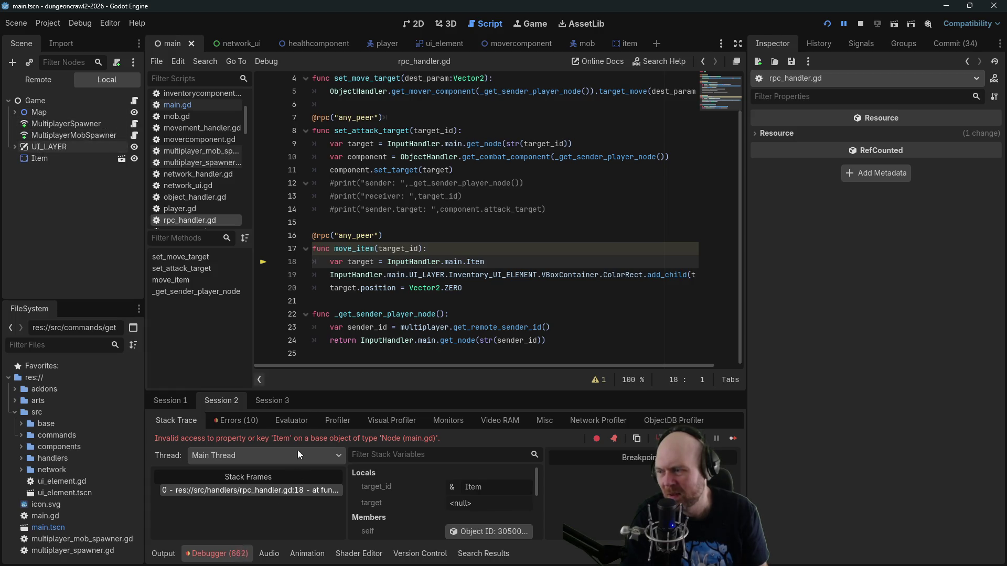
scroll(424, 505, down, 5)
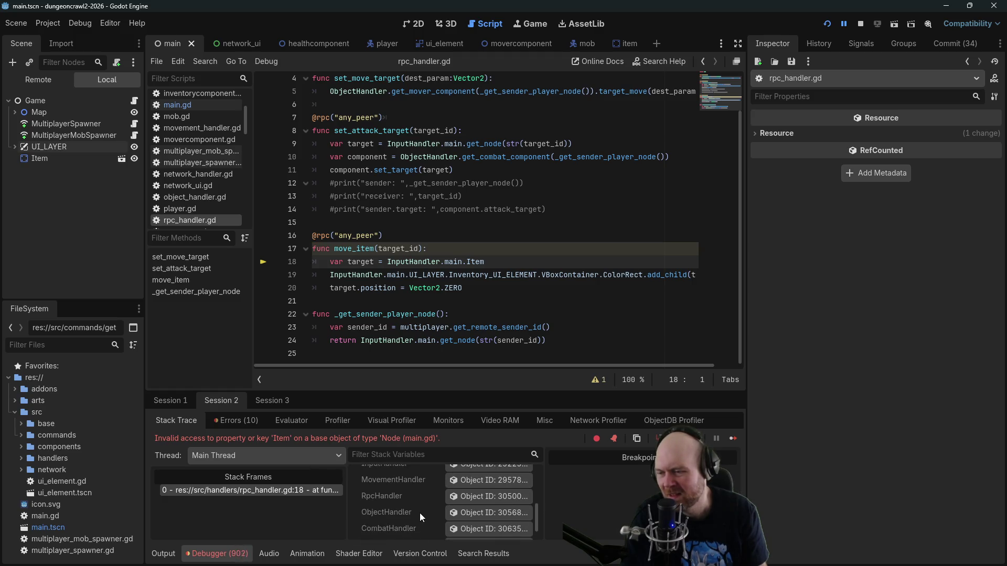
scroll(420, 513, down, 2)
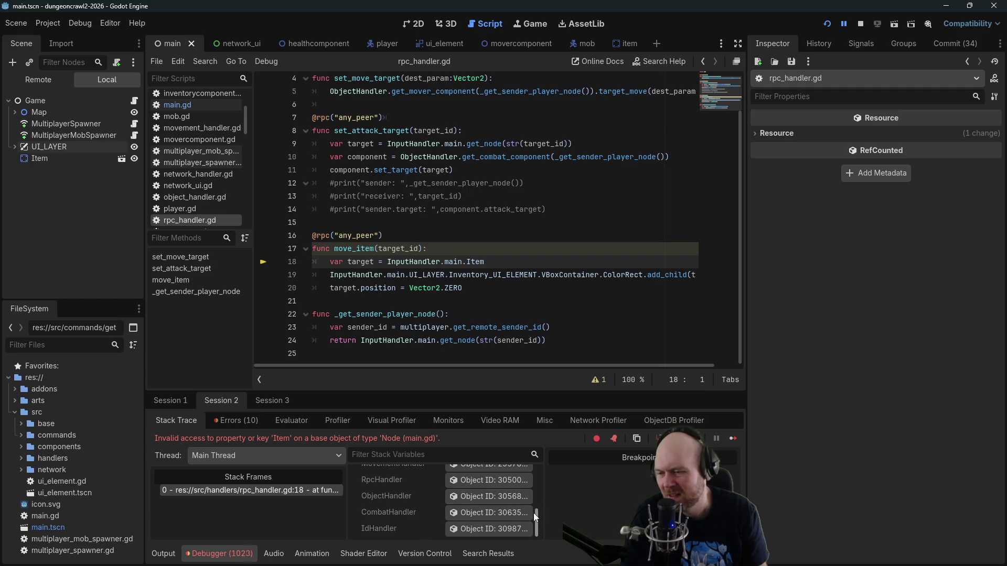
drag(533, 513, 540, 440)
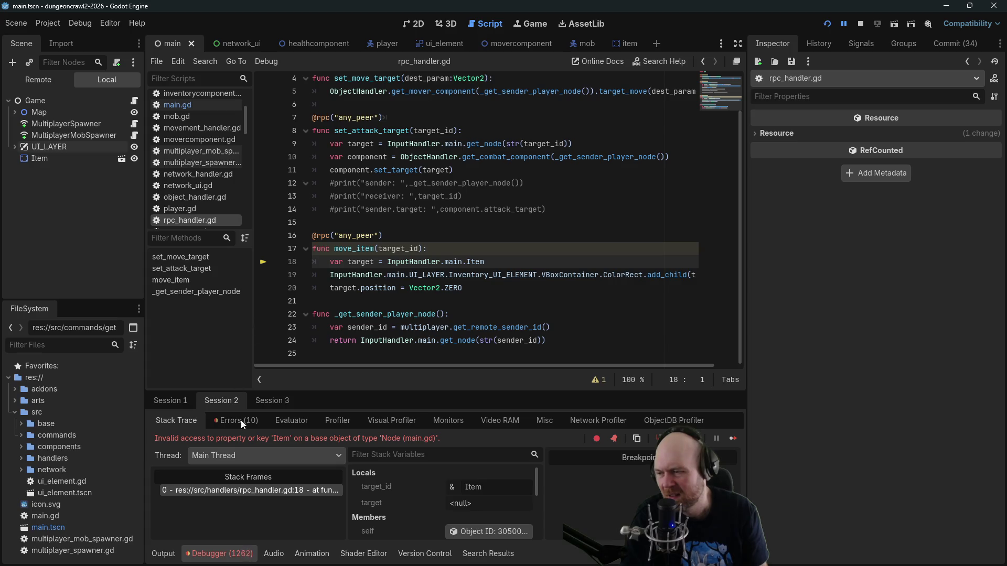
click(859, 25)
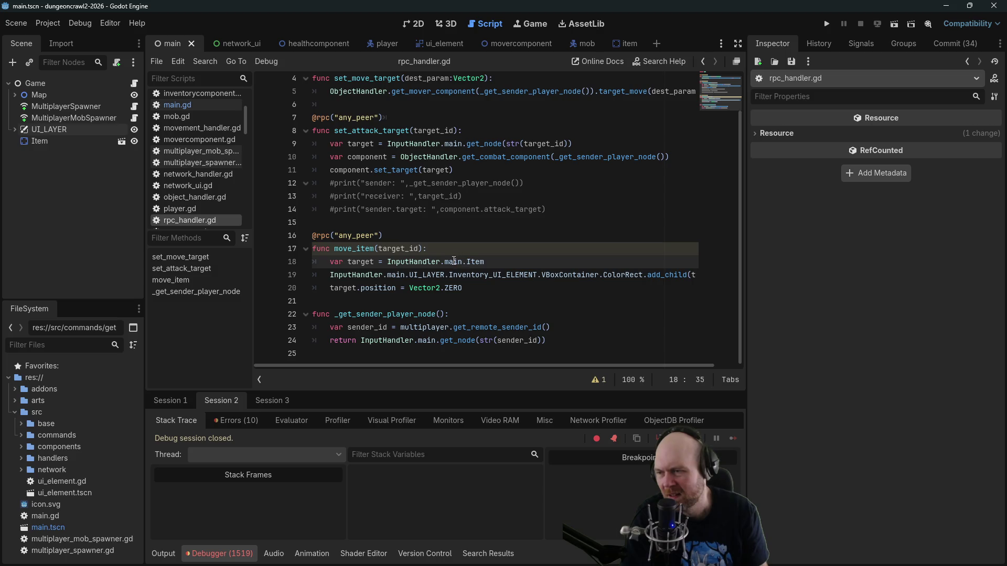
ctrl+click(418, 263)
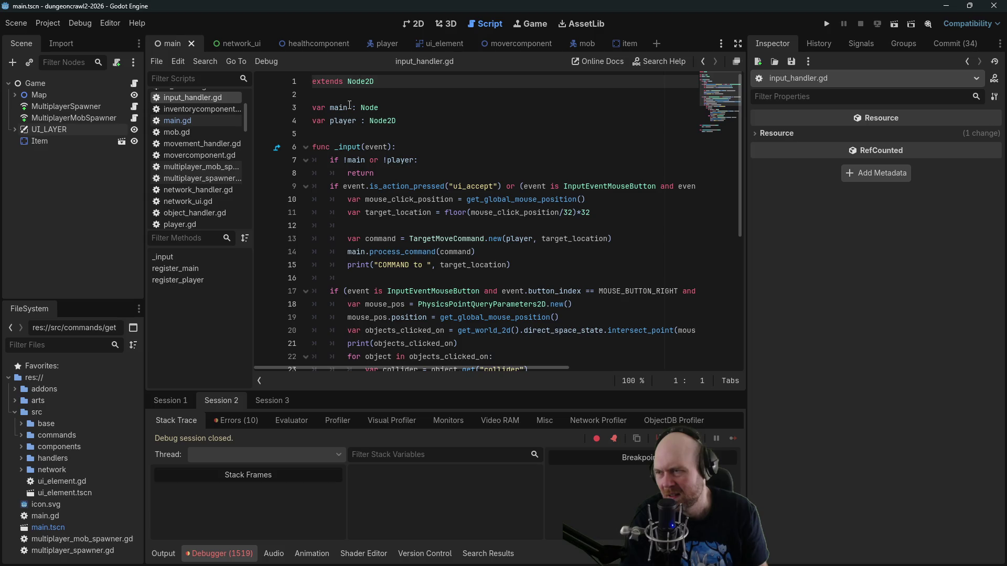
click(36, 83)
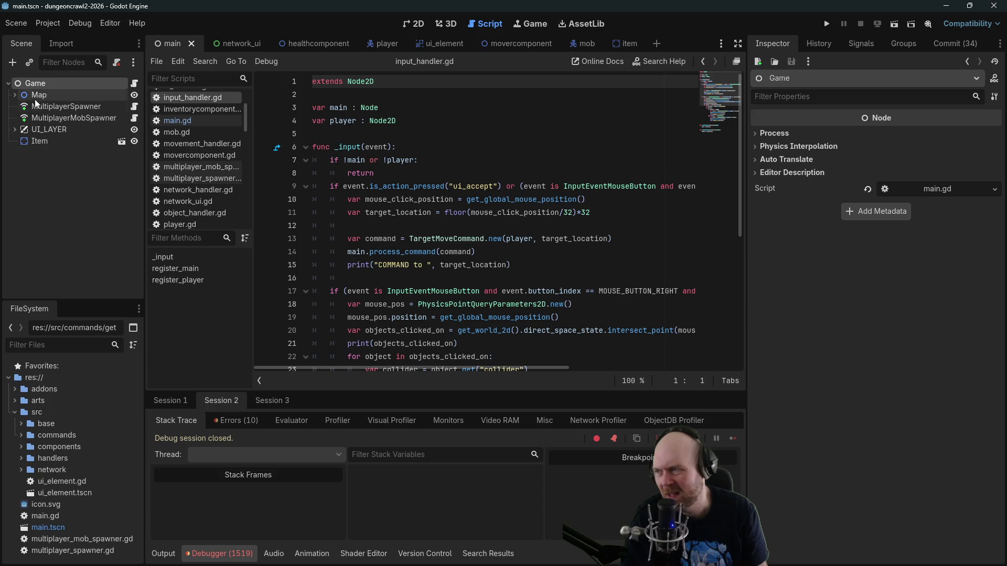
click(30, 97)
click(33, 143)
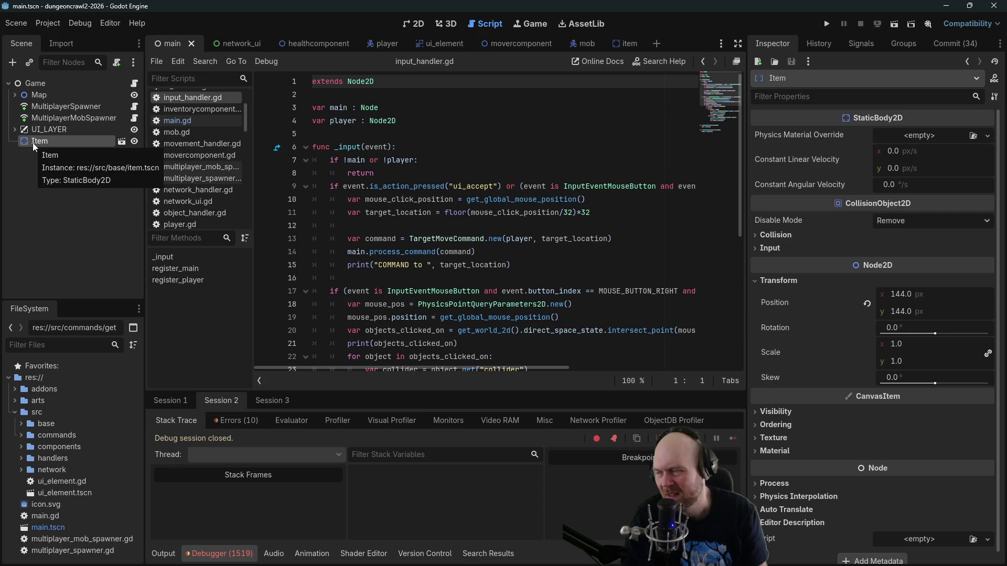
click(189, 189)
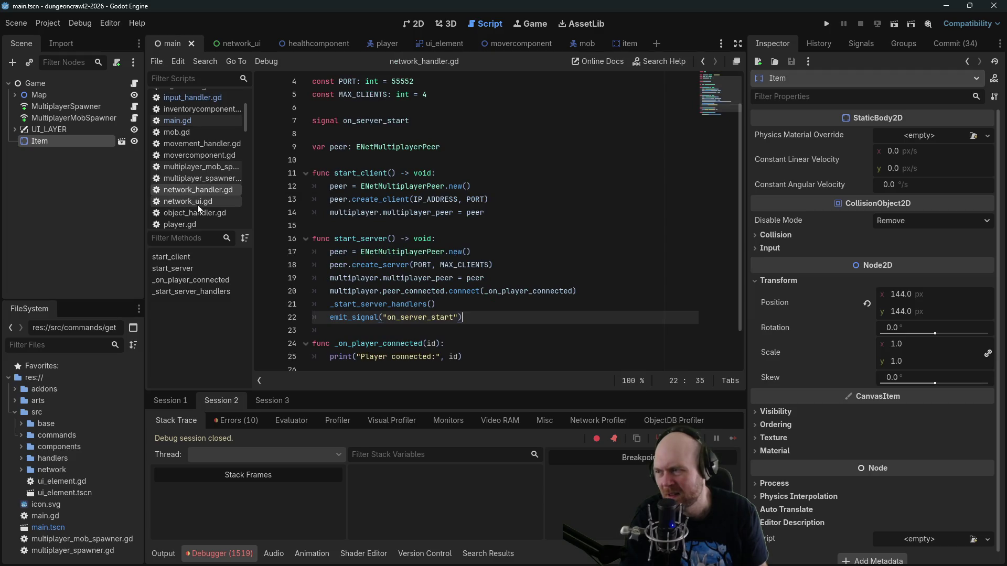
scroll(197, 212, down, 1)
click(203, 219)
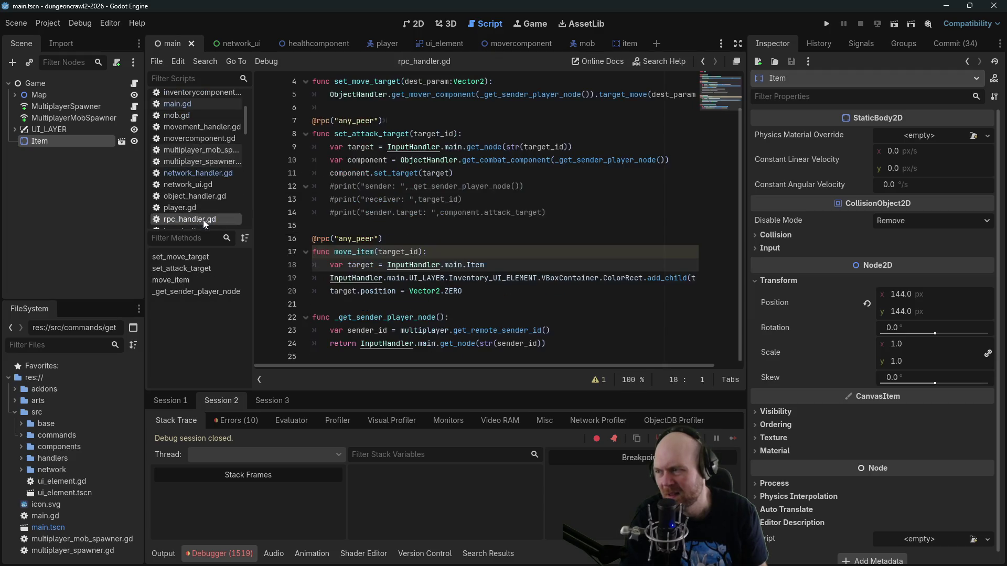
click(423, 277)
scroll(524, 291, up, 1)
scroll(544, 299, down, 1)
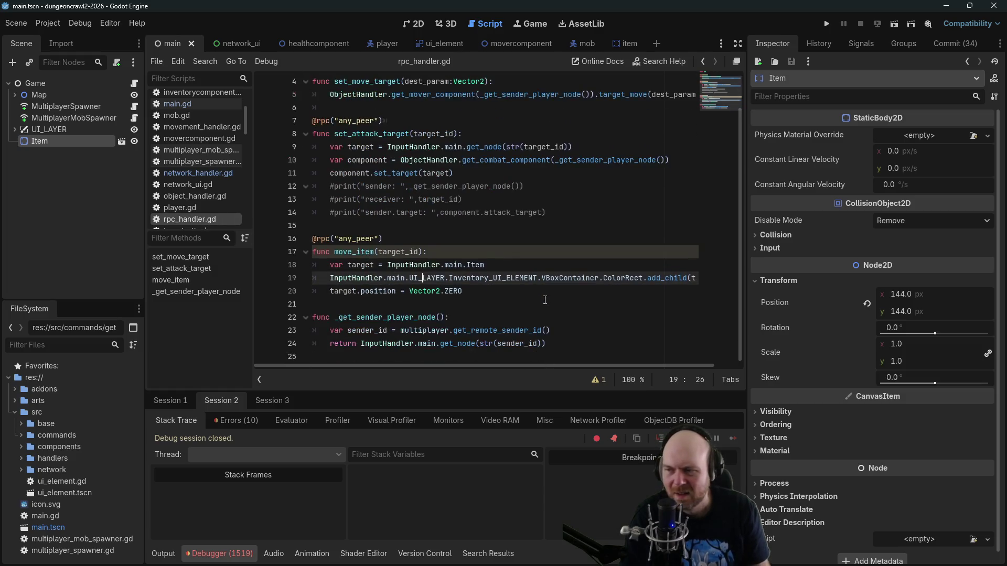
key(Up)
key(End)
click(426, 277)
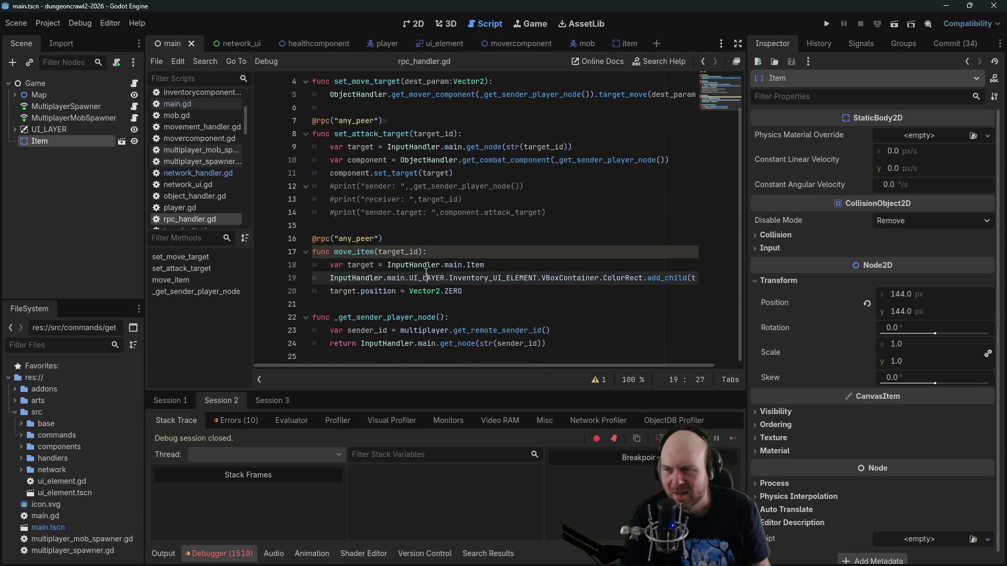
click(424, 266)
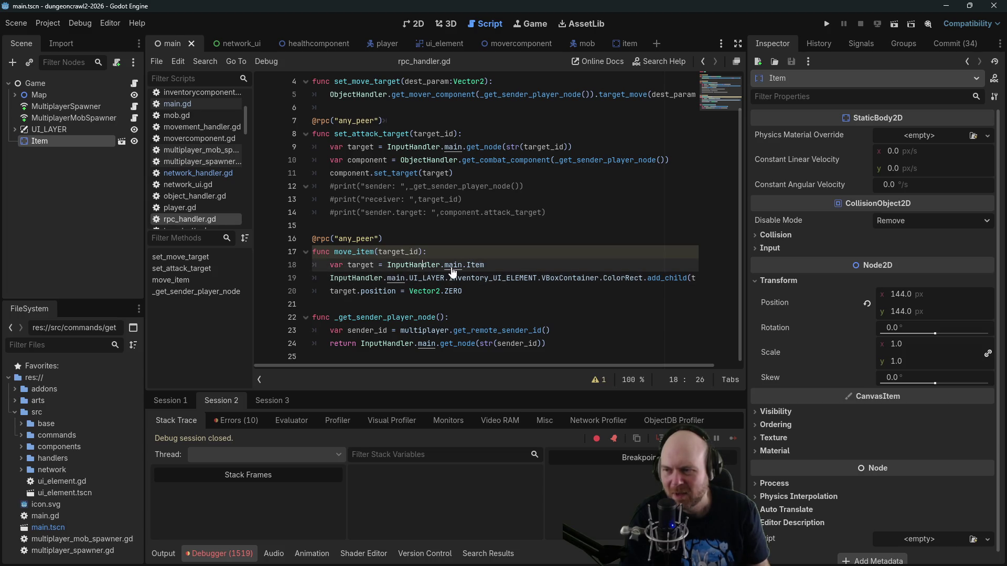
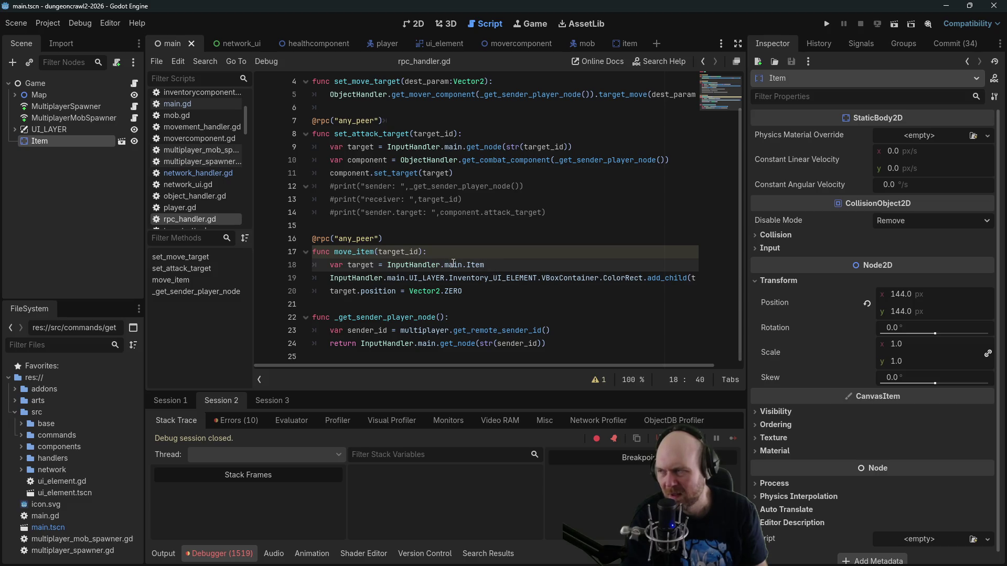
- Replace InputHandler.main.Item on line 18 with get_node("/root/Game/Item")
mouse_move(453, 263)
drag(497, 262, 385, 264)
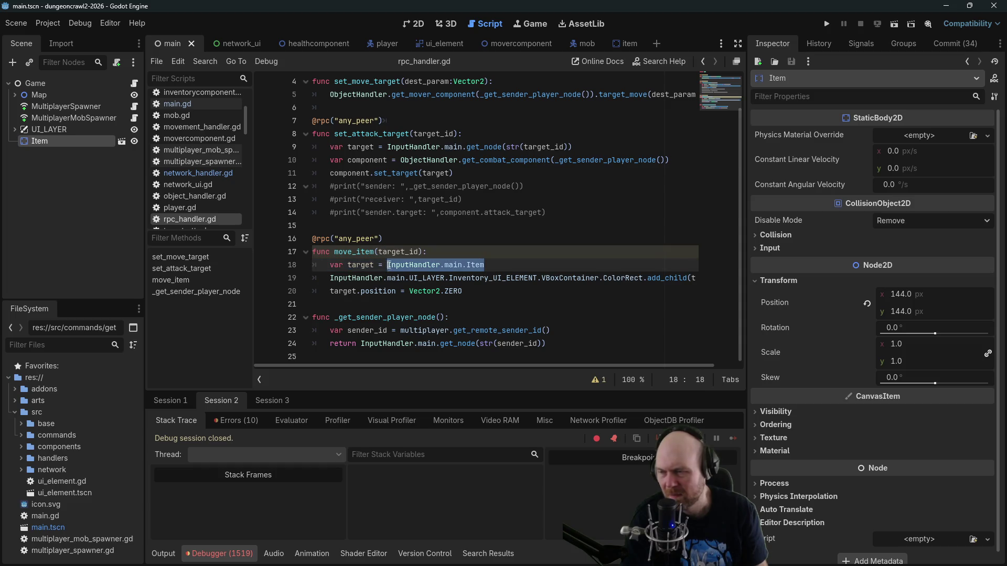
text(get = get)
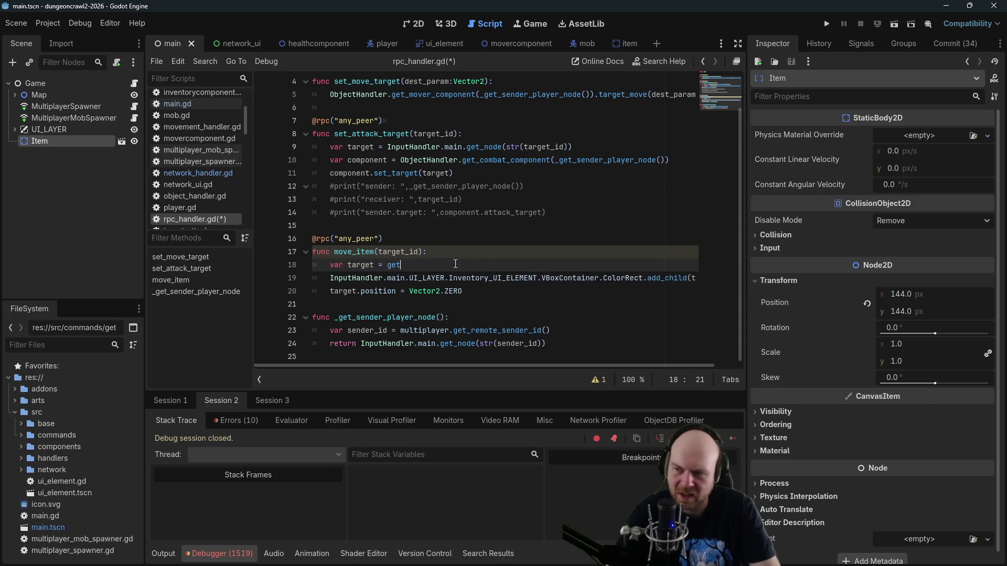
text(_node(")
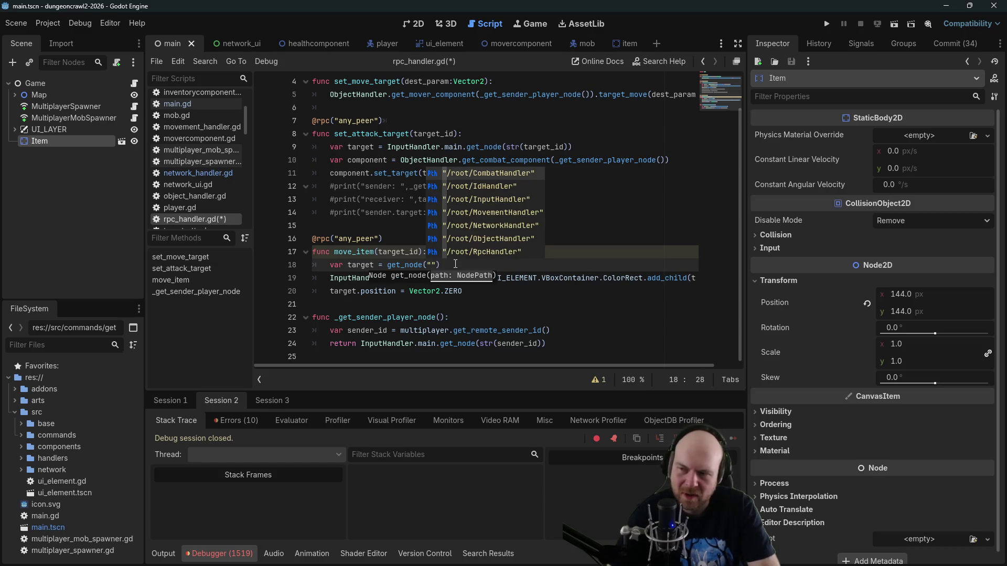
text(/root/)
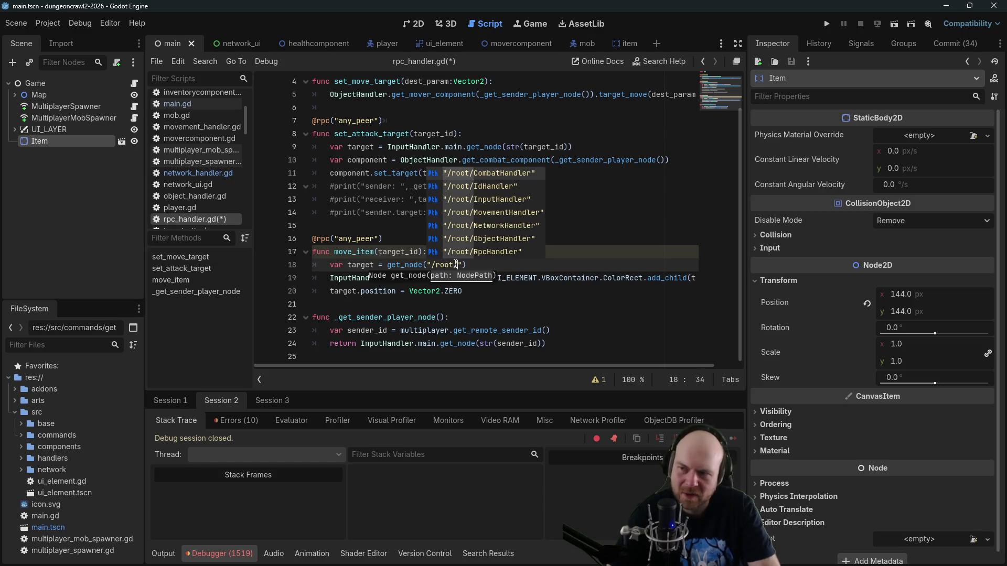
text(main)
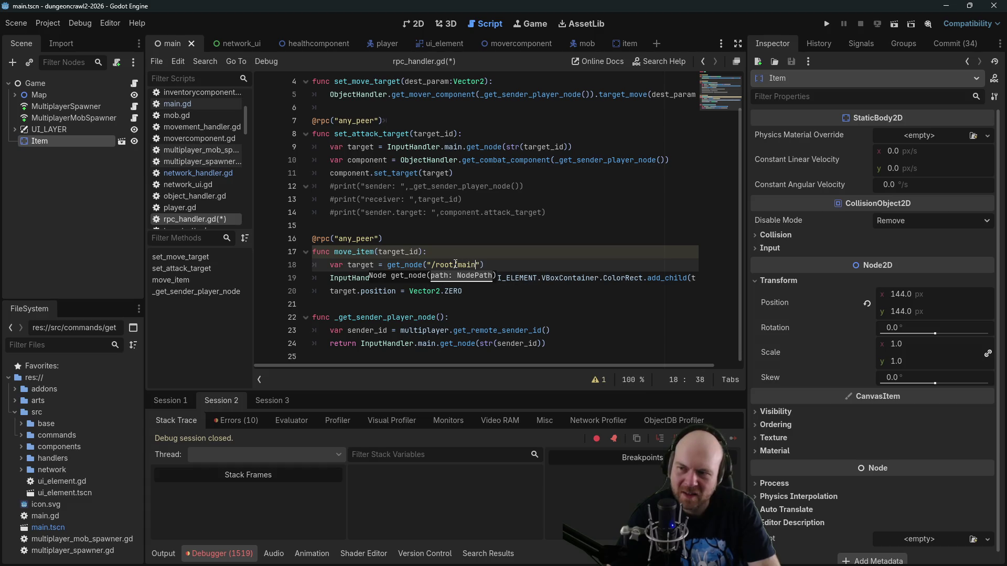
key(BackSpace)
key(BackSpace)
key(BackSpace)
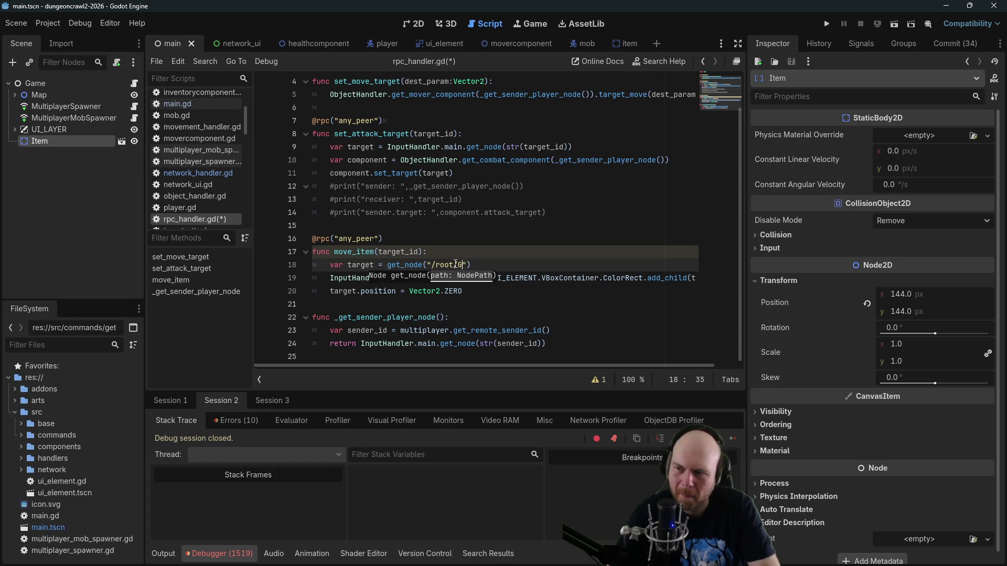
text(ame/)
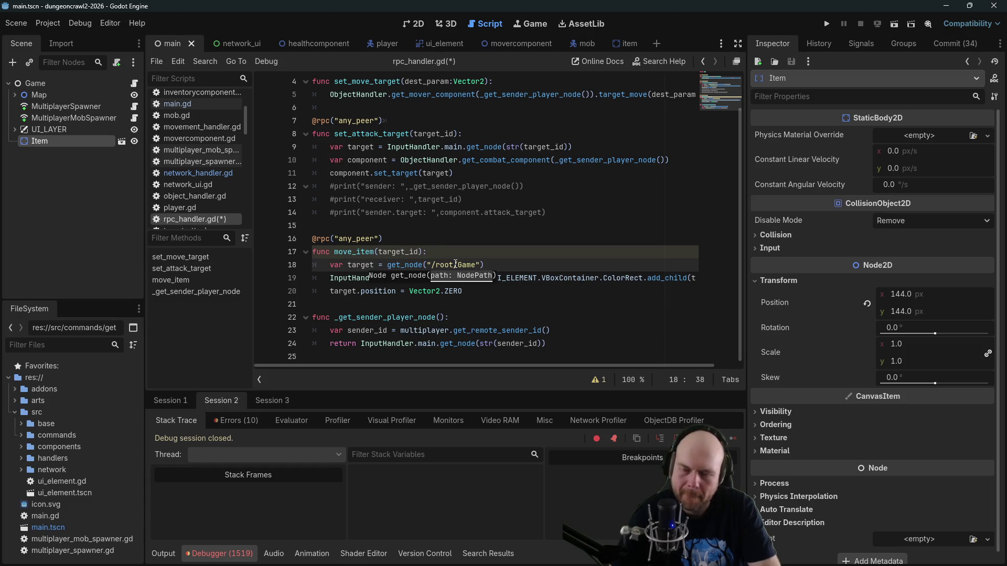
text(Item)
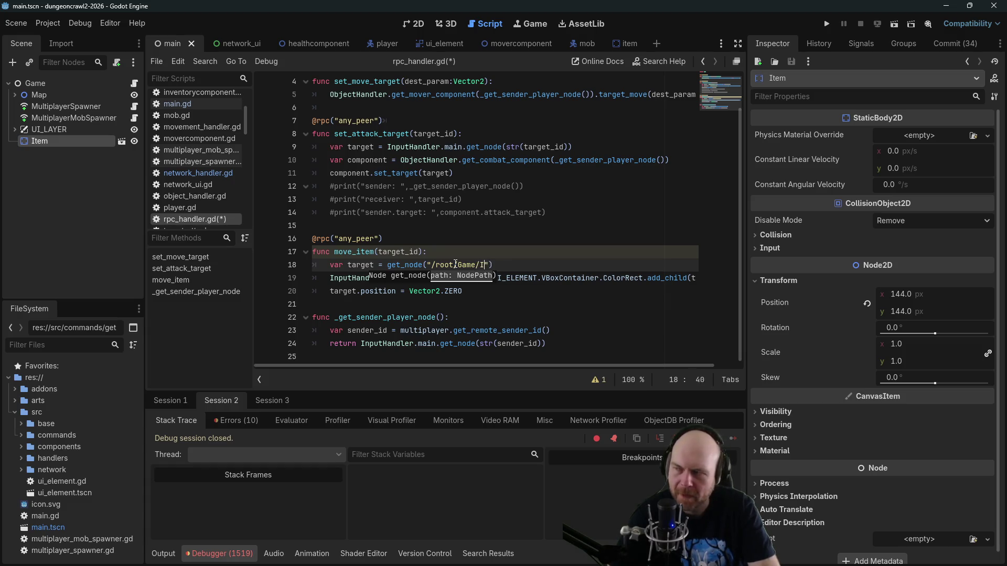
- Save rpc_handler.gd and run the project with F5
key(ctrl+s)
key(Up)
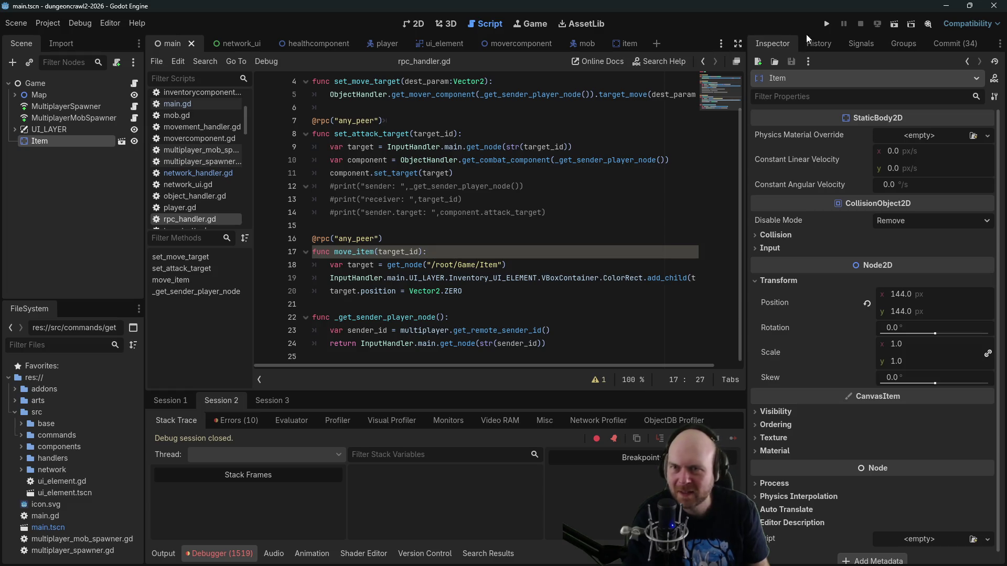
key(F5)
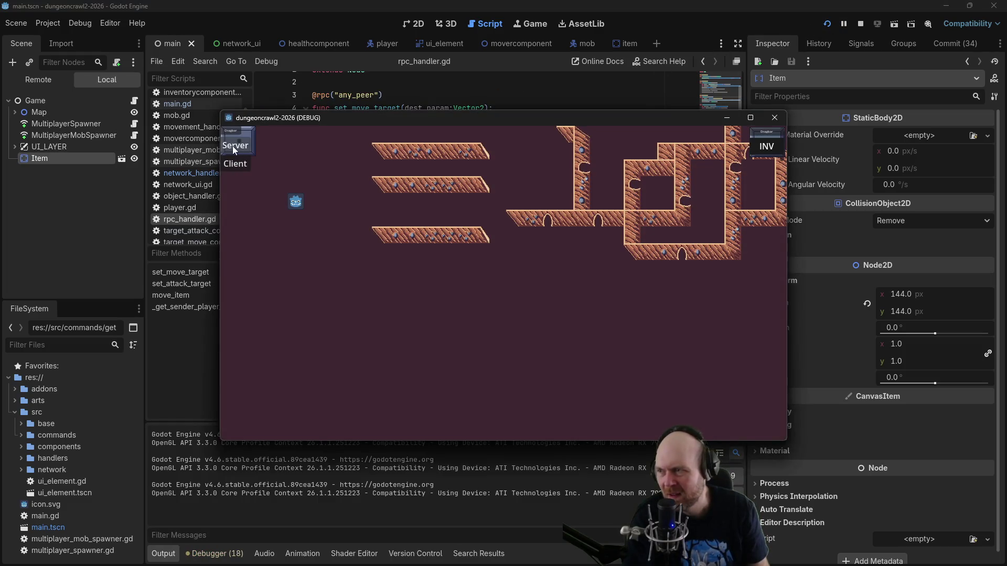
- Host as server, click the item, check the UI_LAYER error at rpc_handler.gd:19, then stop
click(233, 146)
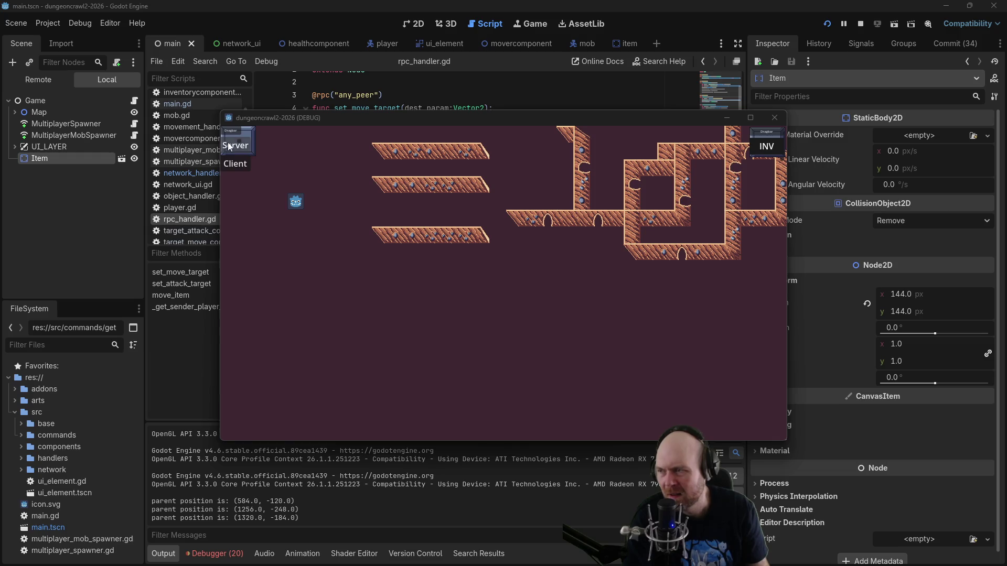
click(235, 163)
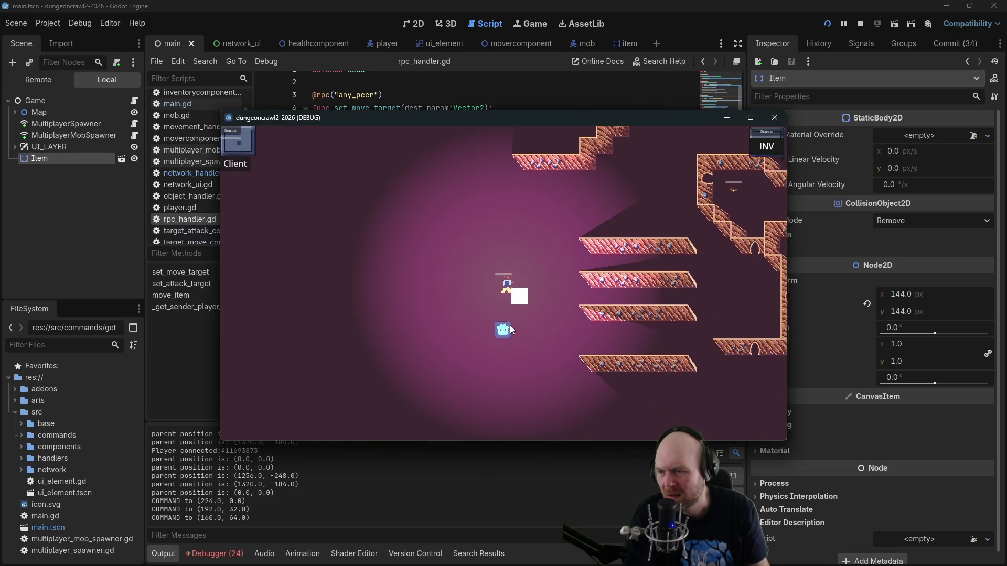
click(497, 328)
click(902, 382)
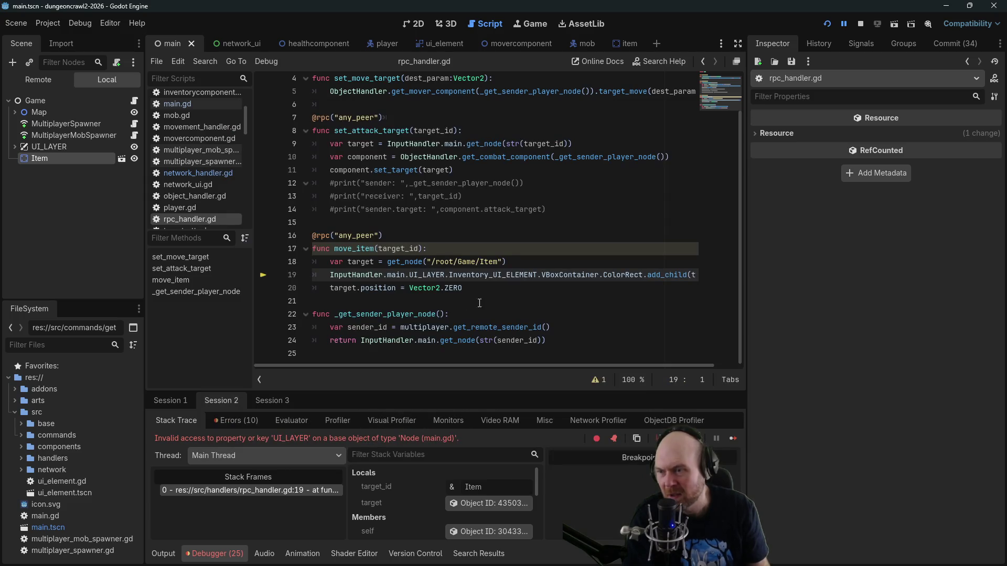
click(860, 24)
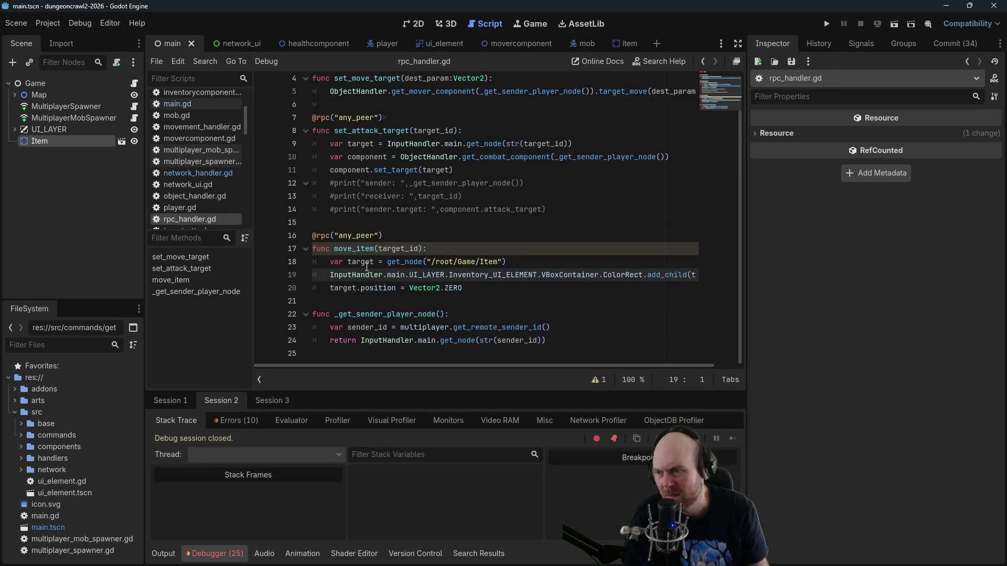
- Begin a get_node(" call at the start of line 19's inventory reference
click(391, 275)
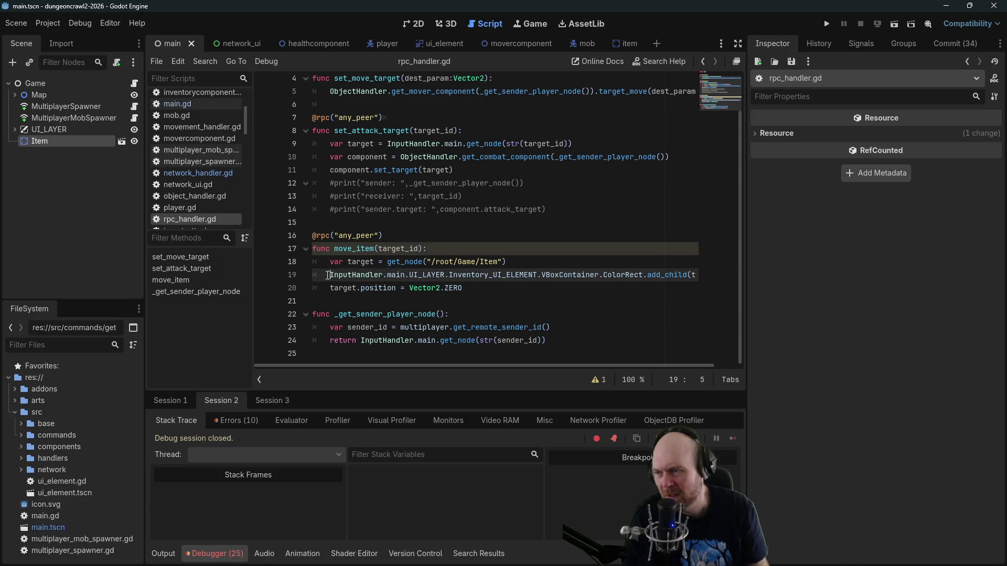
text(get_node)
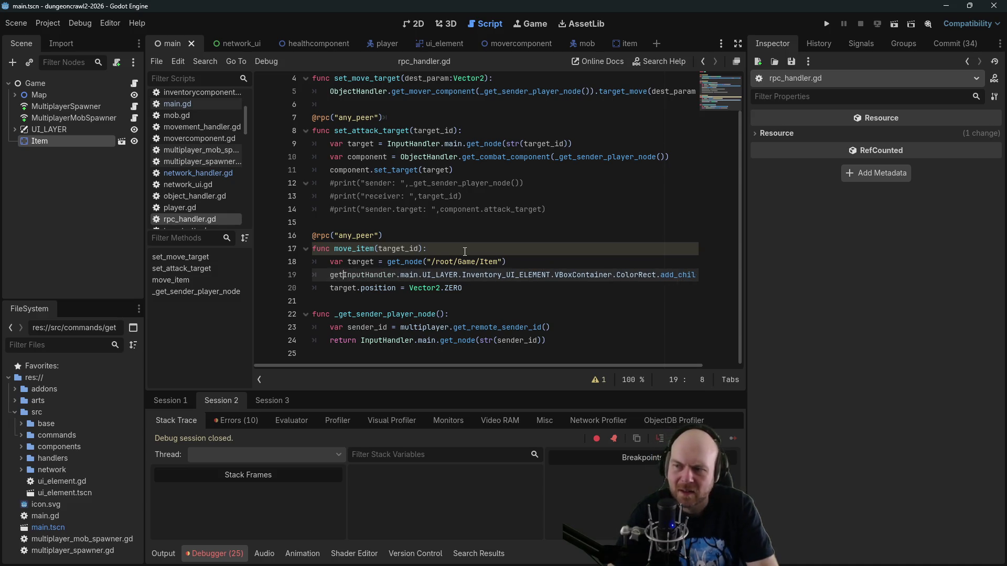
text((")
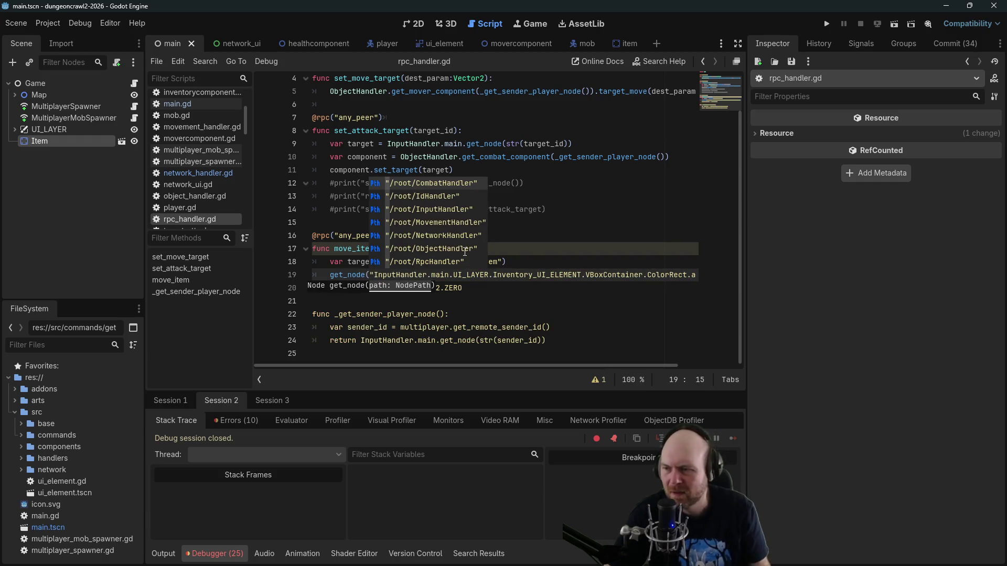
key(Escape)
right_click(386, 273)
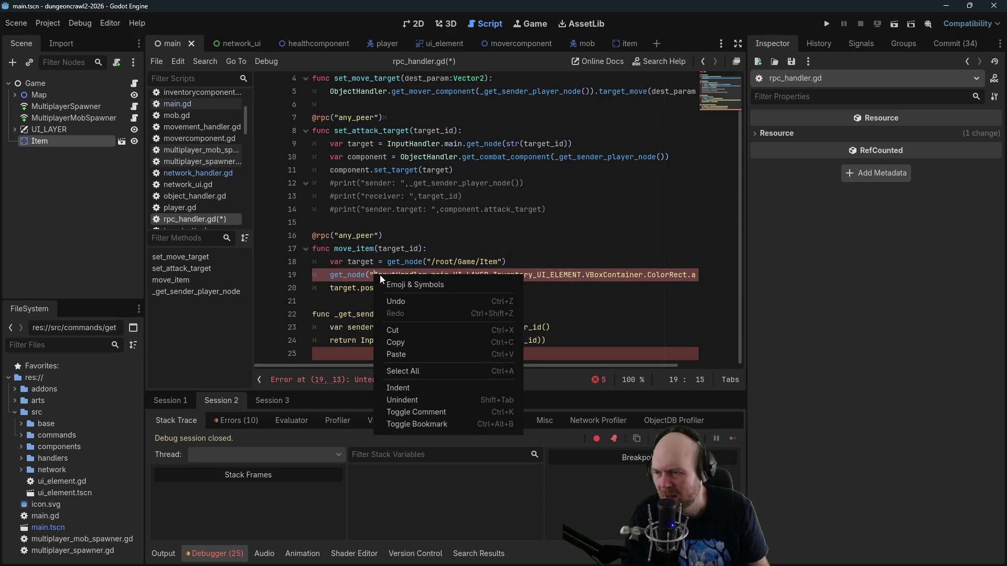
key(Escape)
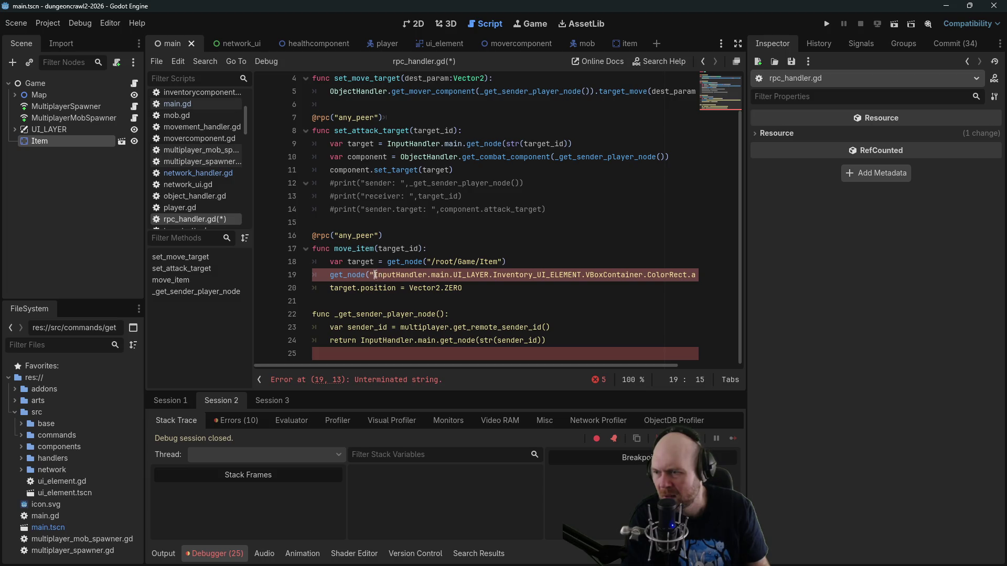
- Replace InputHandler.main with /root/Game, making the dots after Game and UI_LAYER slashes
drag(376, 275, 450, 274)
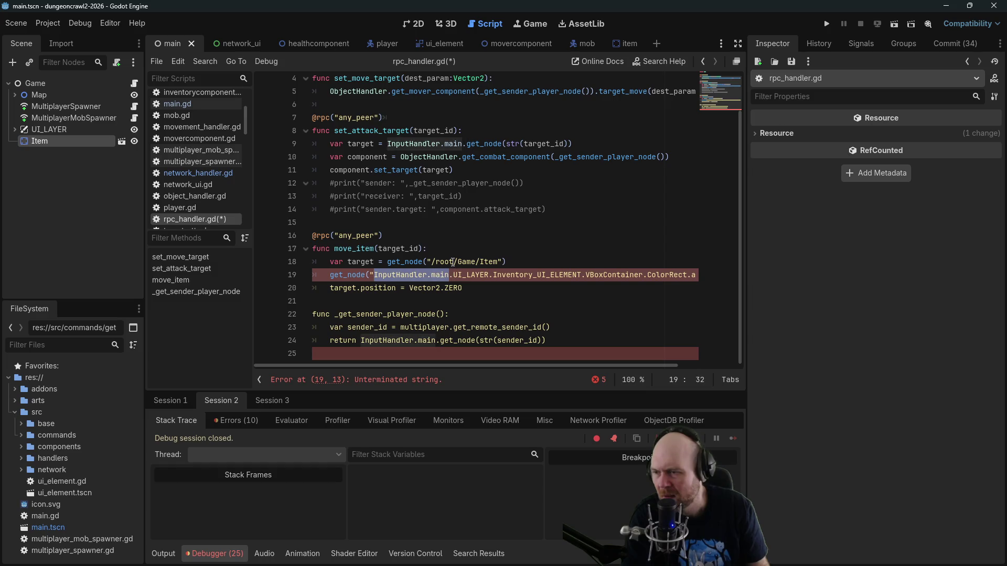
text(/root/)
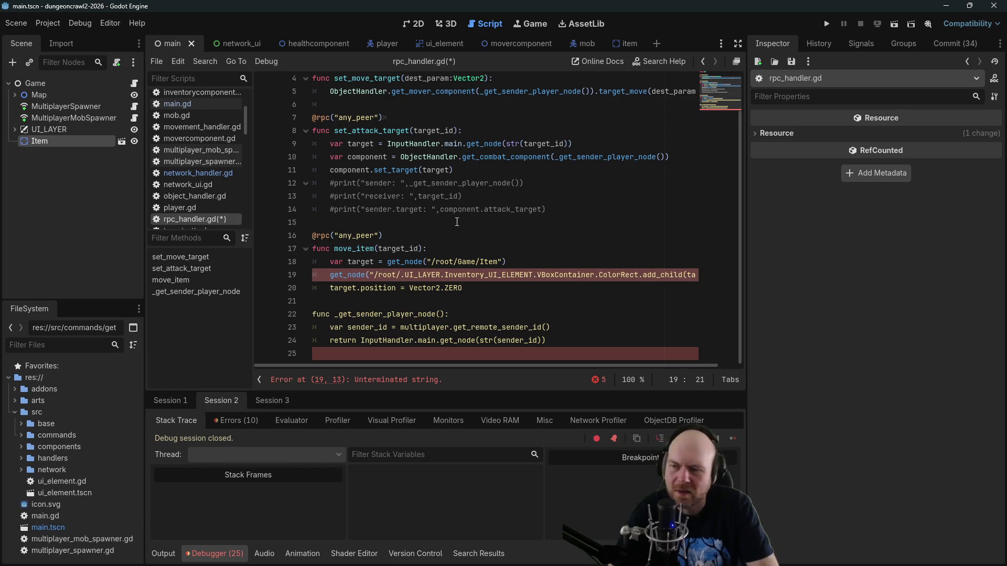
text(Game)
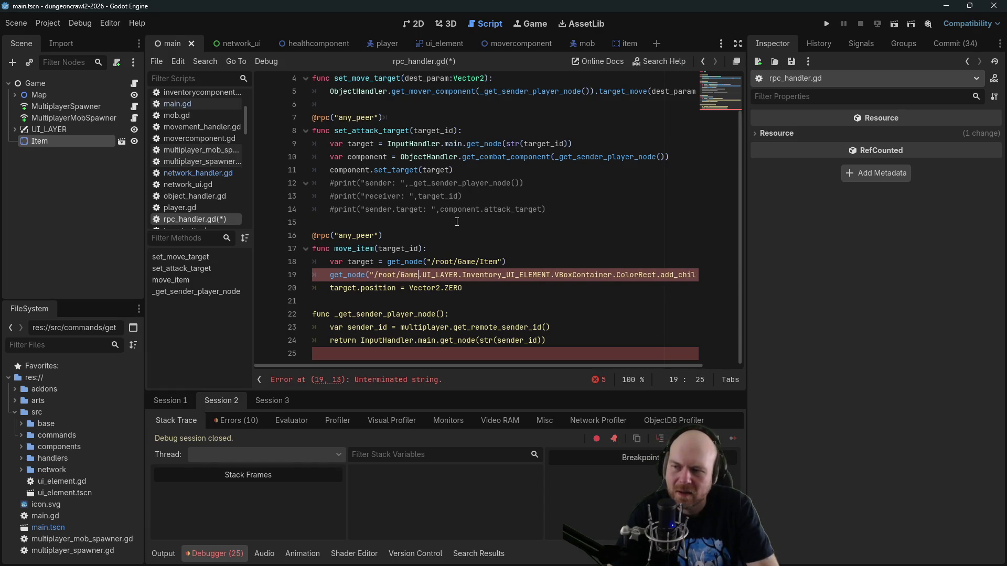
key(Delete)
text(/)
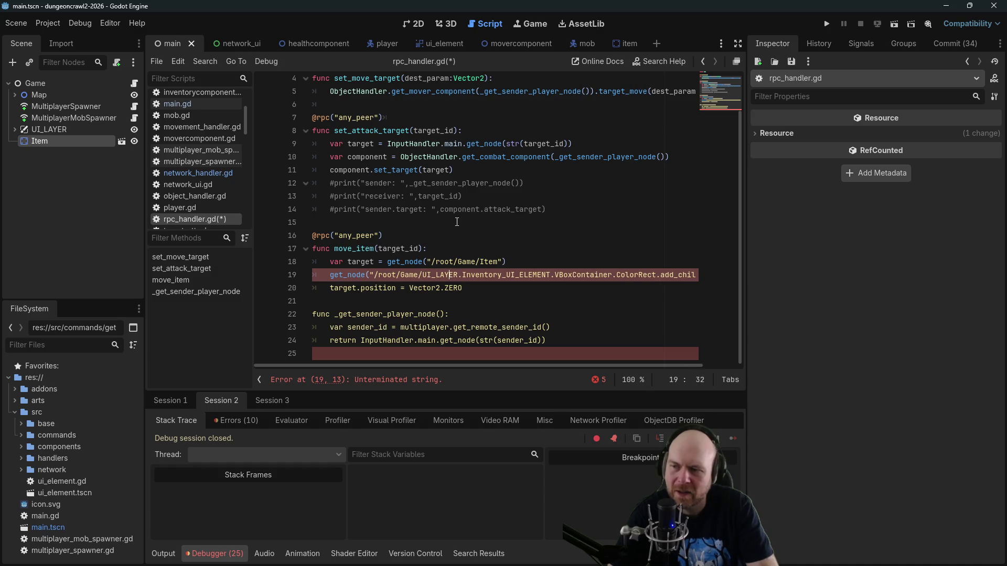
key(Delete)
text(/)
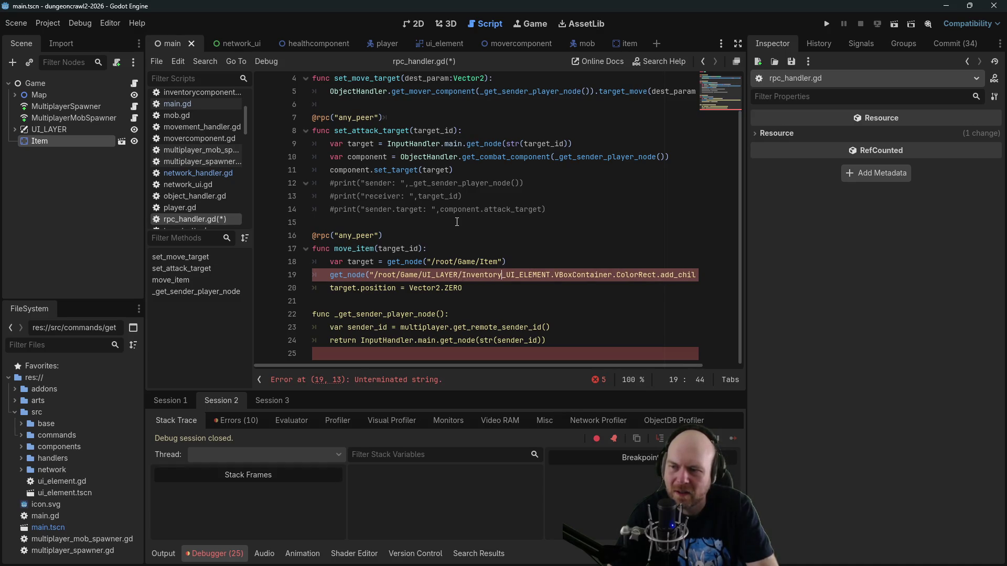
- Finish the path as Inventory_UI_ELEMENT/VBoxContainer/ColorRect with slash separators
key(Delete)
text(.)
key(BackSpace)
text(_)
key(Right)
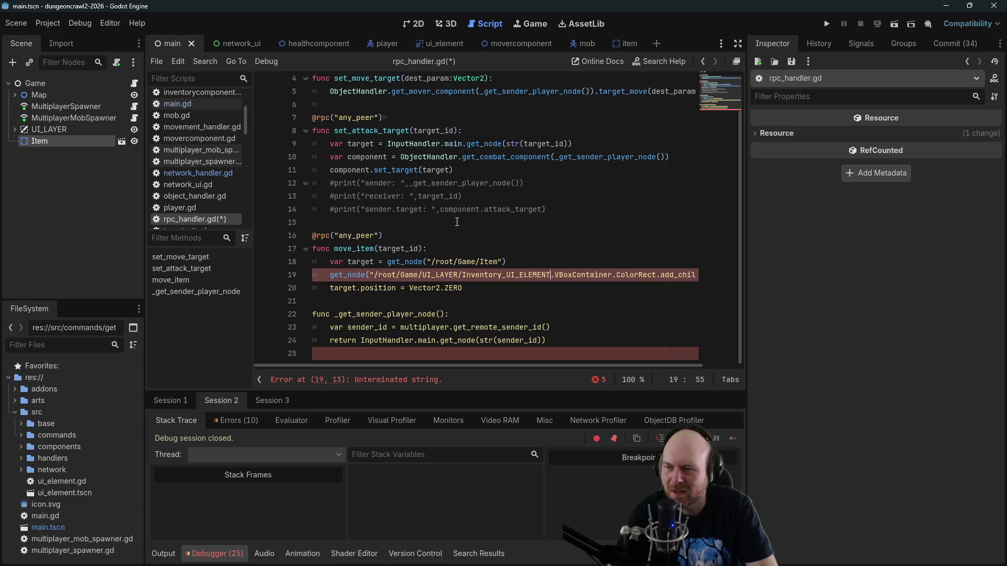
key(Delete)
text(/)
key(Right)
key(Right)
key(Right)
key(Right)
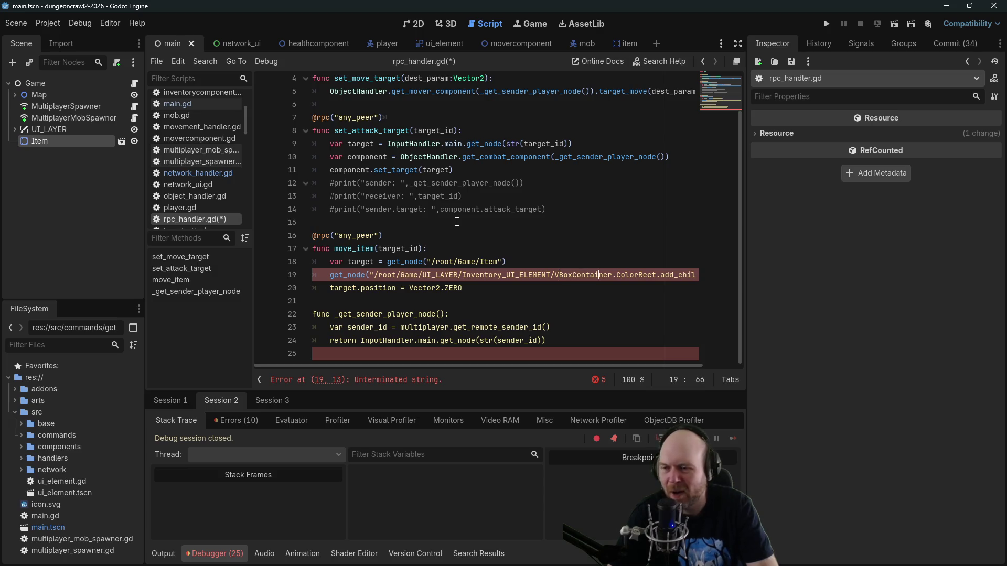
key(Delete)
text(/)
key(Right)
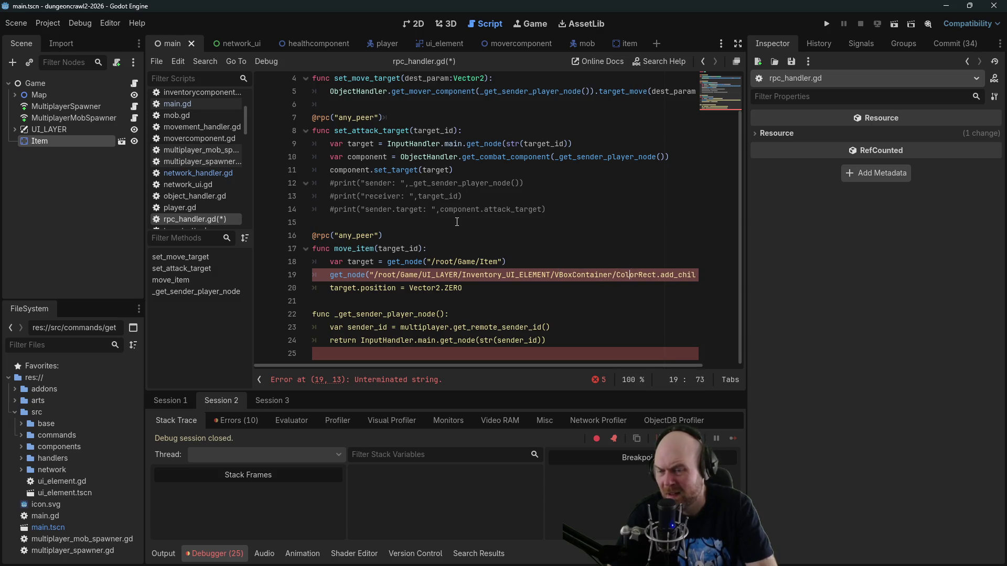
key(BackSpace)
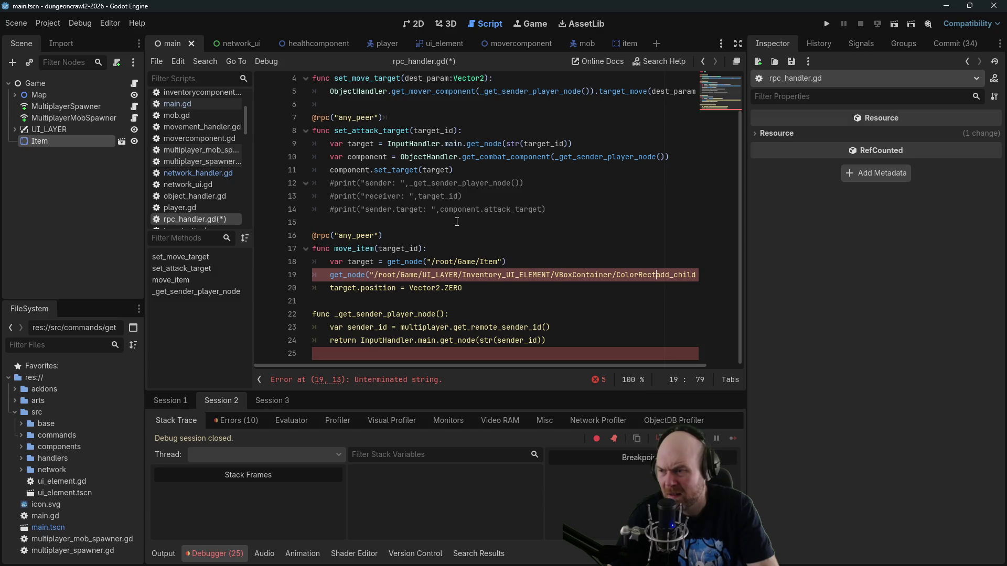
- Close the path string, complete add_child on the ColorRect, then save and run
text(").)
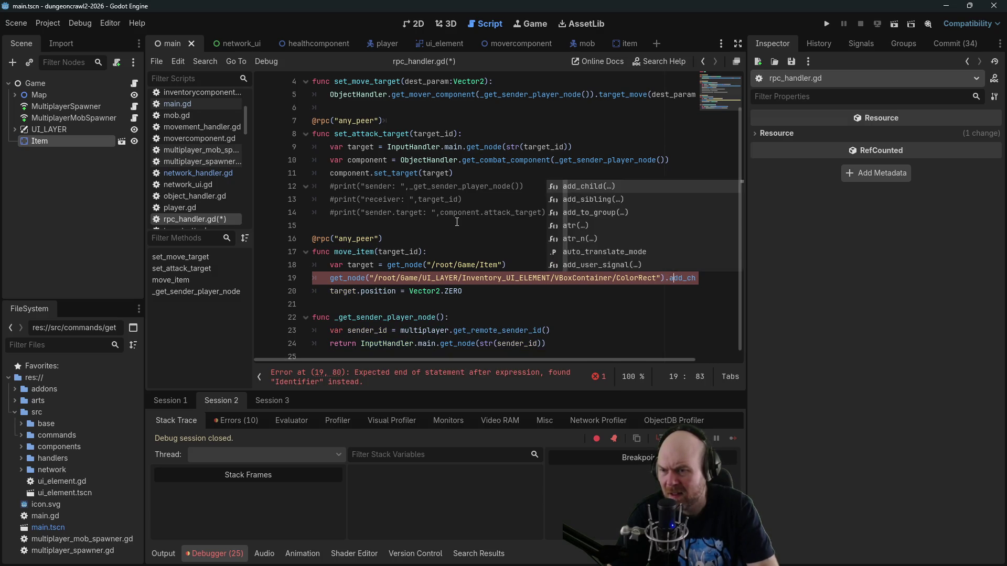
key(Return)
key(Down)
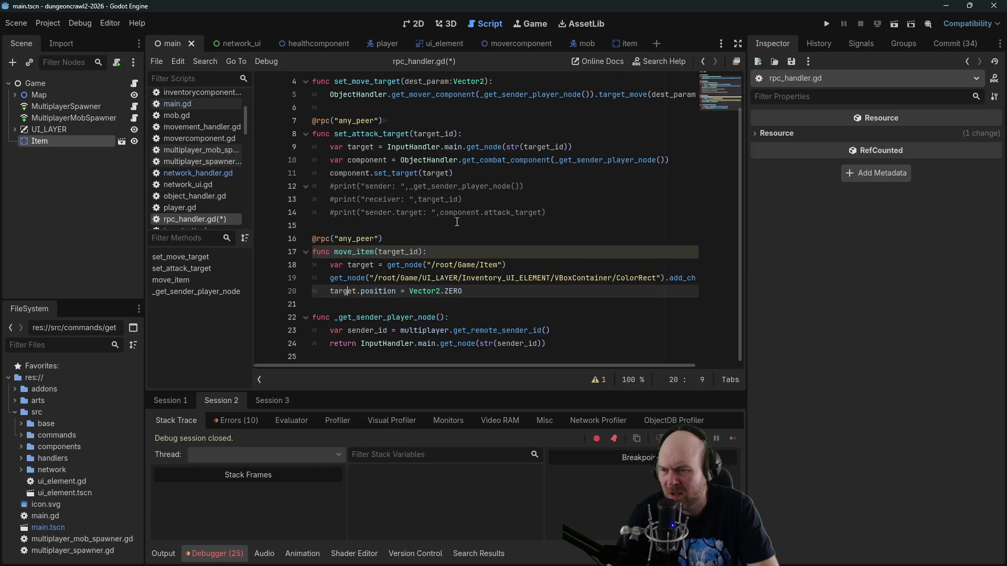
key(F5)
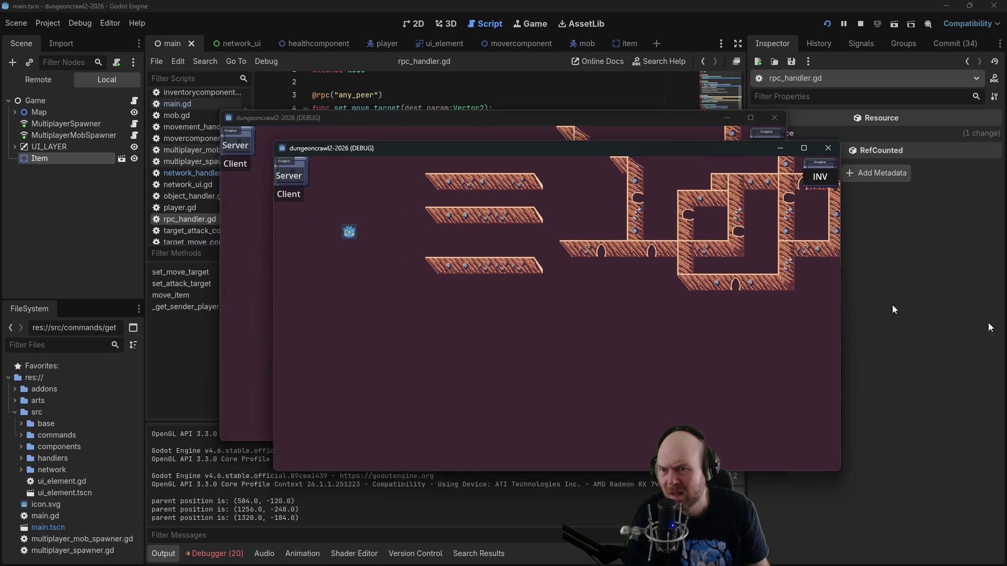
- Host as server, walk the player to the item, and click it until ui_element.gd line 26 breaks
click(235, 163)
click(577, 285)
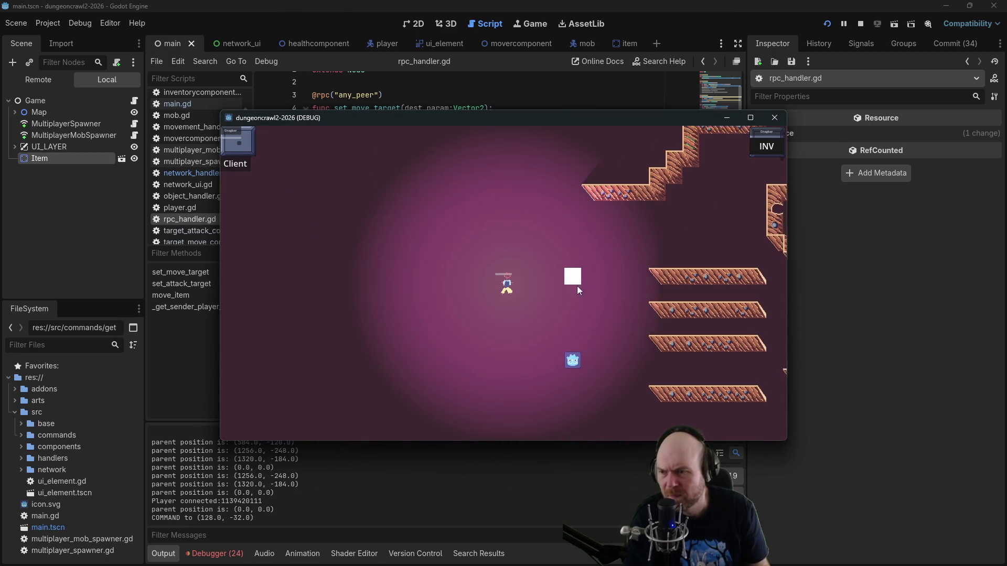
click(512, 347)
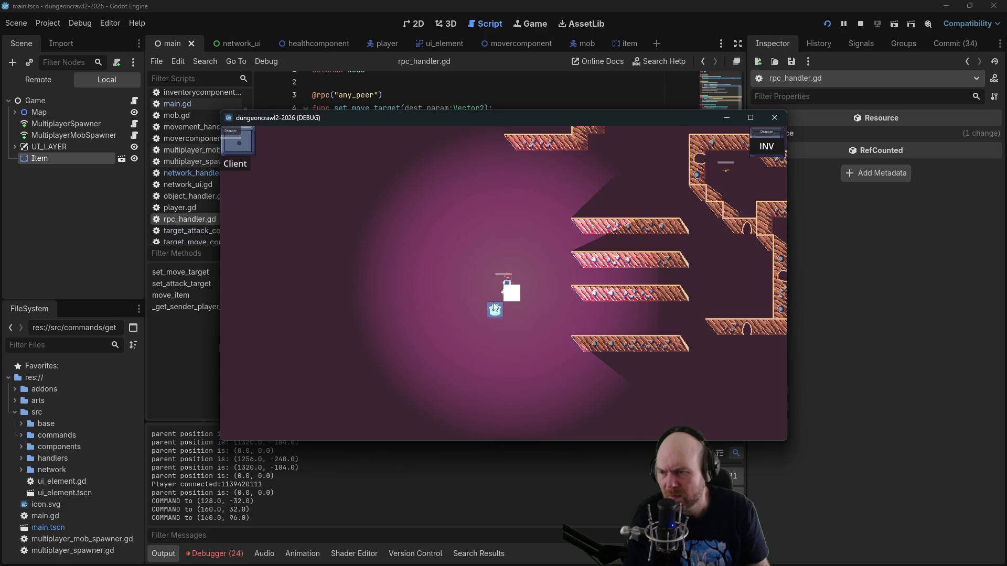
click(494, 309)
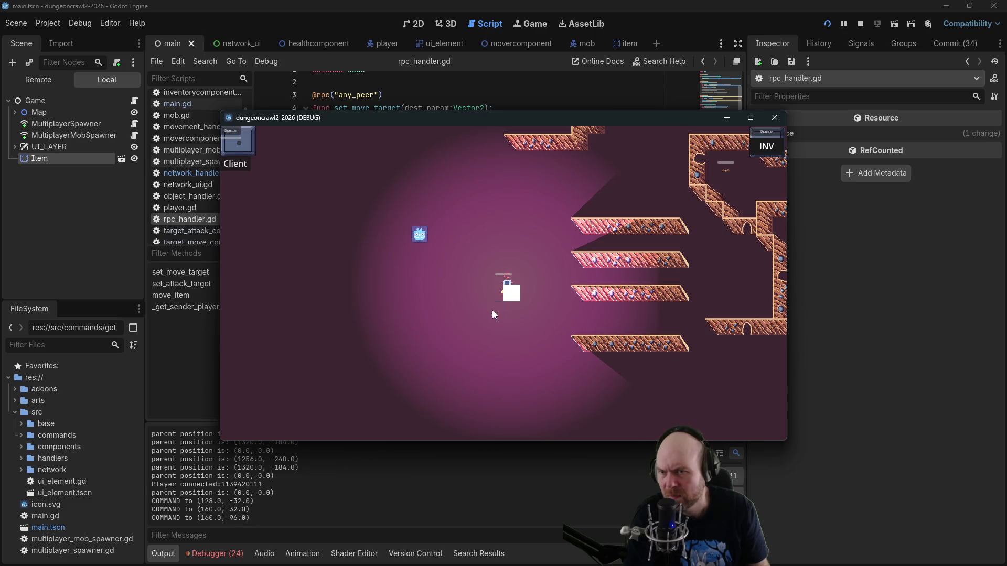
click(451, 288)
click(426, 303)
click(489, 251)
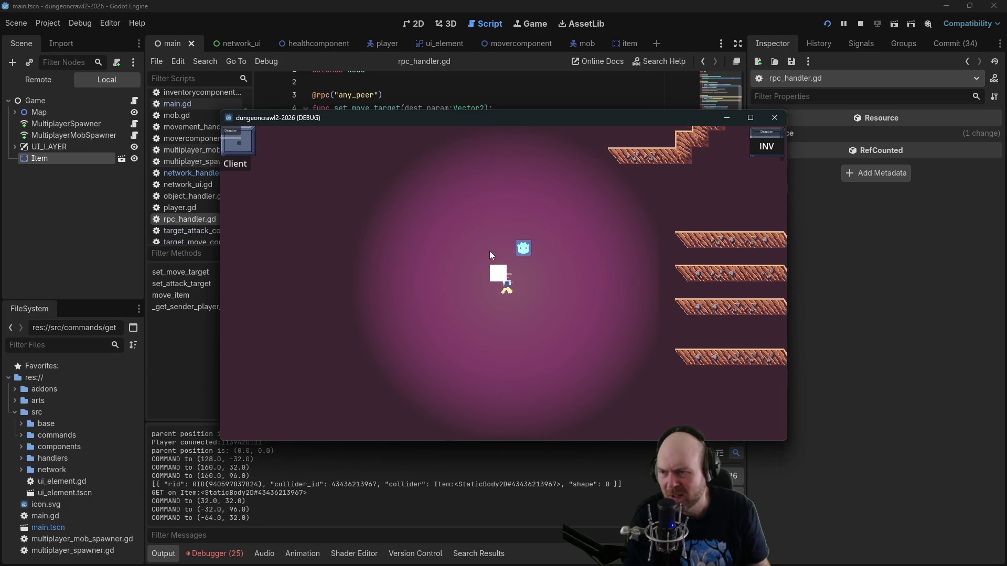
click(536, 269)
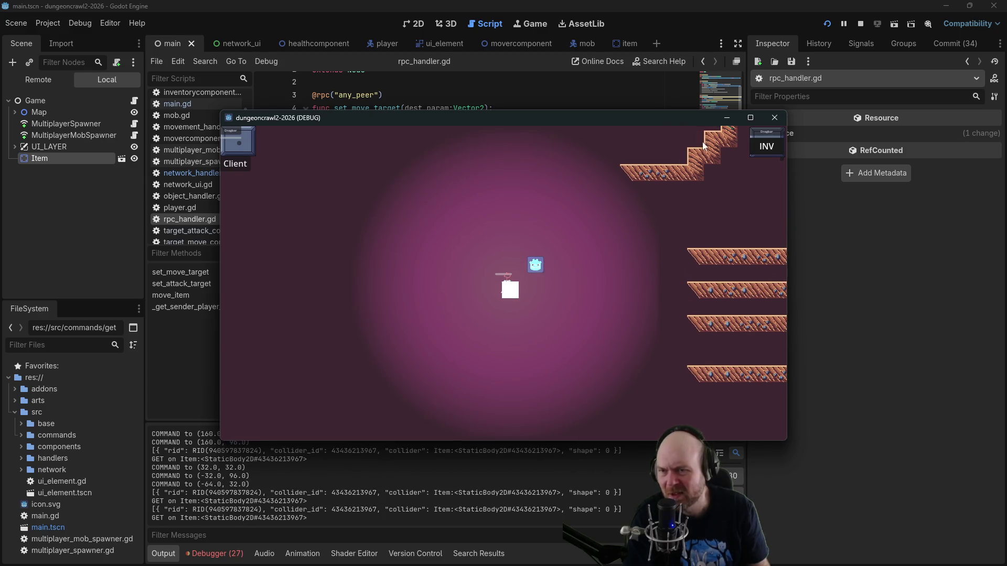
click(760, 133)
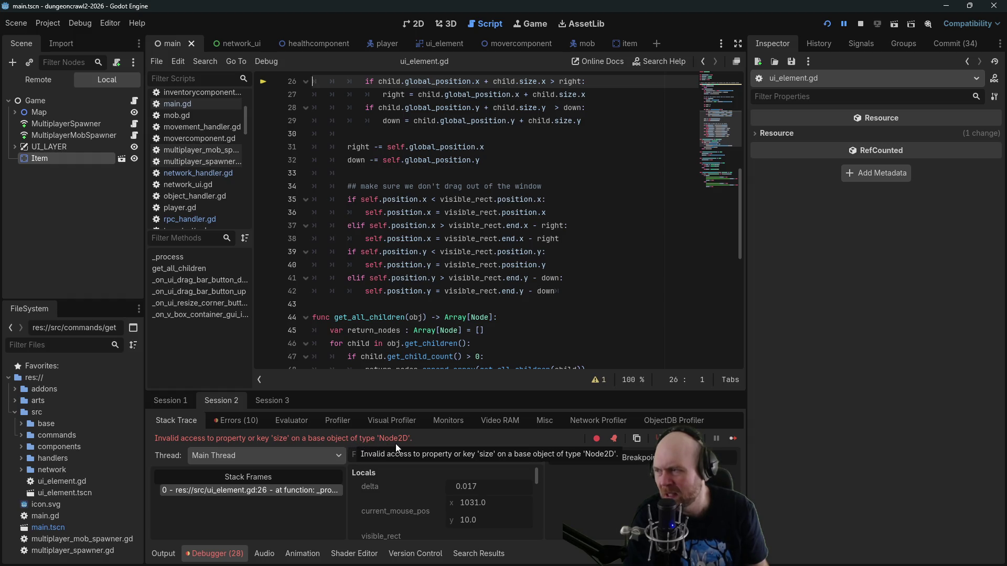
click(286, 489)
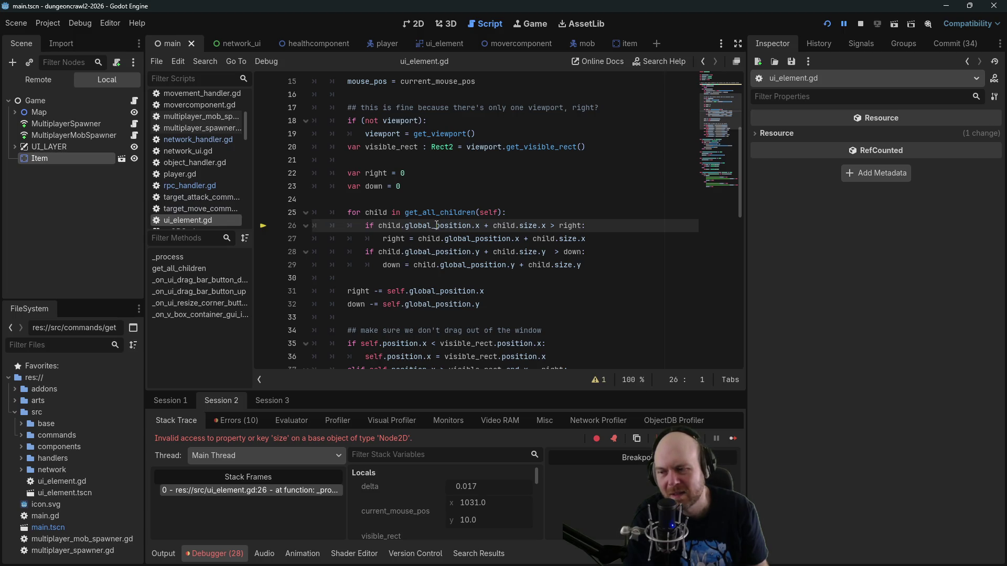
key(F5)
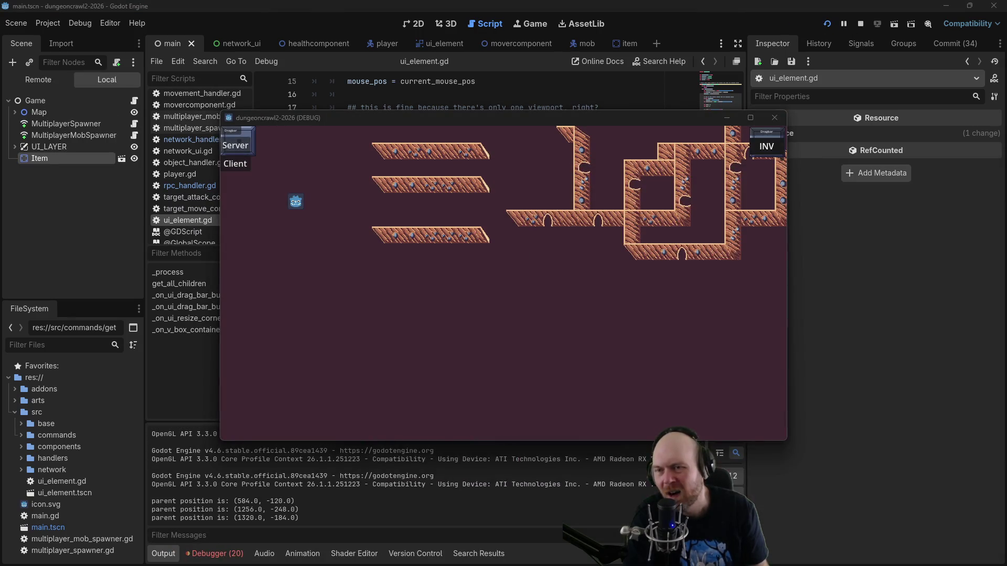
click(234, 163)
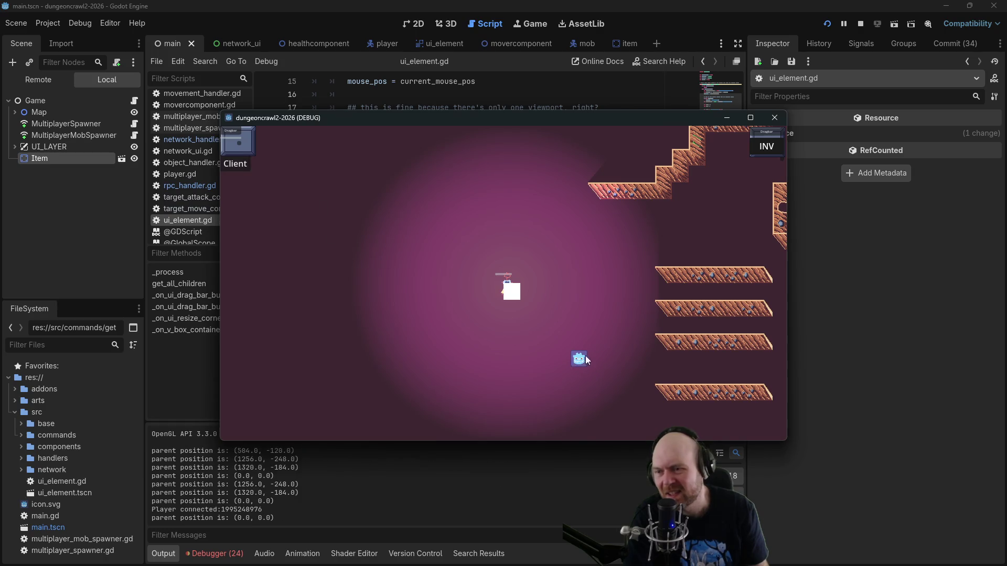
click(760, 130)
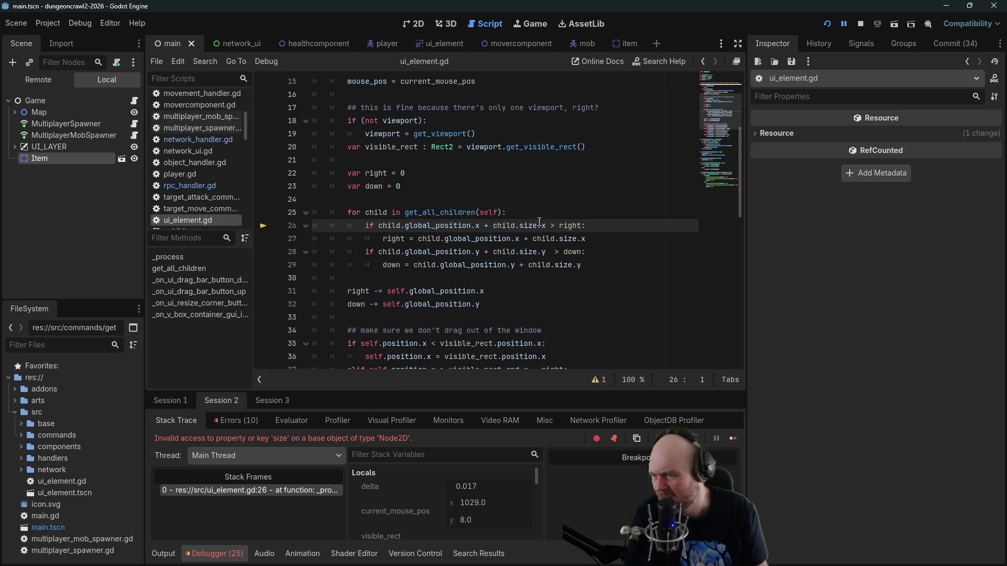
- Add a print(child) line at the top of the children loop in ui_element.gd
key(ctrl+shift+Return)
text(prin)
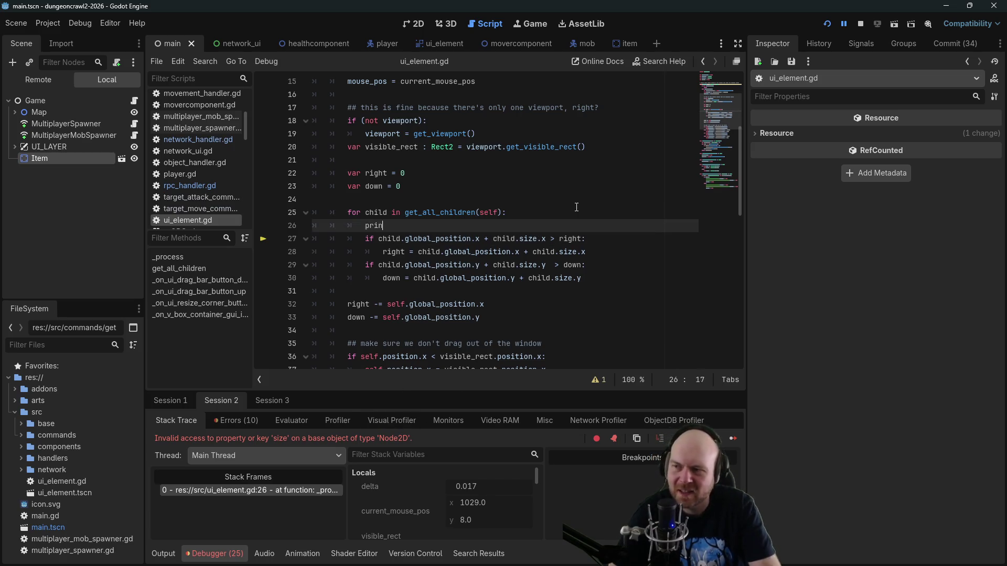
text(t()
key(BackSpace)
key(BackSpace)
key(BackSpace)
text(child)
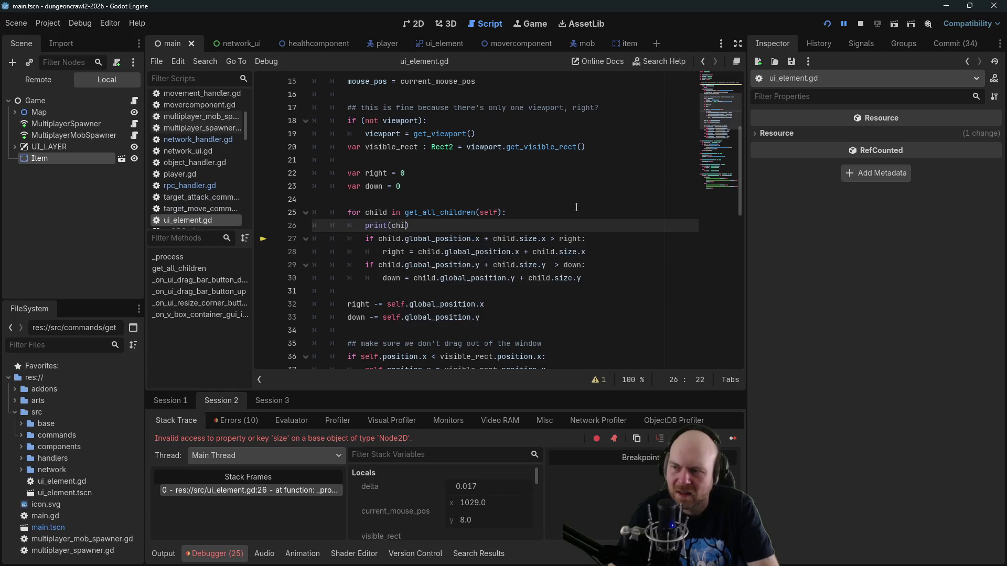
- Rerun, host, click the item, read the printed children in Output, then stop the game
click(828, 24)
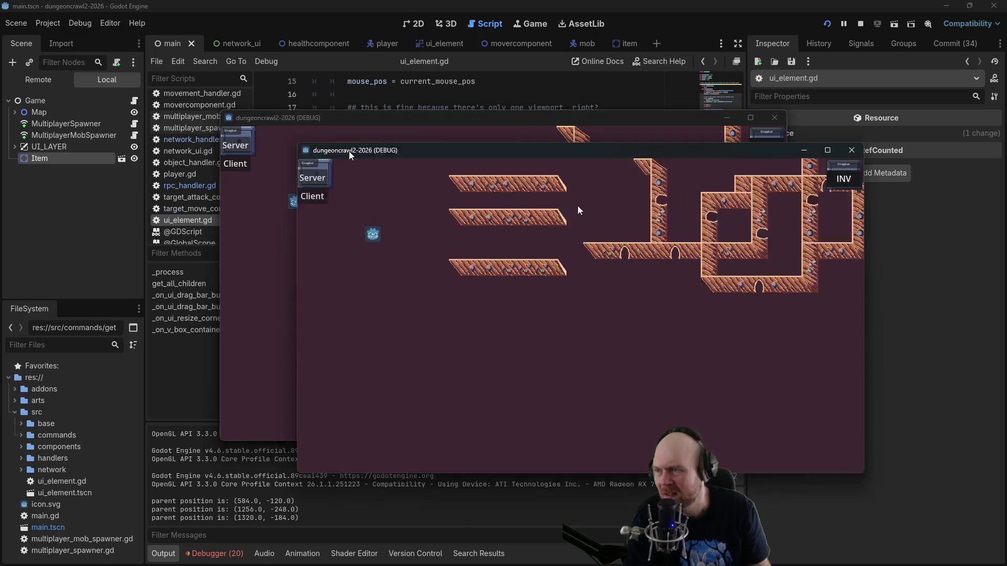
click(235, 145)
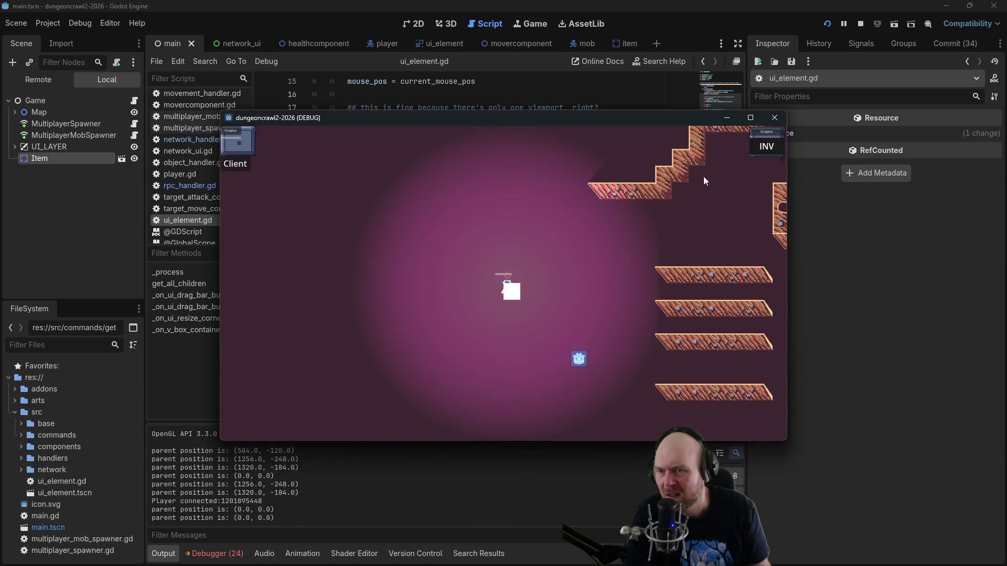
click(756, 132)
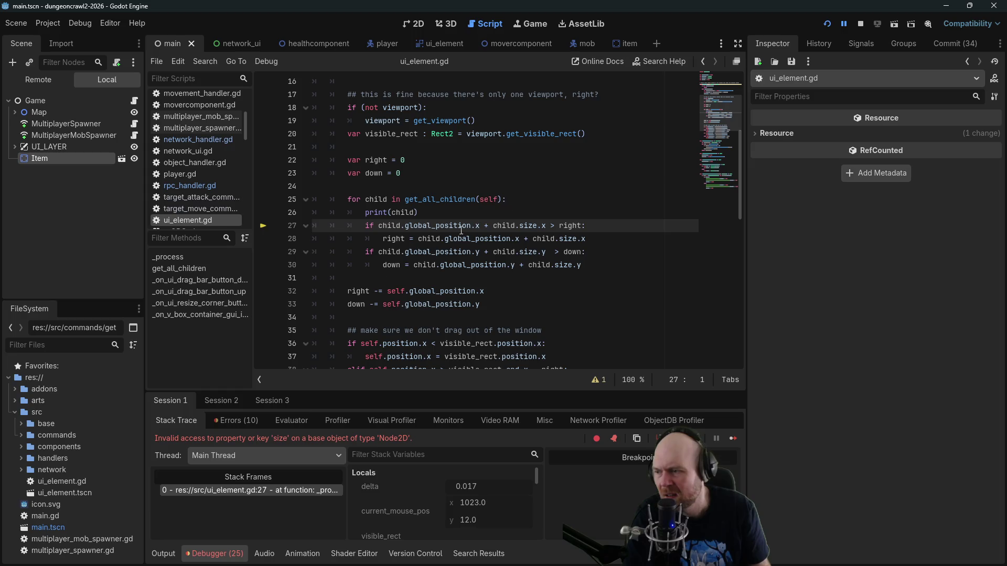
click(163, 554)
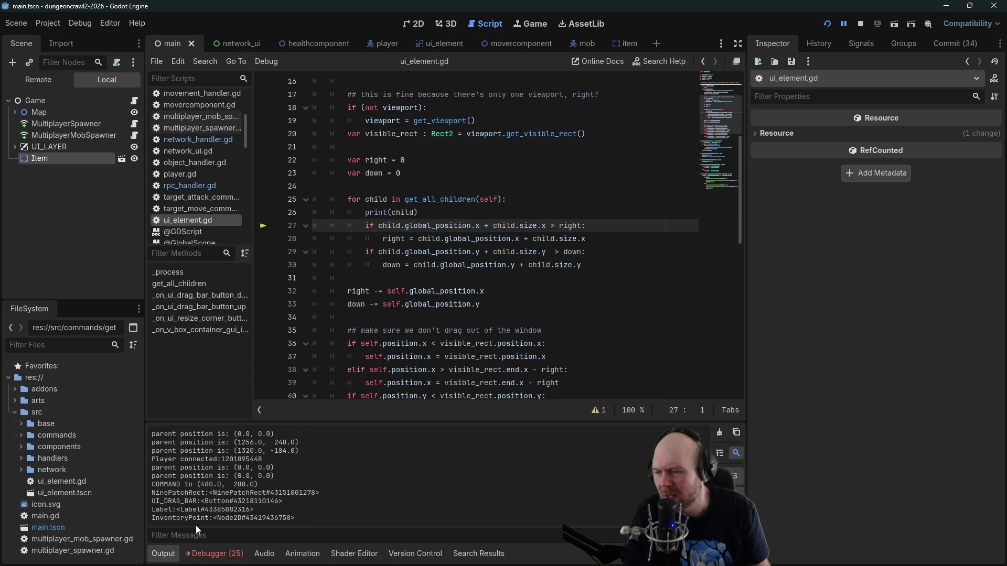
click(205, 554)
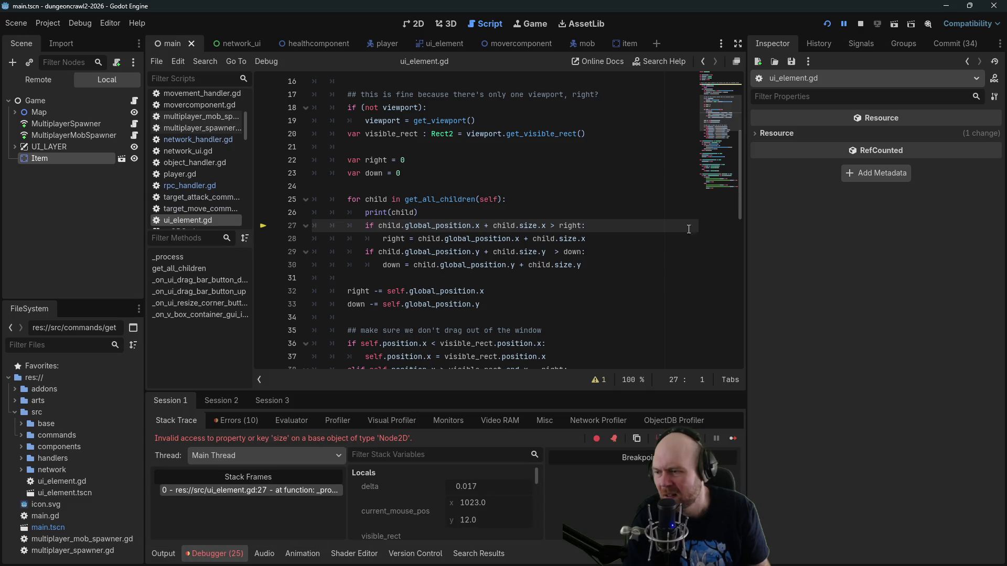
click(862, 23)
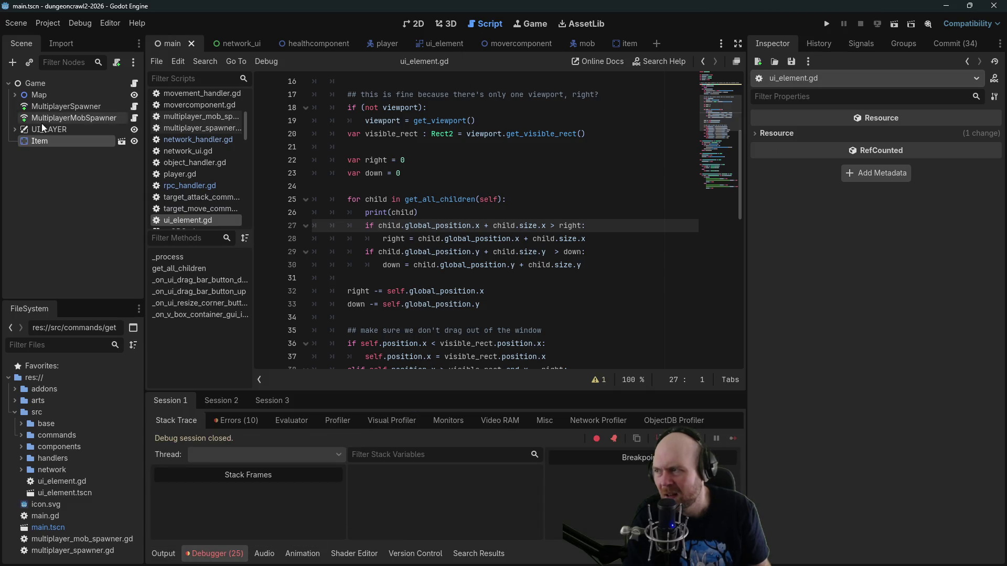
- Change InventoryPoint under UI_LAYER from Node2D to Control via Change Type, then rerun the game
click(14, 129)
click(59, 234)
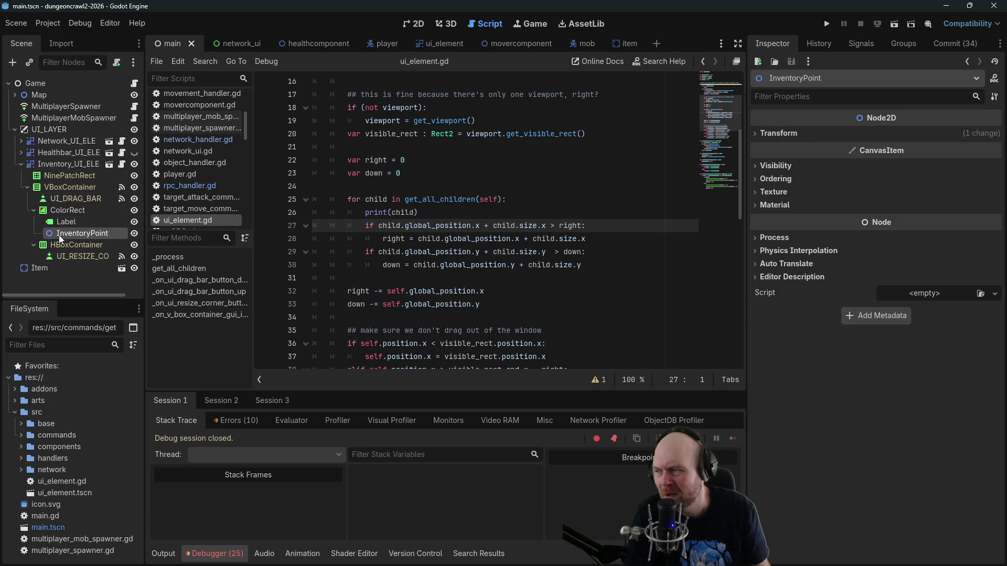
right_click(60, 238)
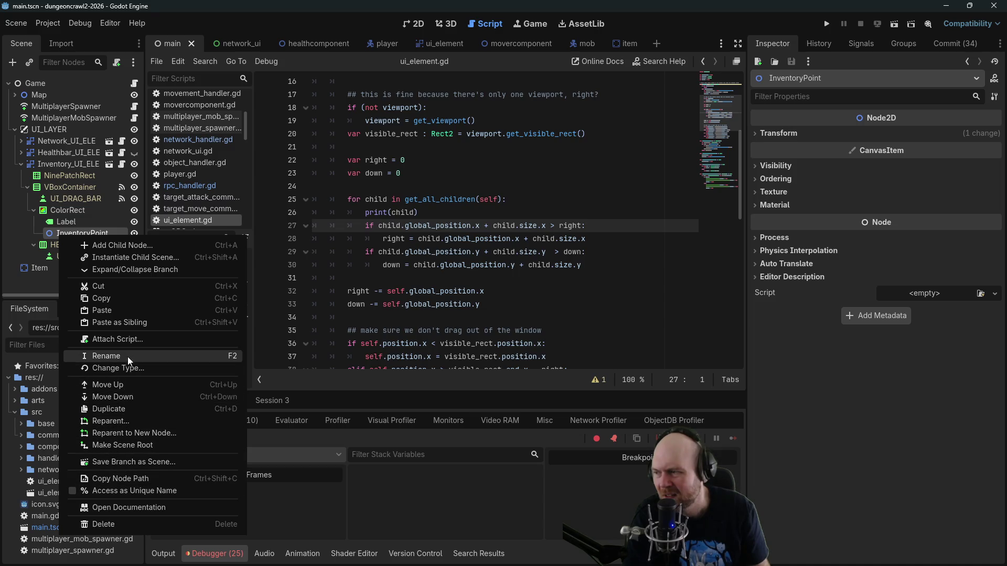
click(142, 368)
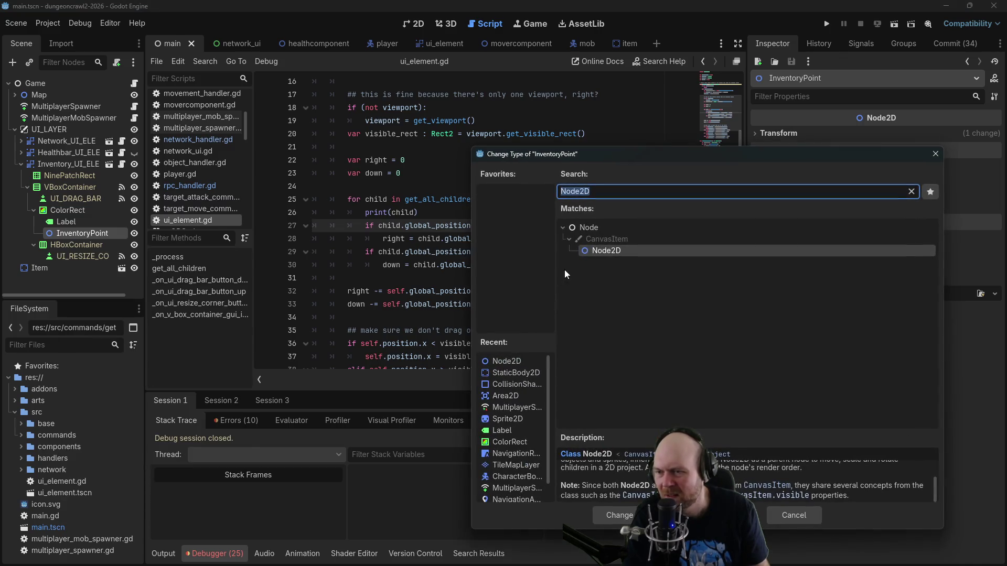
click(609, 192)
key(BackSpace)
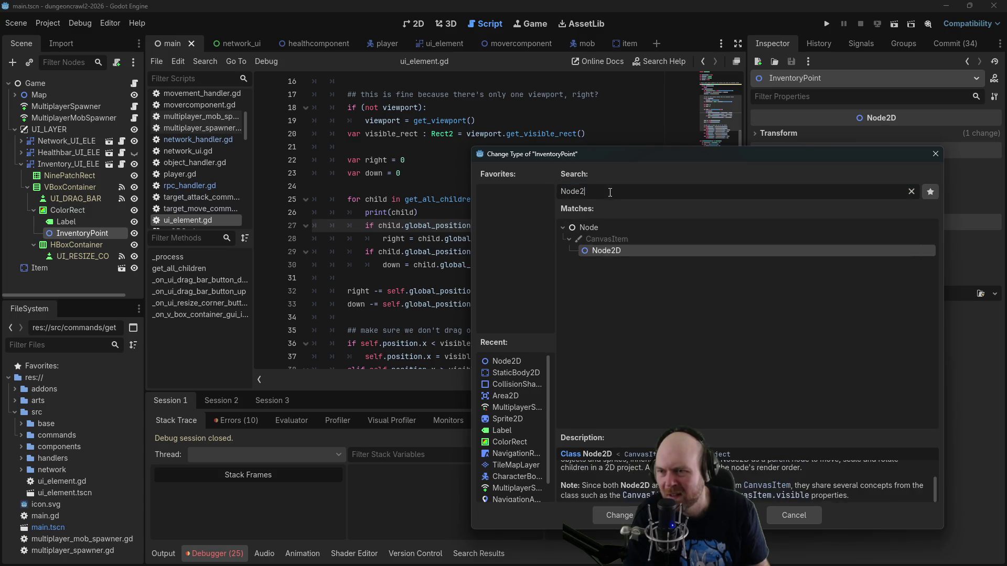
key(BackSpace)
key(BackSpace)
key(BackSpace)
click(595, 296)
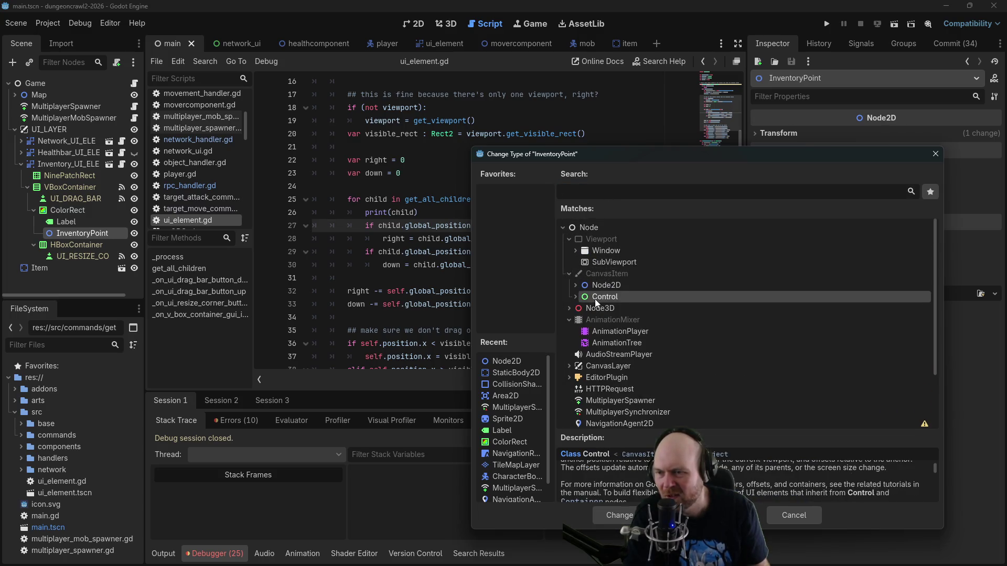
click(612, 515)
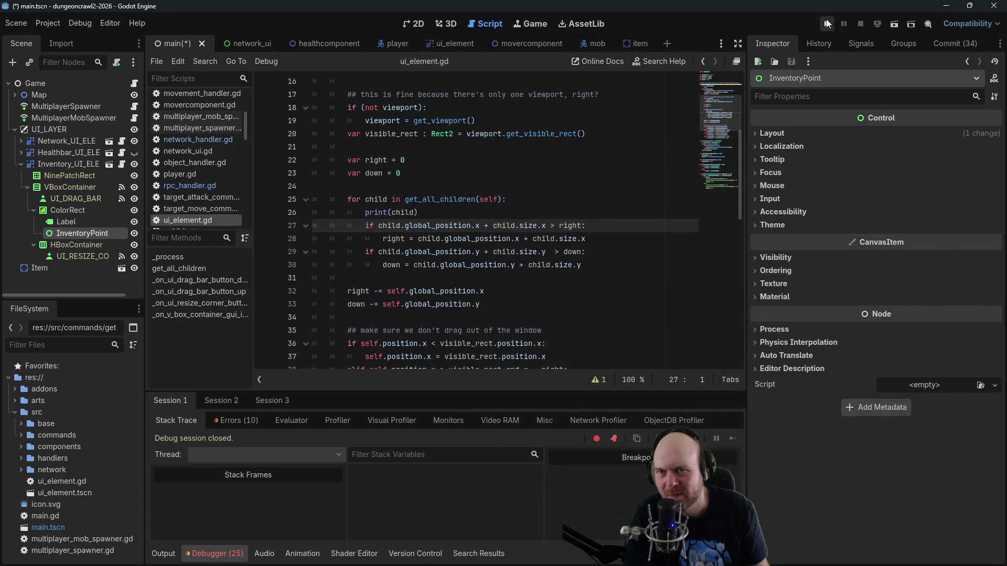
click(827, 23)
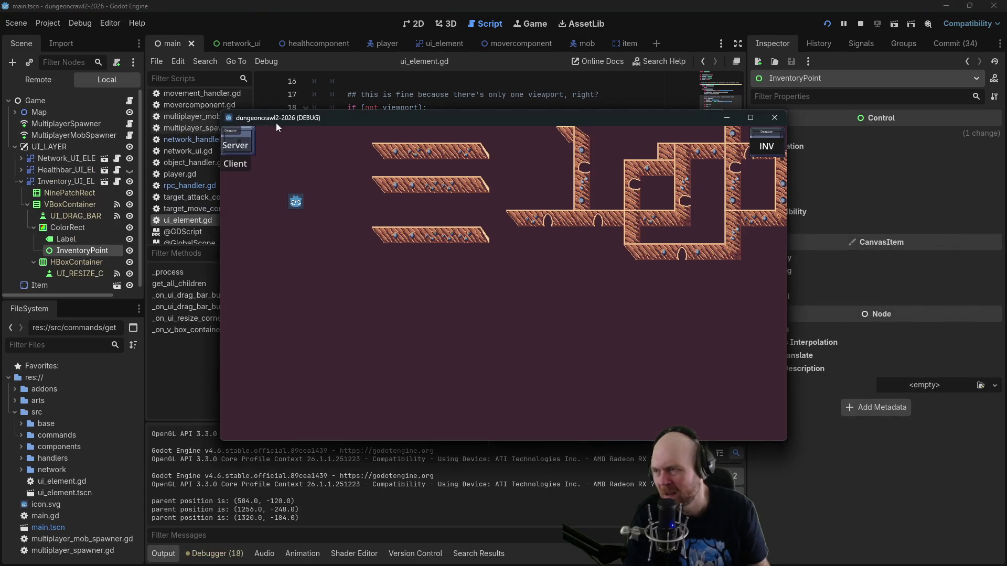
click(235, 164)
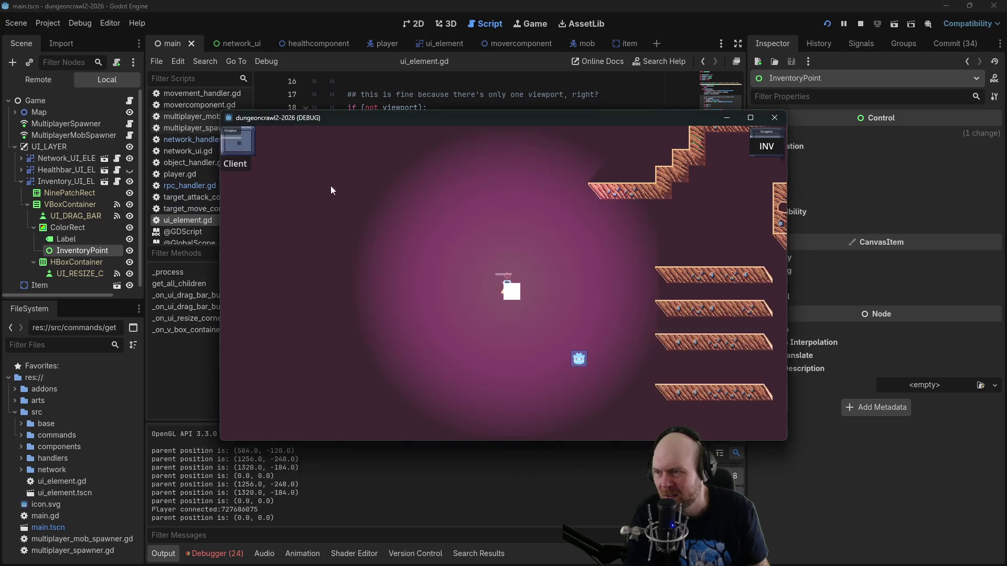
mouse_move(764, 132)
mouse_down()
mouse_move(618, 165)
mouse_move(623, 192)
mouse_up()
click(562, 324)
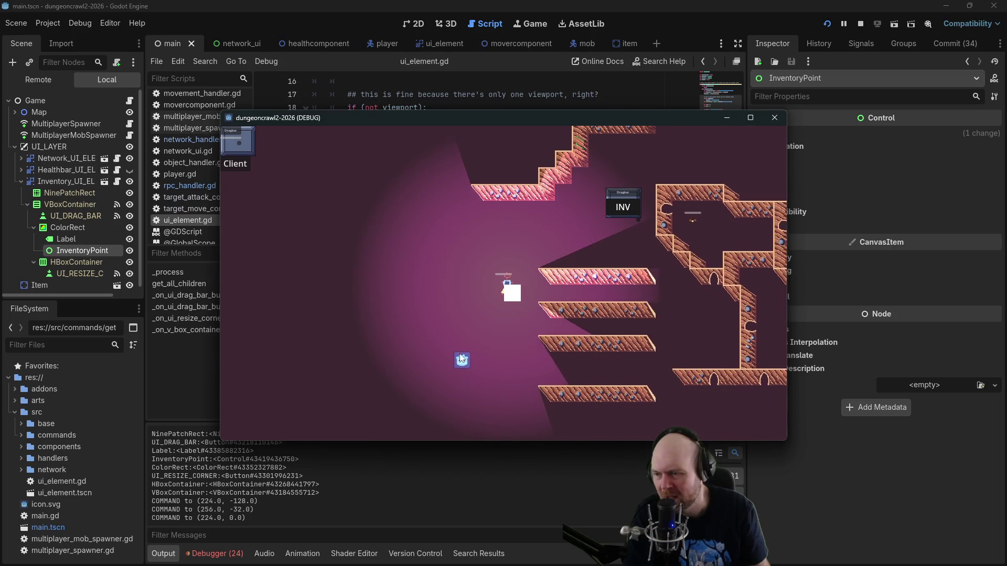
click(460, 361)
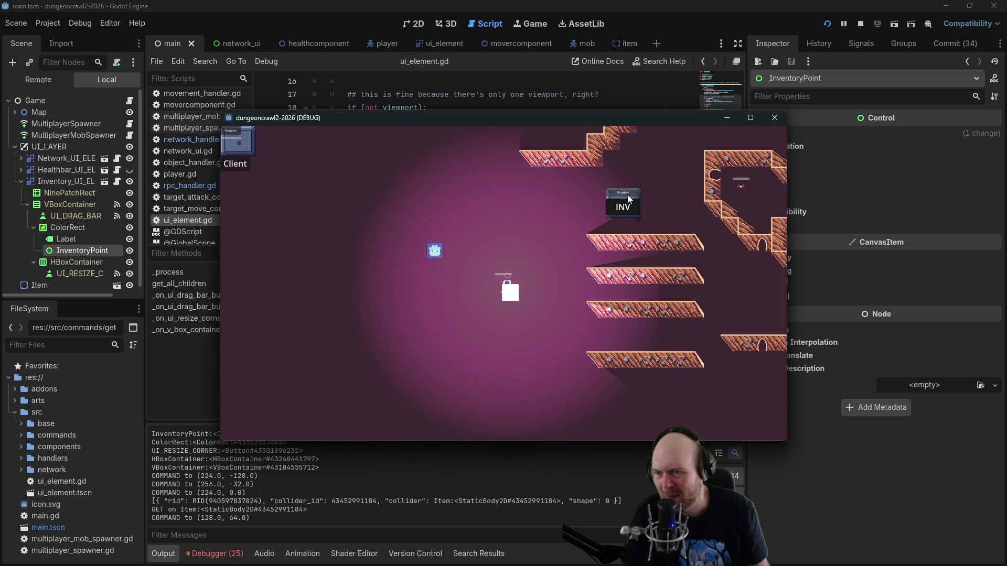
drag(509, 279, 603, 215)
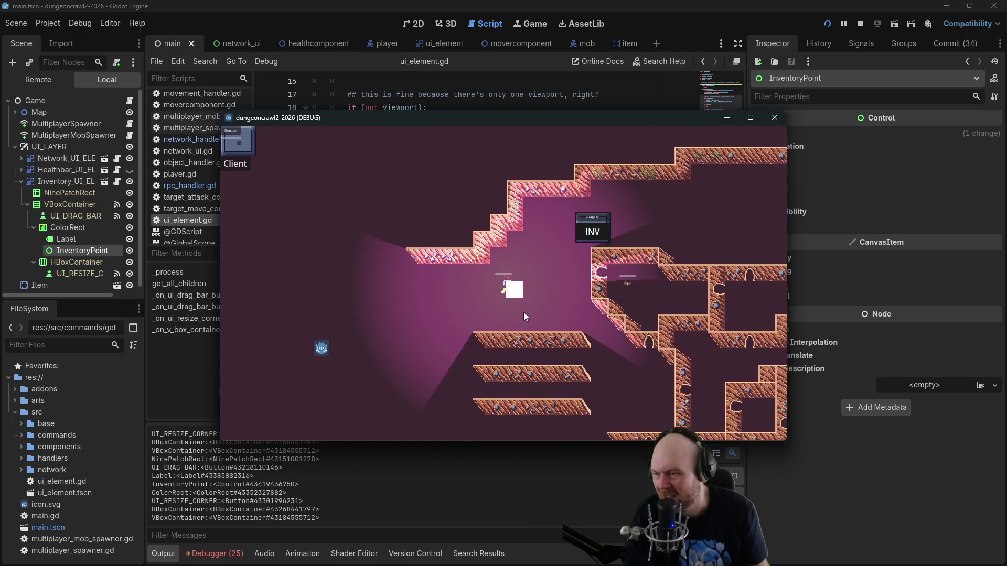
click(456, 333)
click(389, 316)
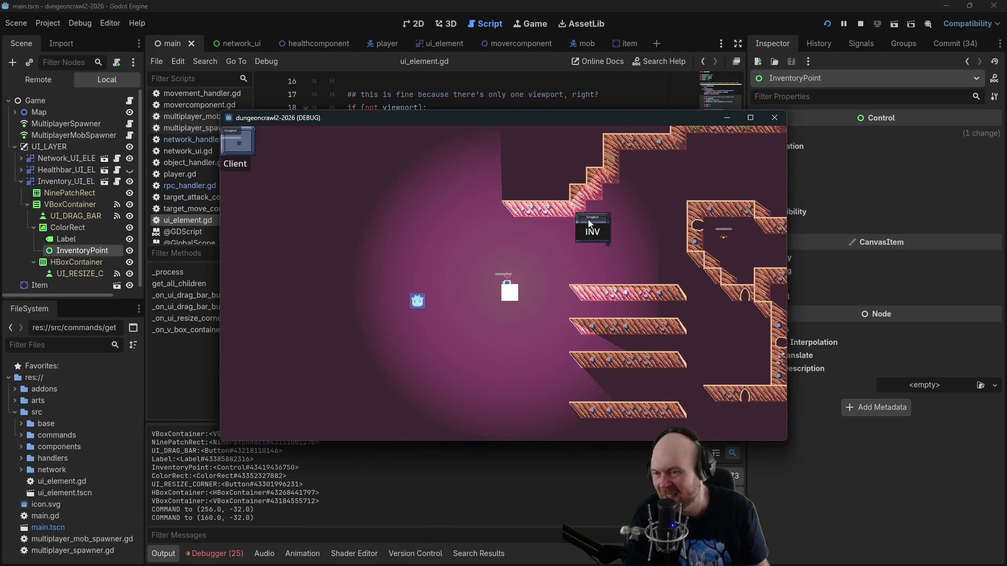
click(860, 24)
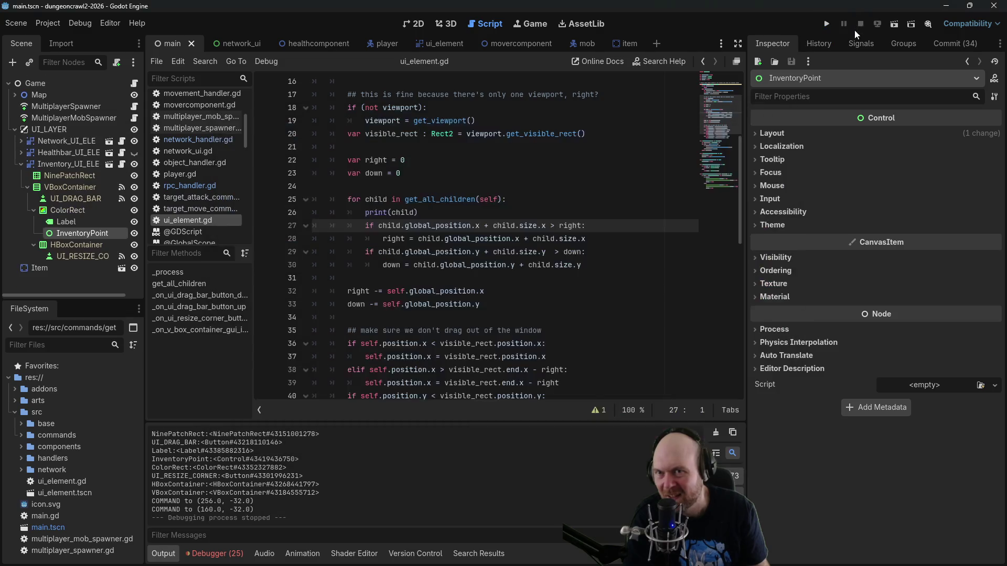
click(454, 252)
- Delete the print(child) line from ui_element.gd, save, and switch to rpc_handler.gd
triple_click(425, 214)
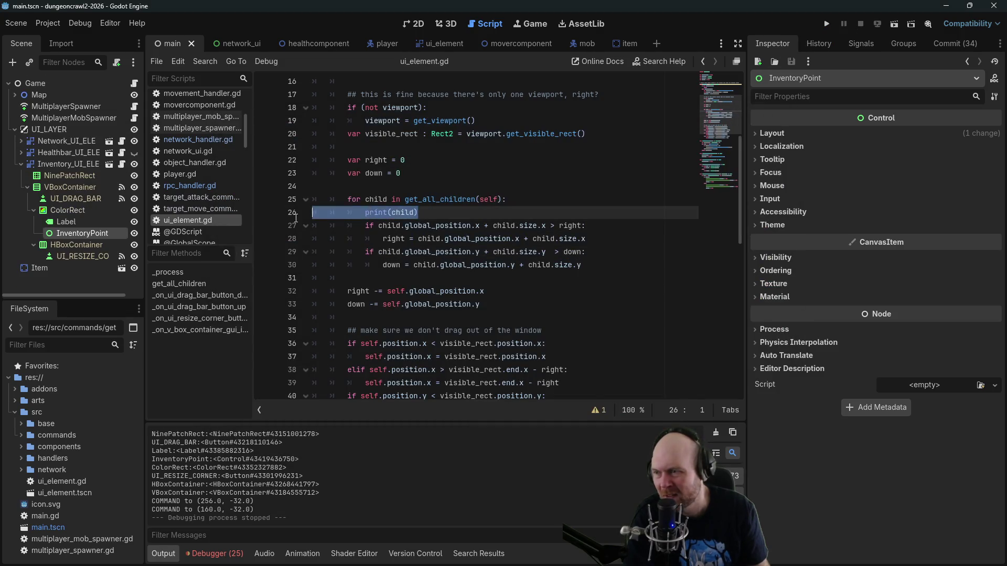
key(BackSpace)
key(BackSpace)
key(ctrl+s)
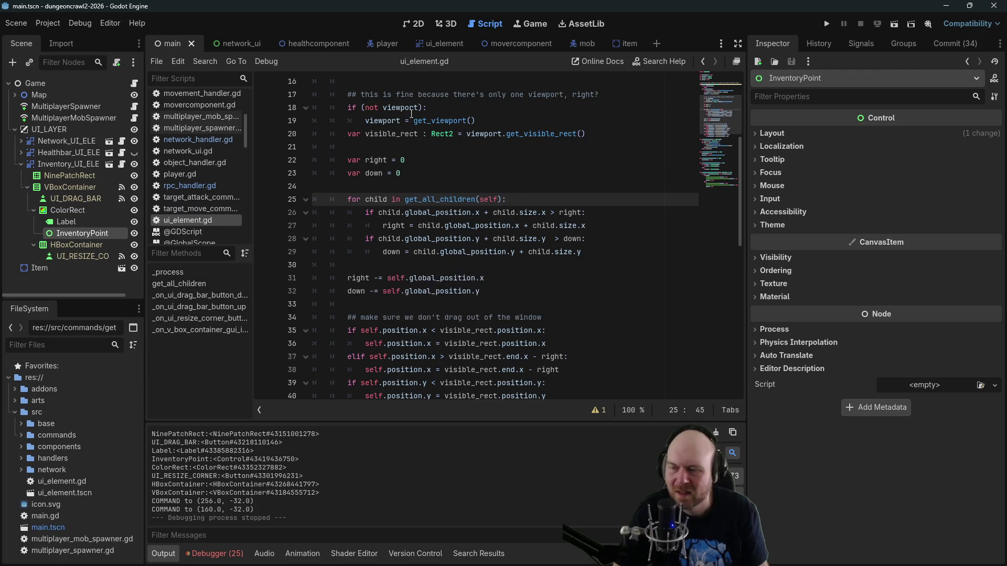
mouse_move(430, 136)
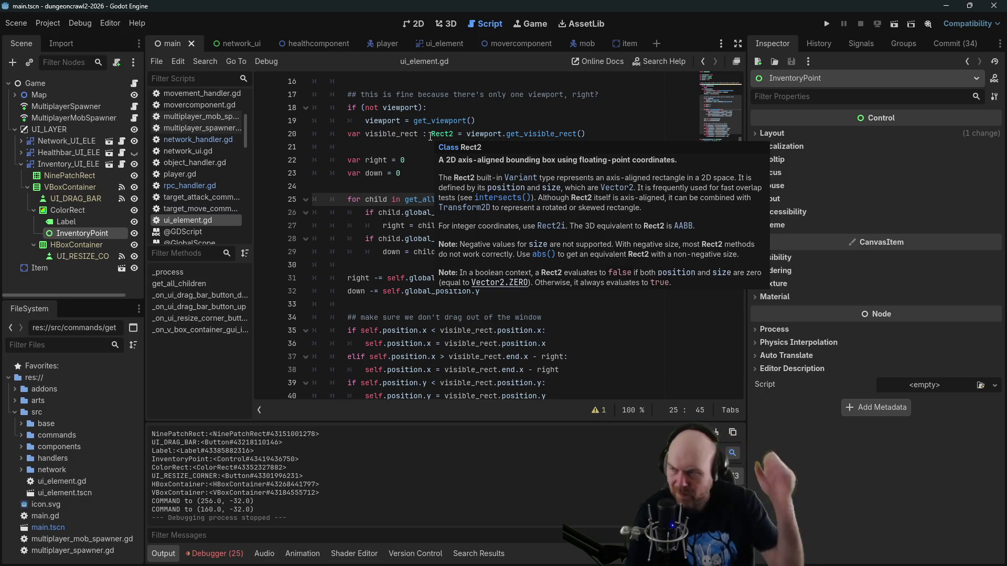
click(205, 188)
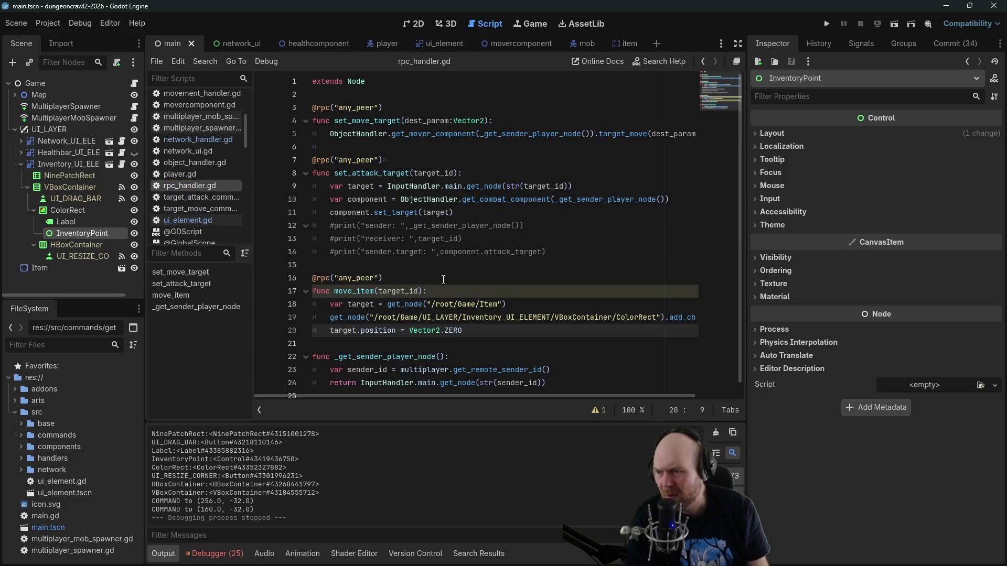
- Insert an empty line above the get_node call, check the add_child docs, and save
click(329, 322)
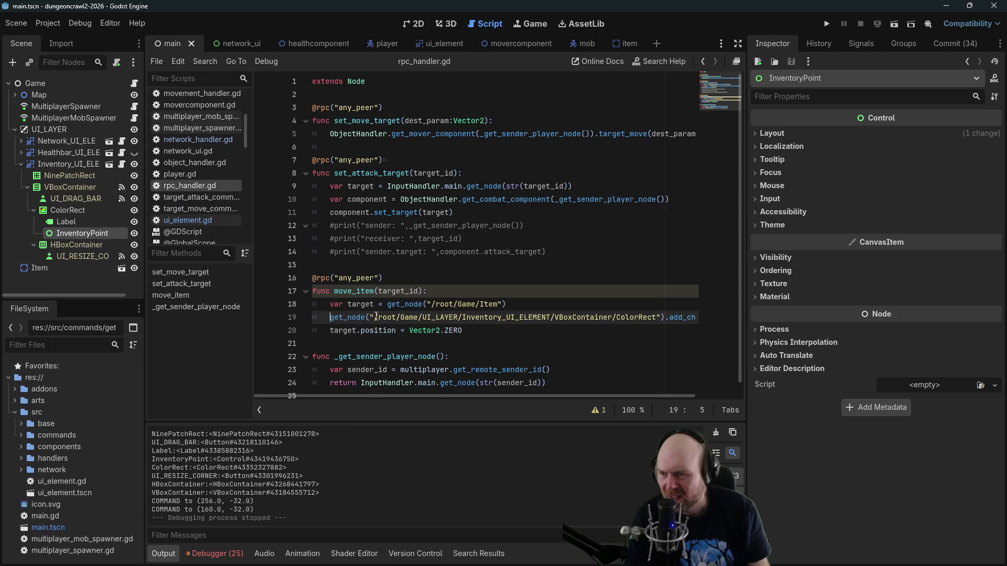
key(Return)
key(Up)
key(Up)
key(Down)
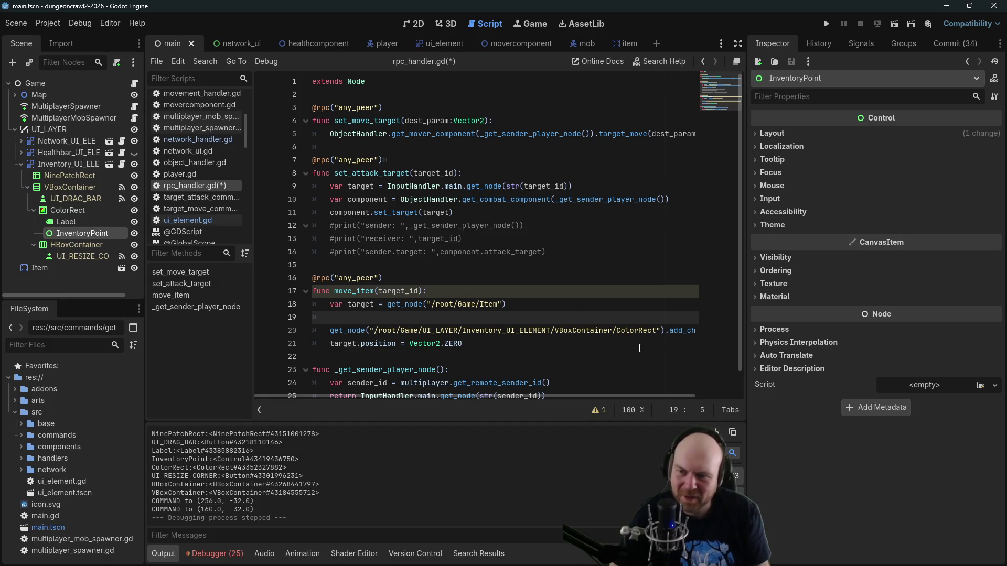
ctrl+click(679, 330)
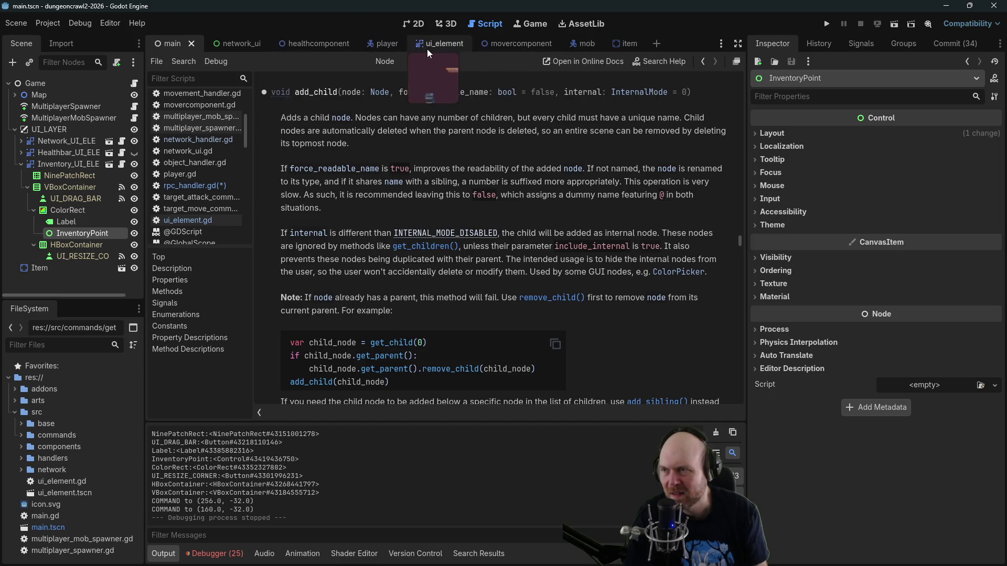
click(224, 187)
key(ctrl+s)
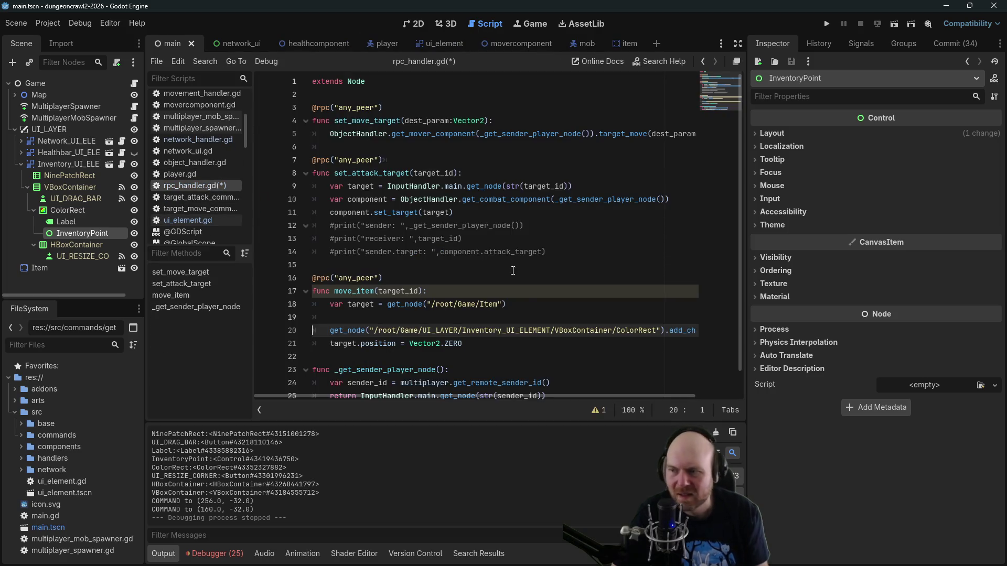
- Write target.get_parent().remove_child(target) on the new line, then run the game
click(429, 312)
text(target.get_pare)
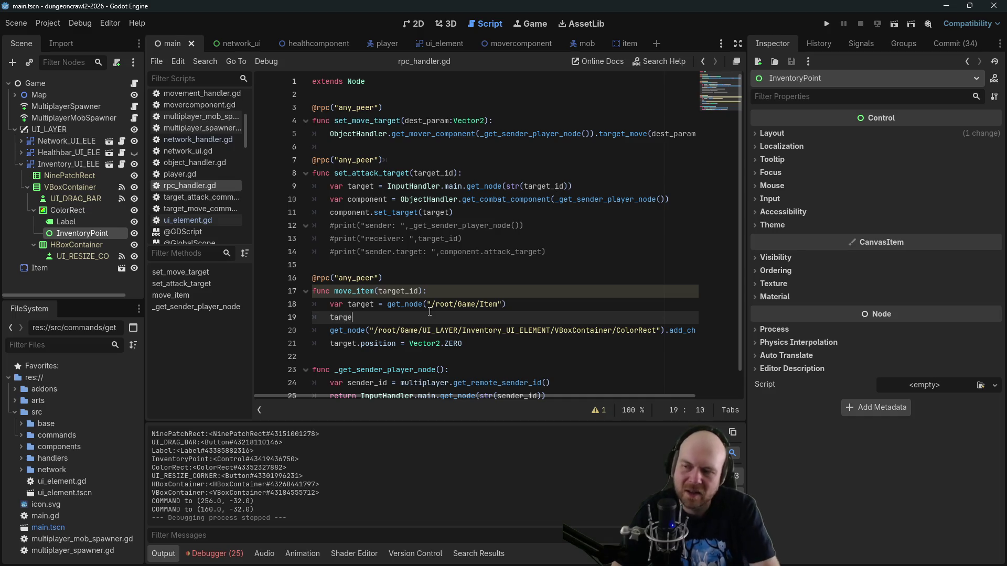
key(Return)
text(.remov)
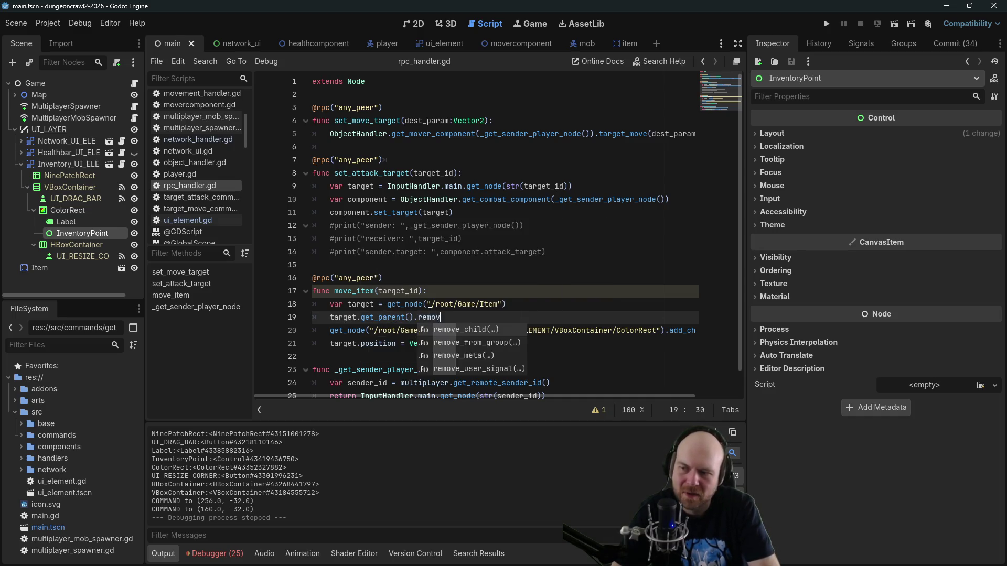
key(Return)
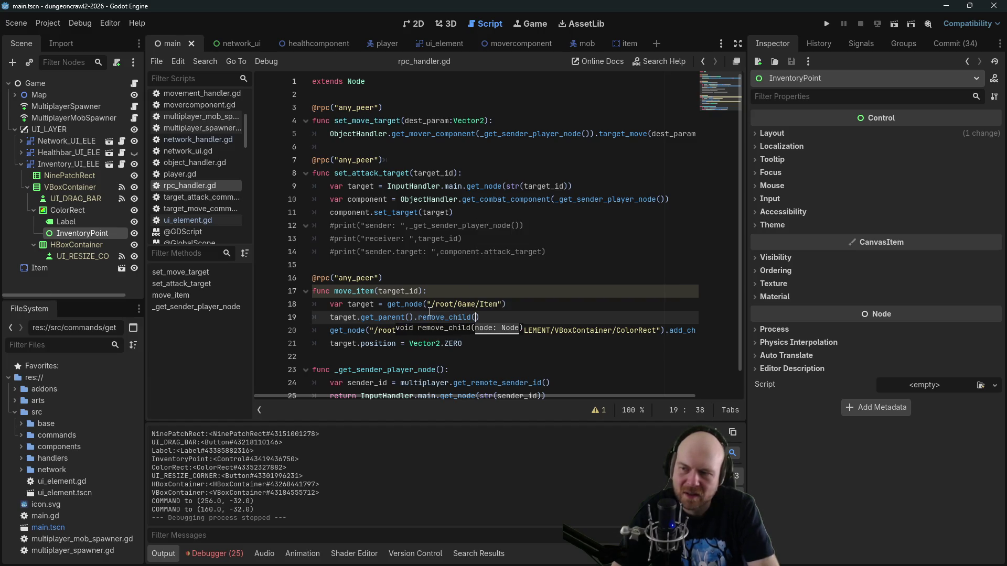
text(t.ge)
text(target)
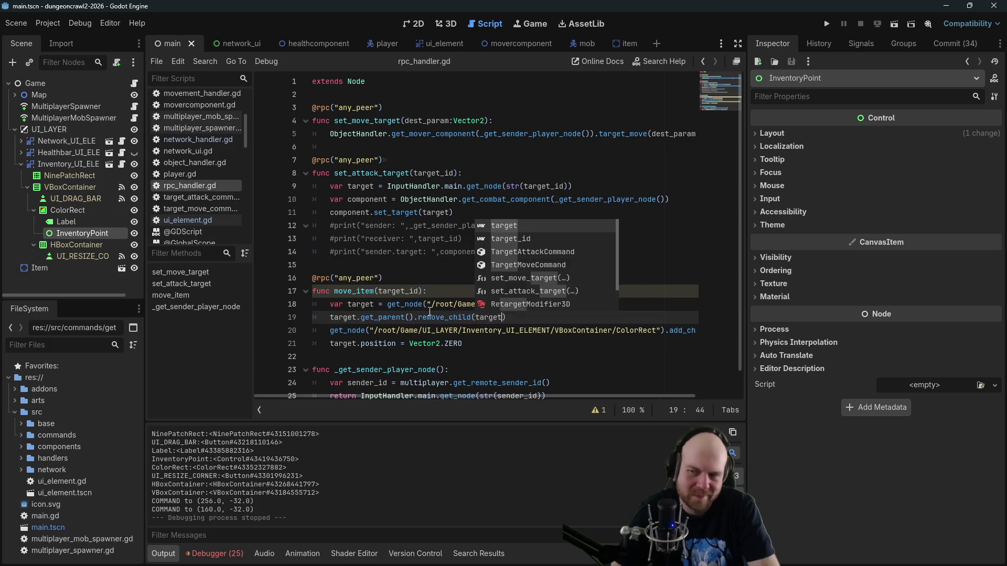
key(Escape)
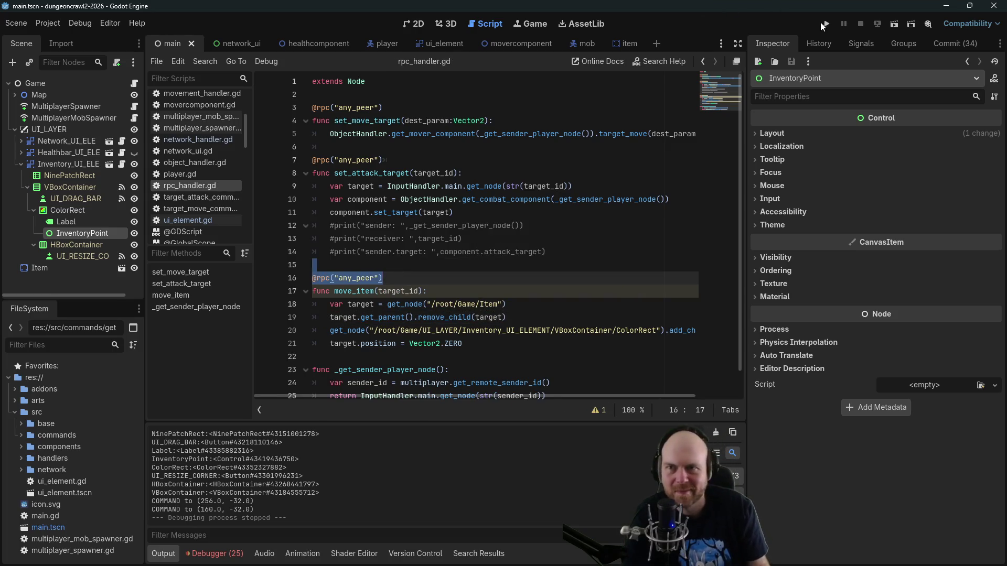
click(827, 23)
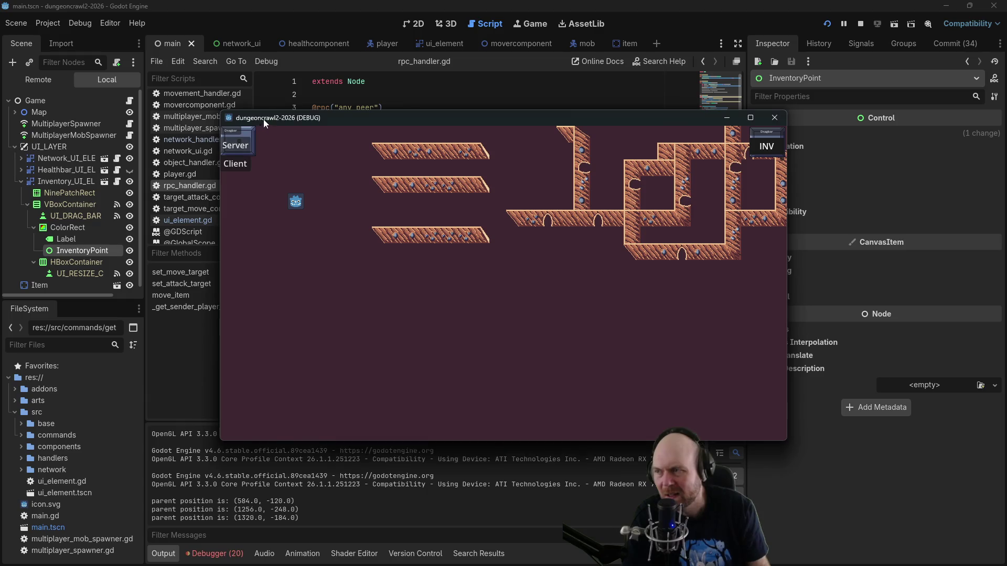
- Host, walk to the white item and click it, hitting the null get_parent error at line 19
click(234, 166)
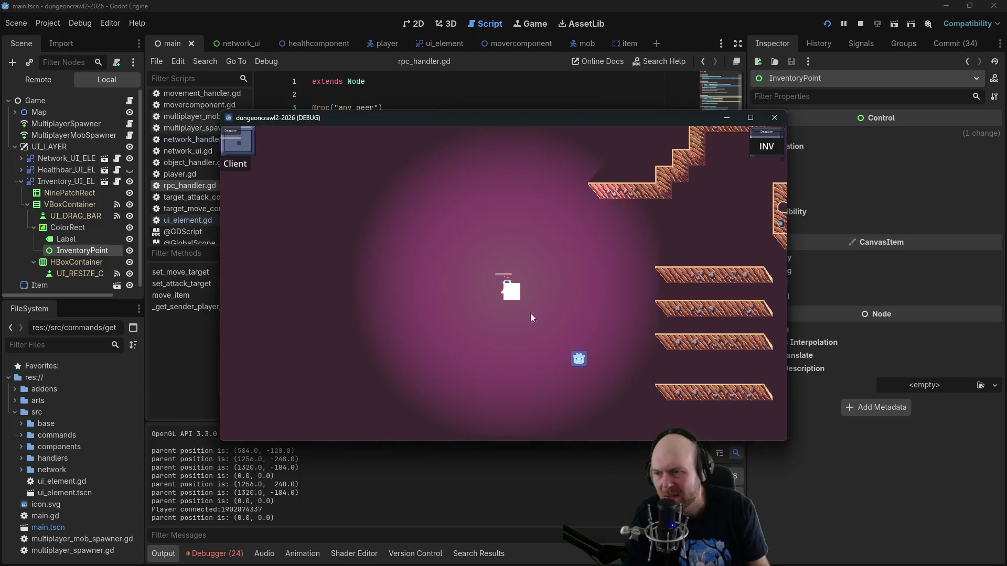
click(530, 315)
click(532, 329)
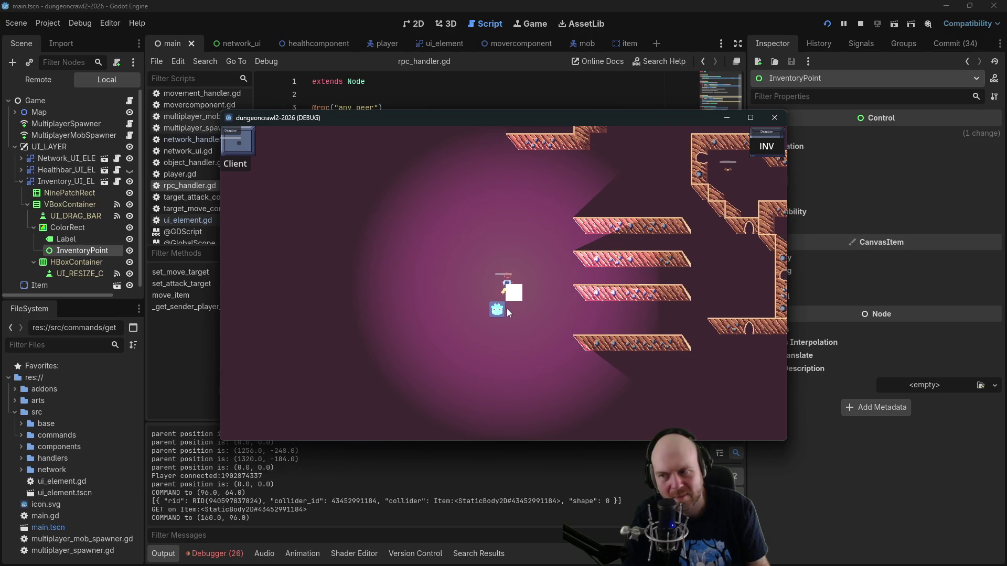
click(500, 313)
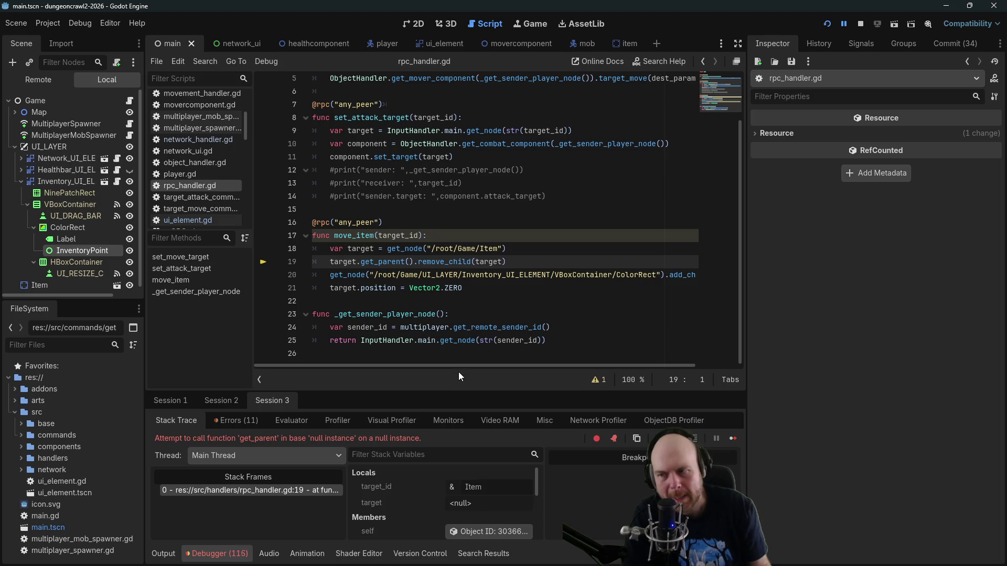
drag(457, 368, 530, 363)
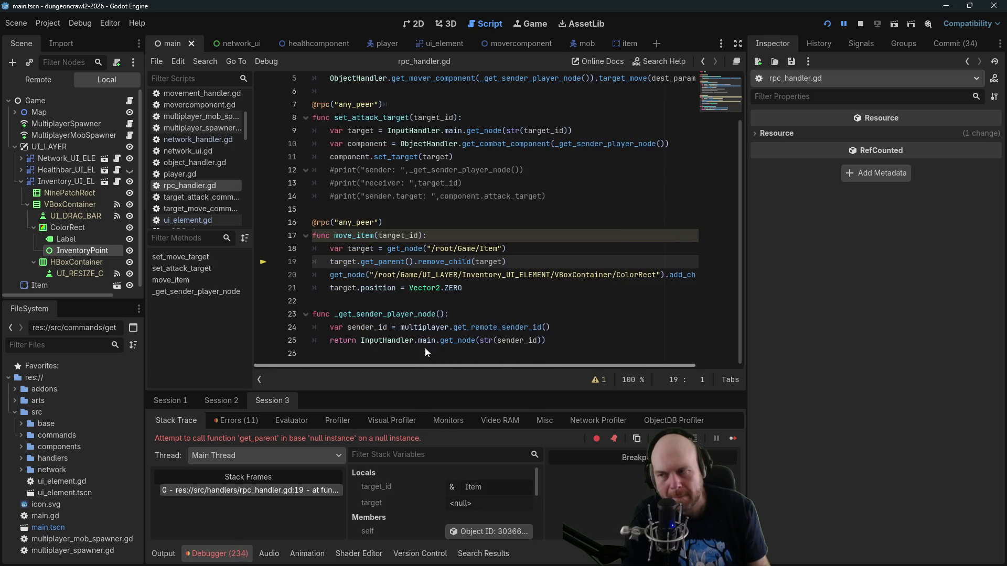
mouse_move(573, 364)
mouse_down()
mouse_move(322, 387)
mouse_move(238, 436)
mouse_up()
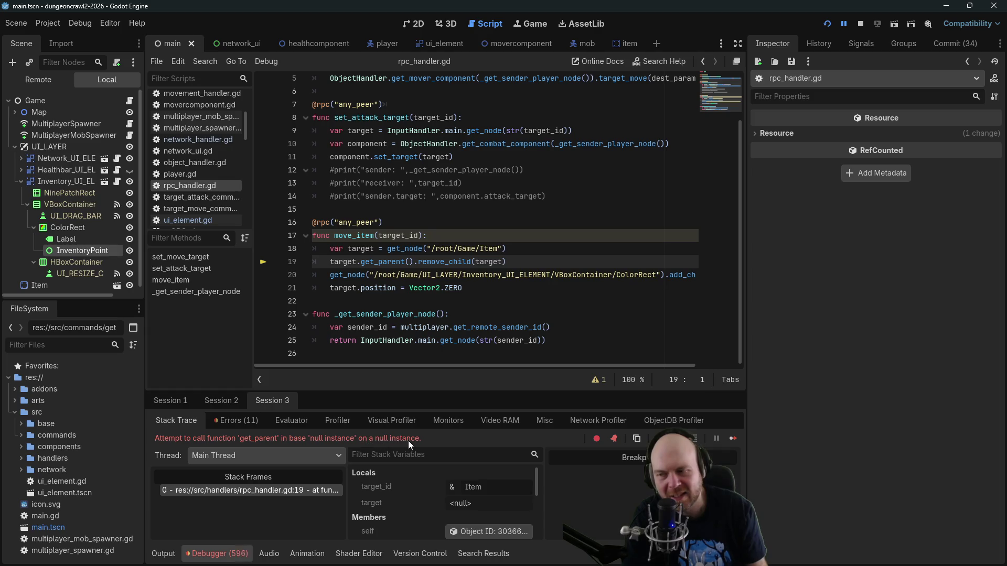
- Stop the game and cut the target.position = Vector2.ZERO line from line 21
click(860, 24)
click(370, 295)
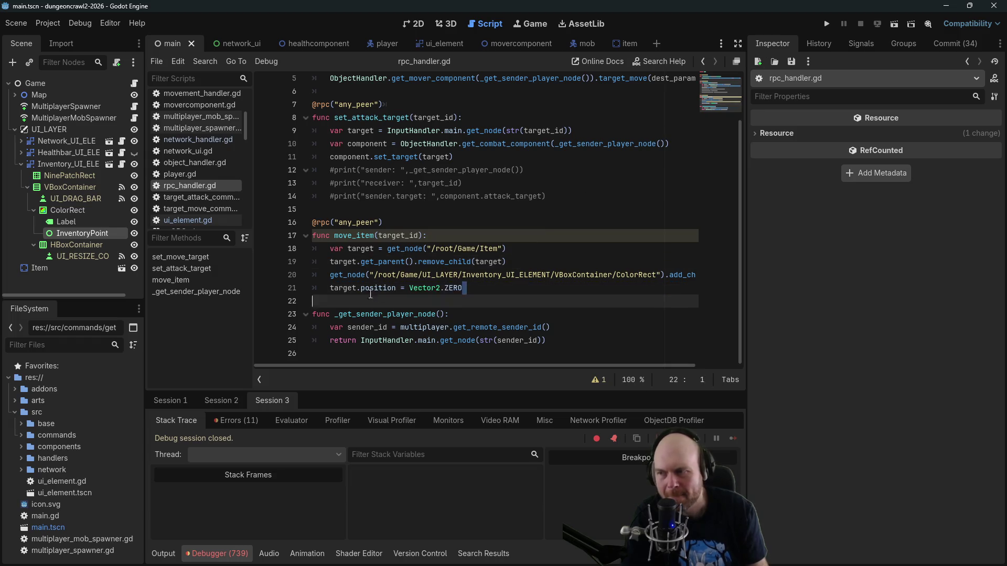
key(Up)
key(End)
key(shift+Home)
key(ctrl+c)
key(BackSpace)
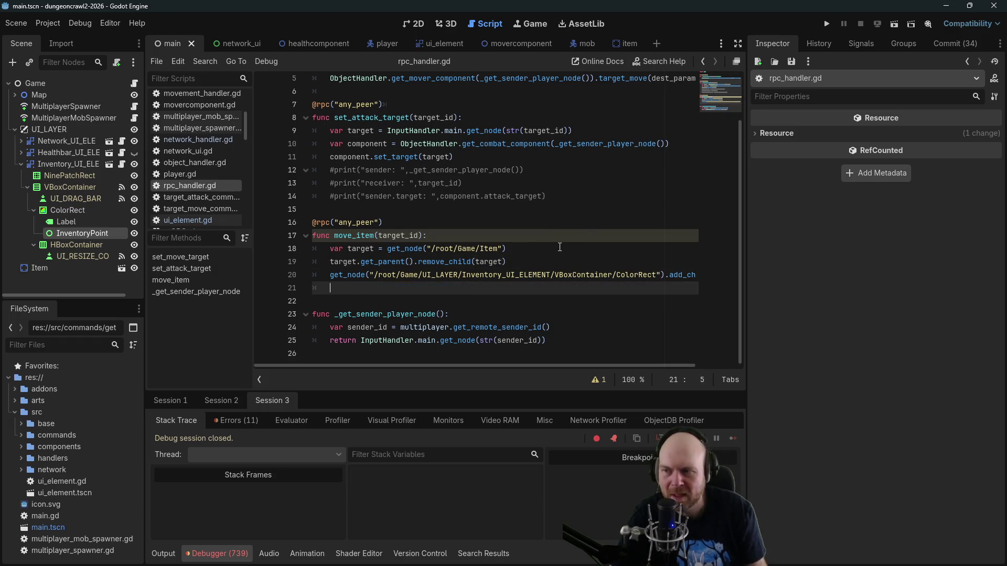
- Paste the position reset right after the target lookup, save, and relaunch with F5
key(Up)
key(Up)
key(Up)
key(End)
key(Return)
key(ctrl+v)
key(ctrl+s)
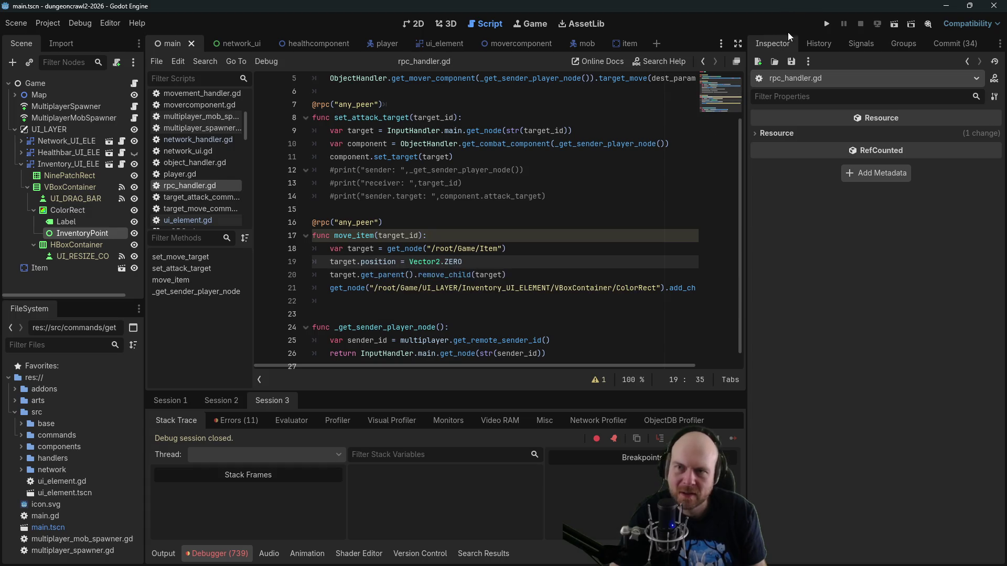
key(F5)
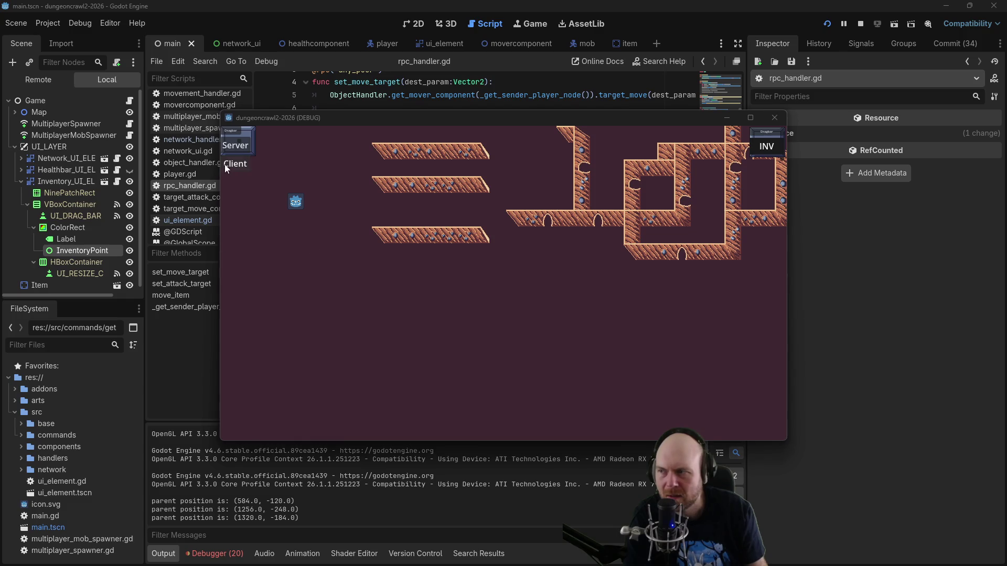
- Join the game as a client, click the item to pick it up, and walk the player up-right
click(235, 163)
click(555, 317)
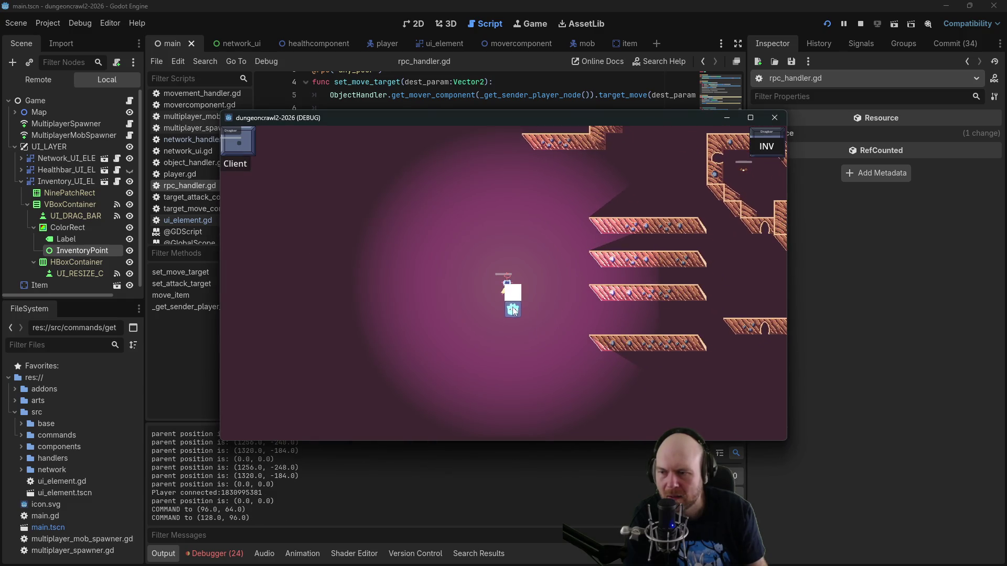
click(511, 310)
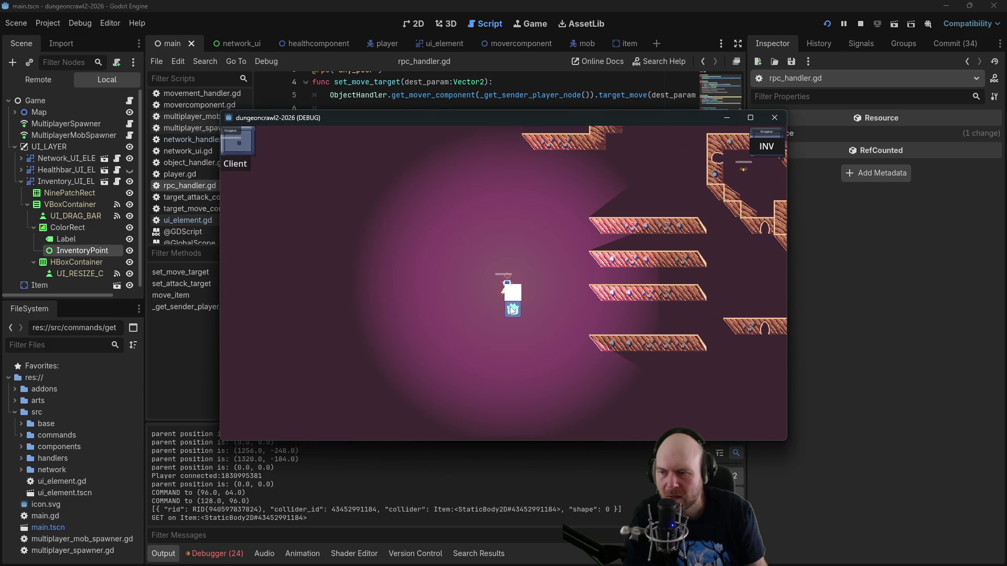
click(546, 270)
click(754, 137)
click(756, 142)
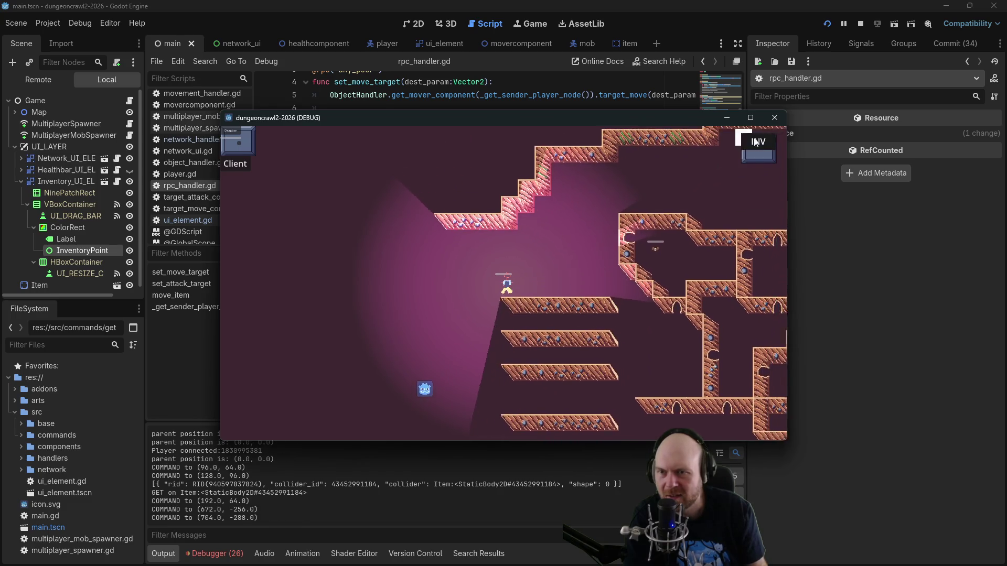
- Walk the player around the level: up-right, up-left, top right, then lower left
click(757, 143)
click(758, 143)
click(759, 144)
click(760, 142)
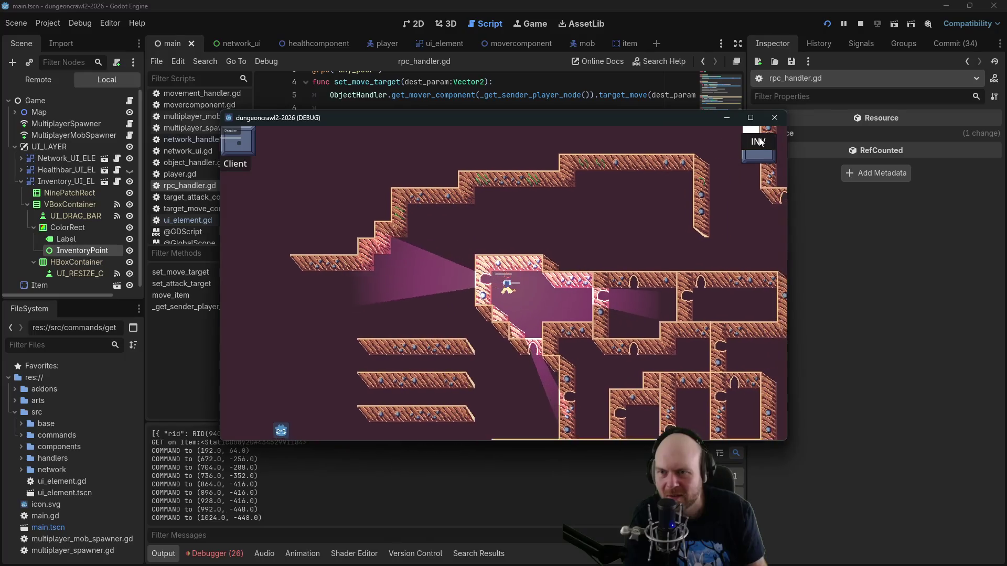
click(574, 189)
click(458, 208)
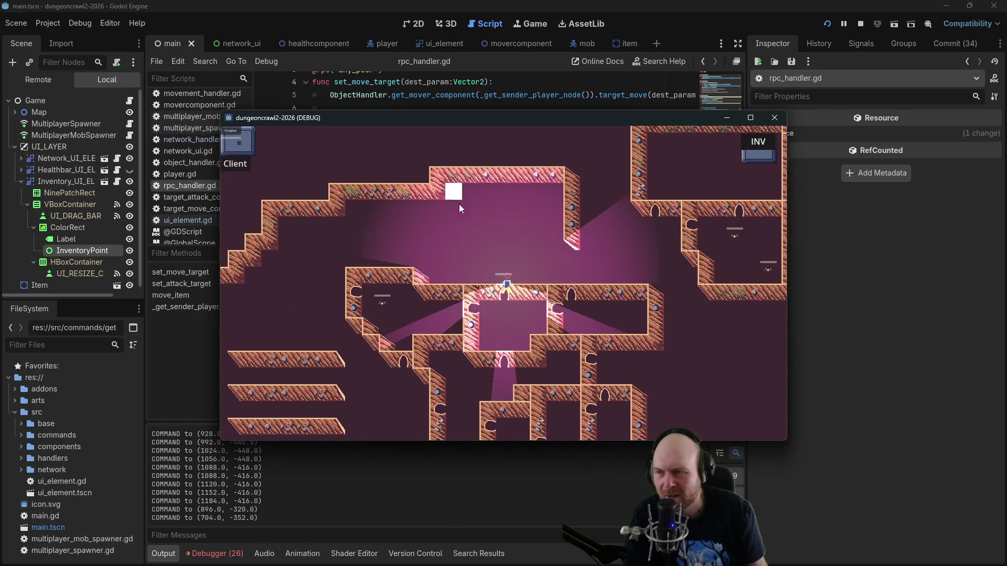
click(771, 153)
click(776, 159)
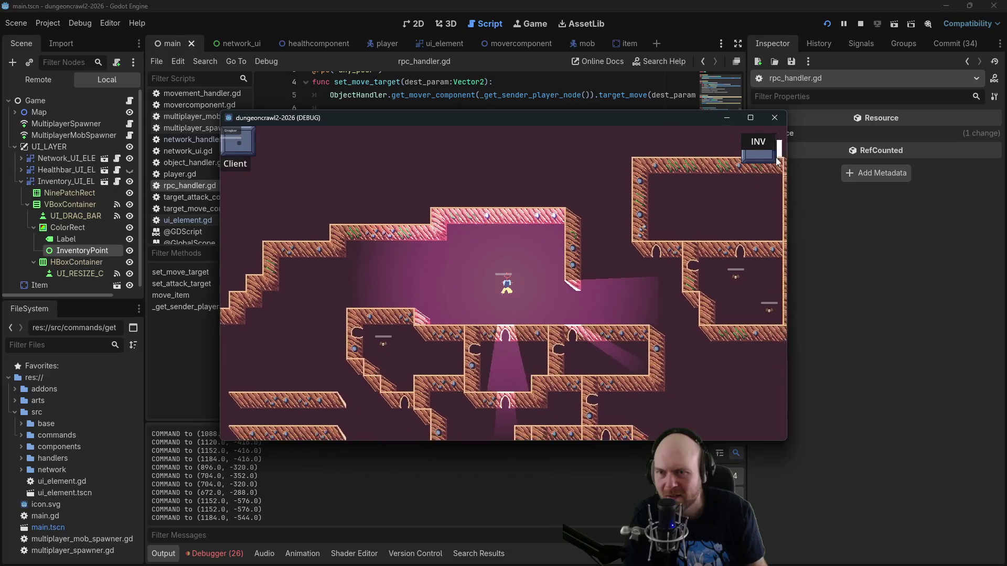
click(763, 146)
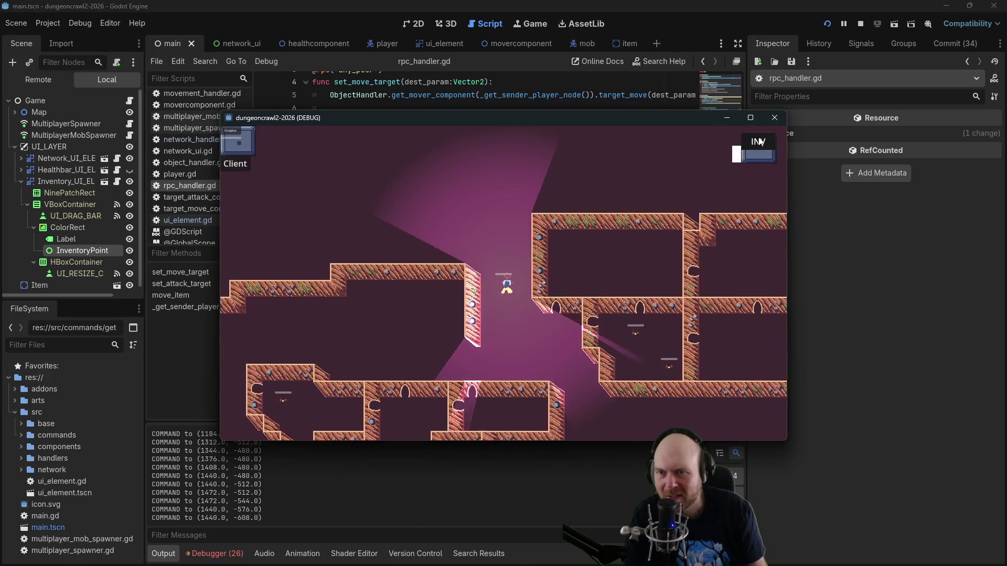
click(487, 272)
click(352, 352)
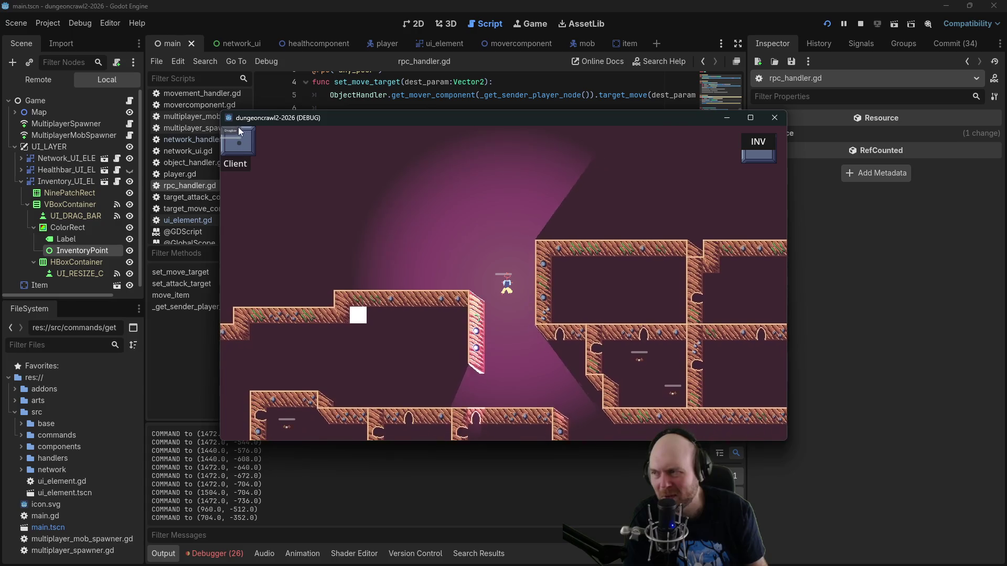
- Walk toward the upper left and upper right, then close the client window and the game
click(232, 131)
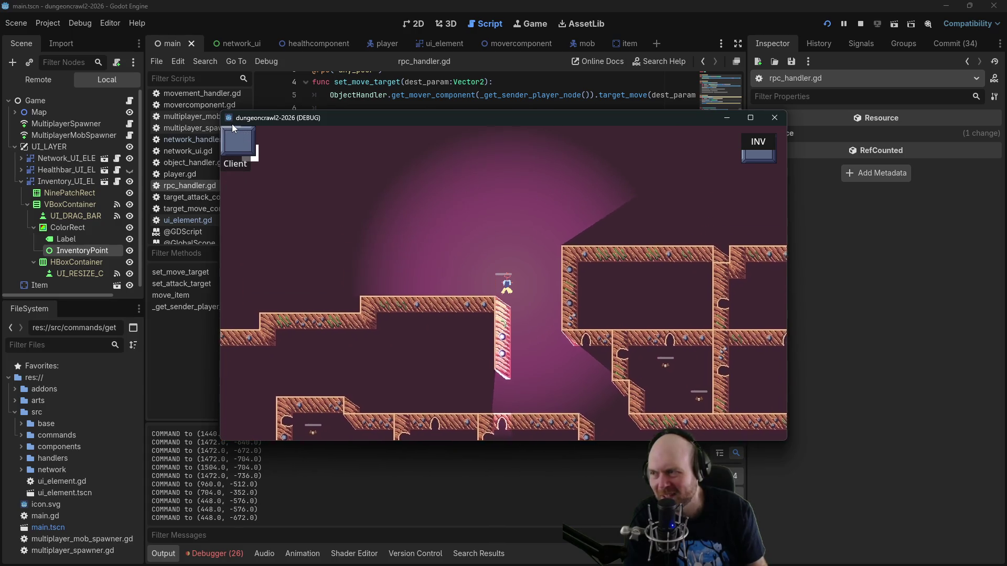
click(287, 295)
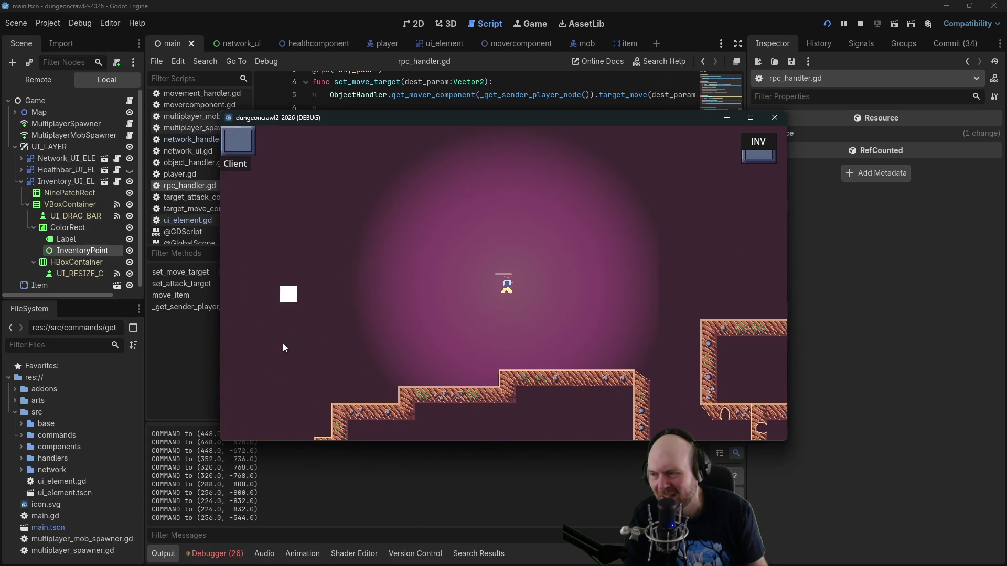
click(296, 367)
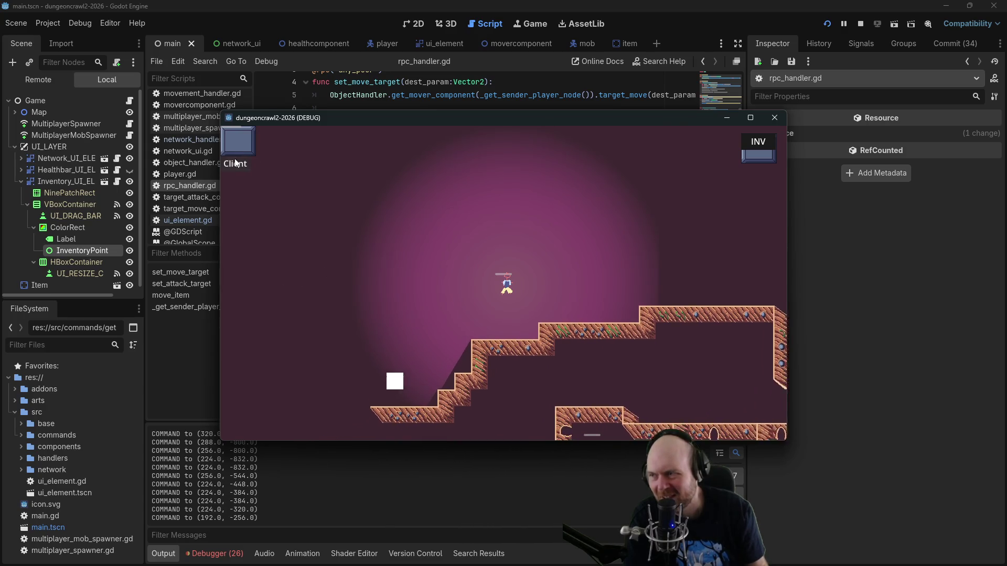
click(709, 180)
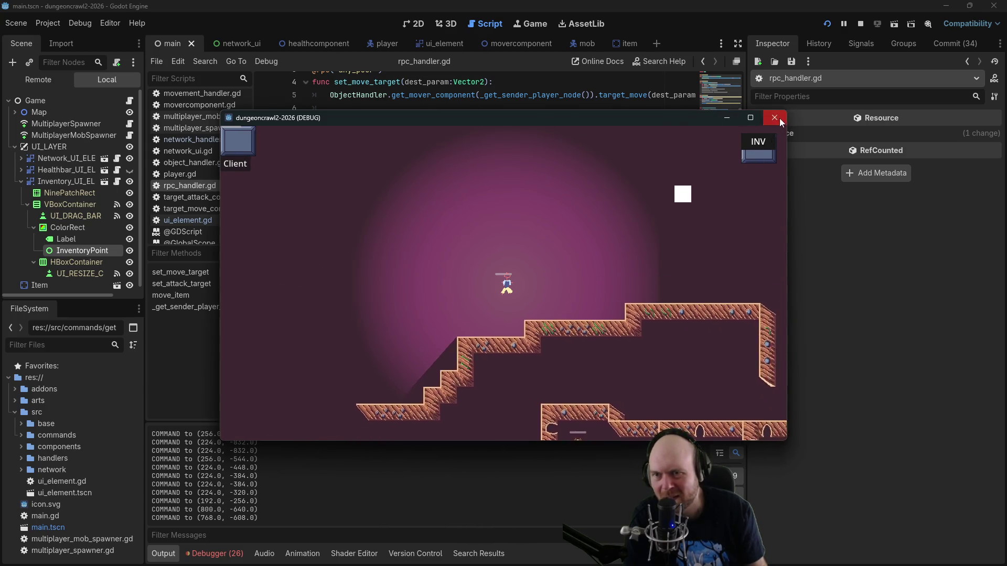
click(775, 118)
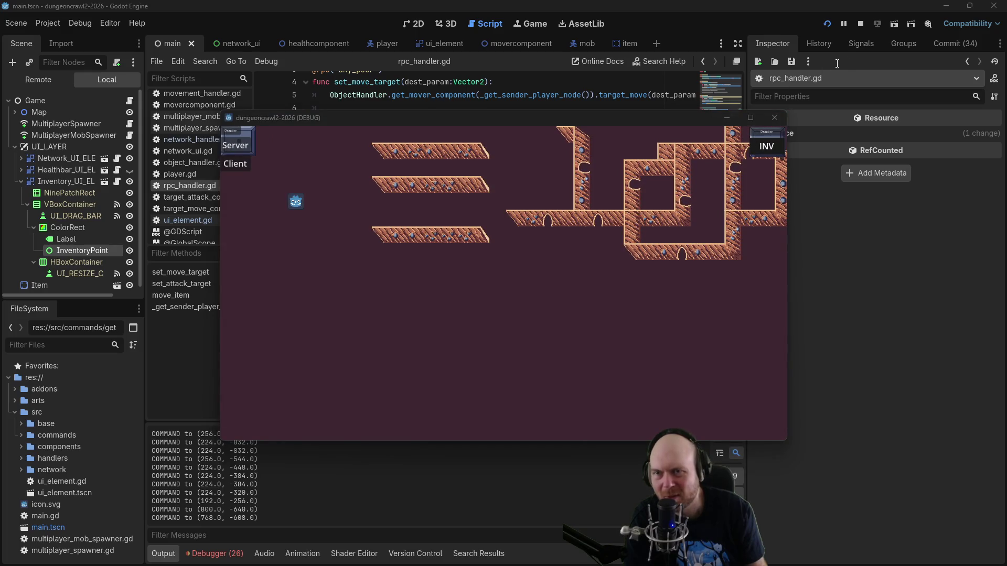
click(860, 24)
- Relaunch the project with F5, start a server, and join it as a client
key(F5)
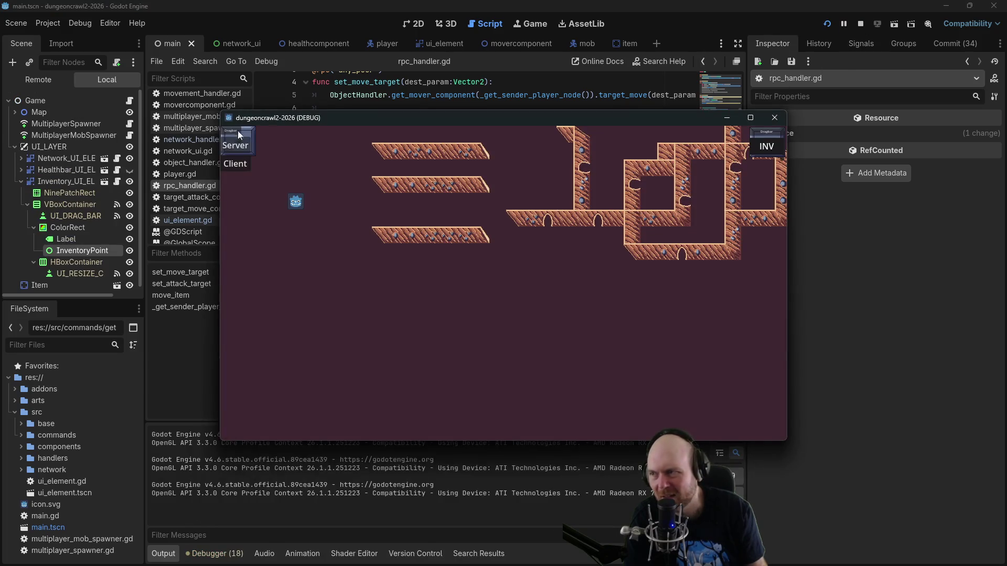
click(990, 244)
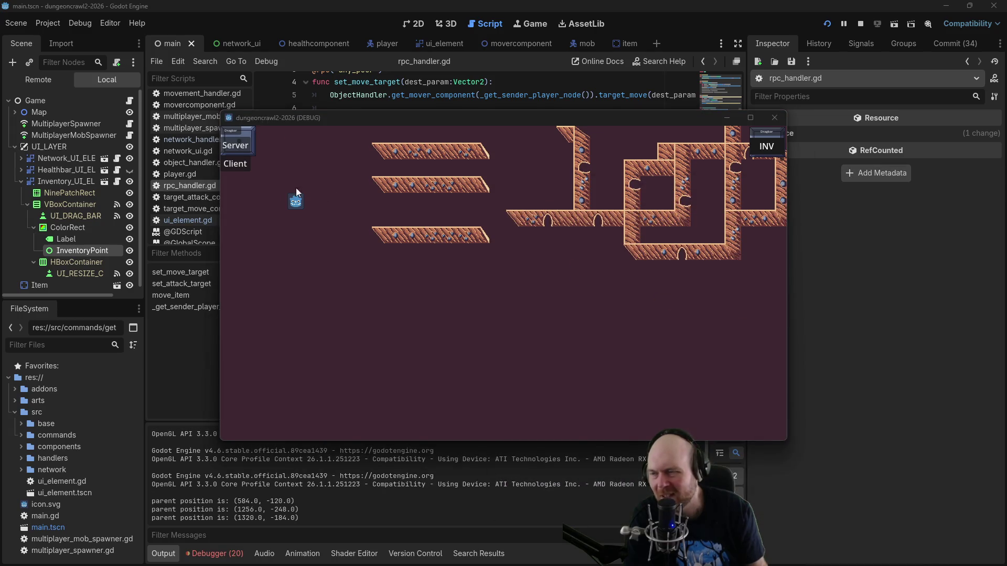
click(571, 322)
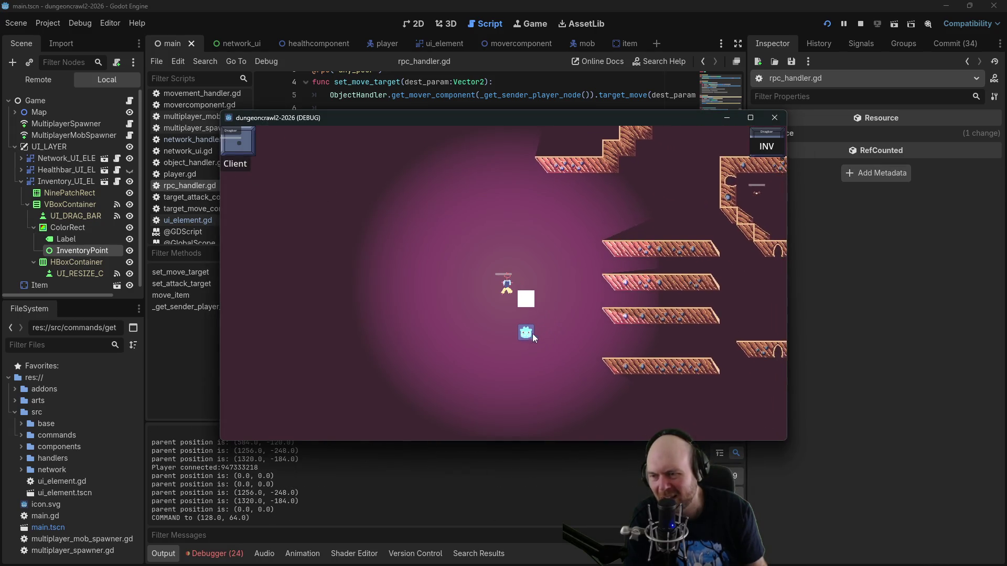
click(576, 272)
- Drag the inventory panel into the level view, enlarge it, then walk over and pick up the item
click(750, 159)
mouse_move(764, 131)
mouse_down()
mouse_move(600, 223)
mouse_move(643, 275)
mouse_up()
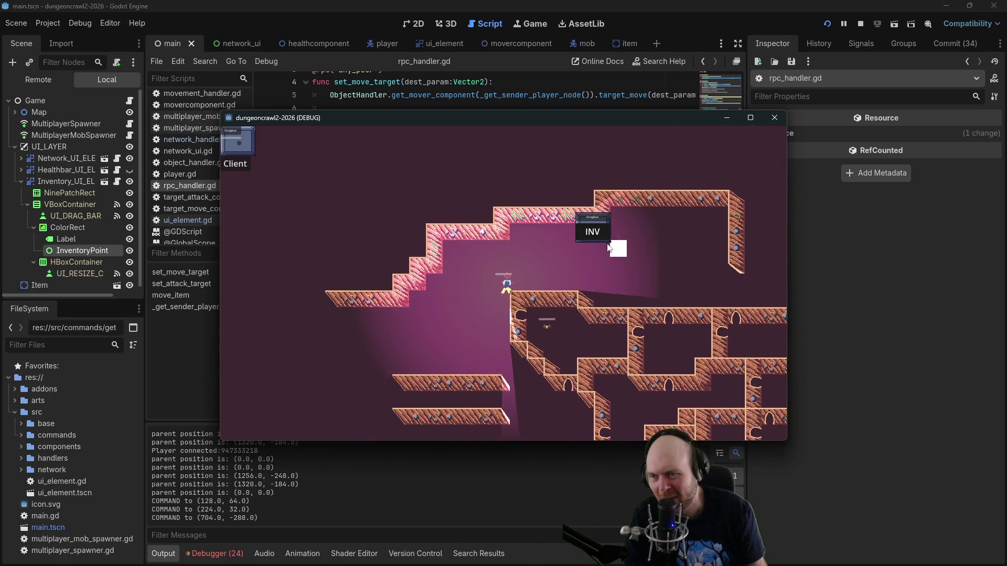
click(472, 294)
click(418, 335)
click(388, 366)
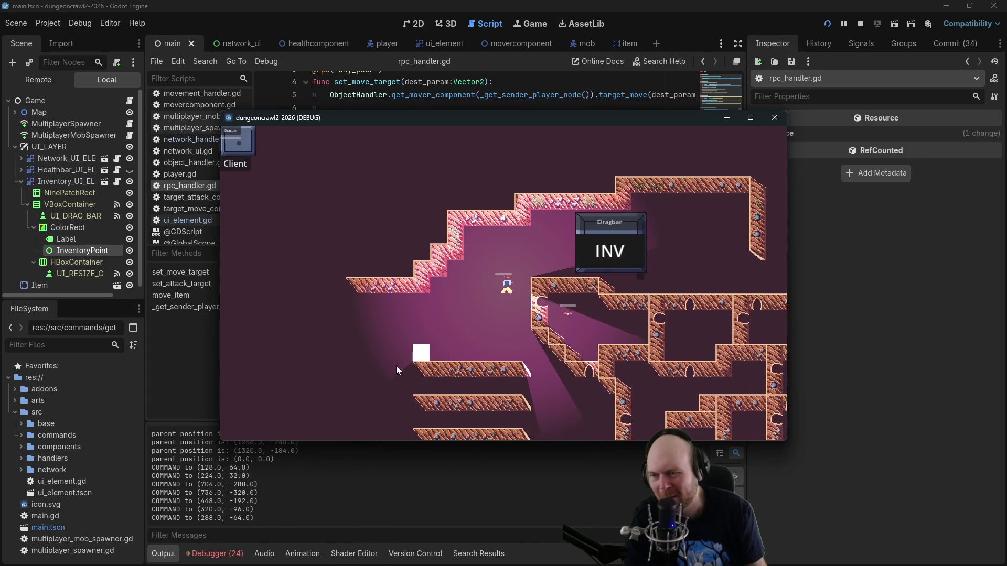
click(414, 391)
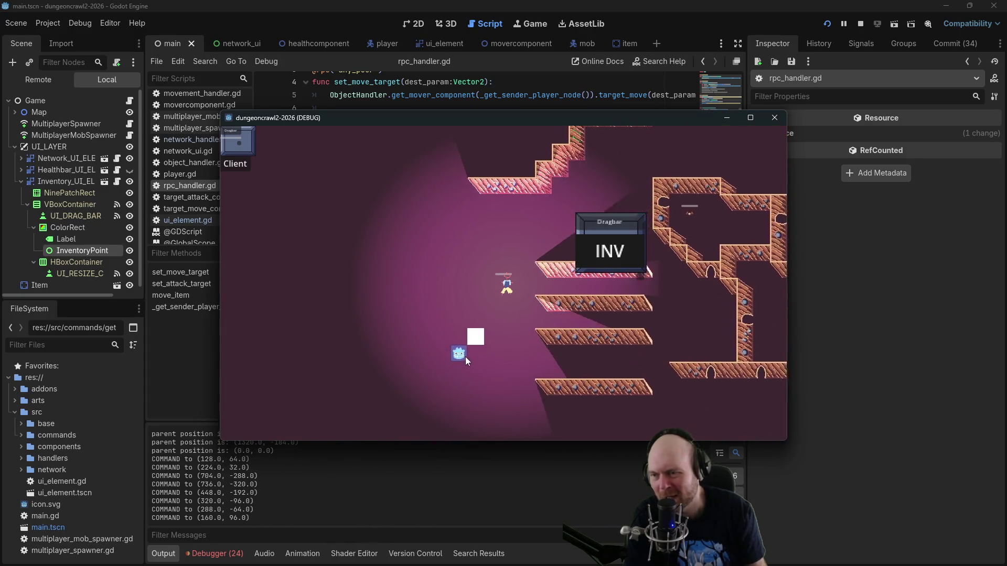
click(495, 313)
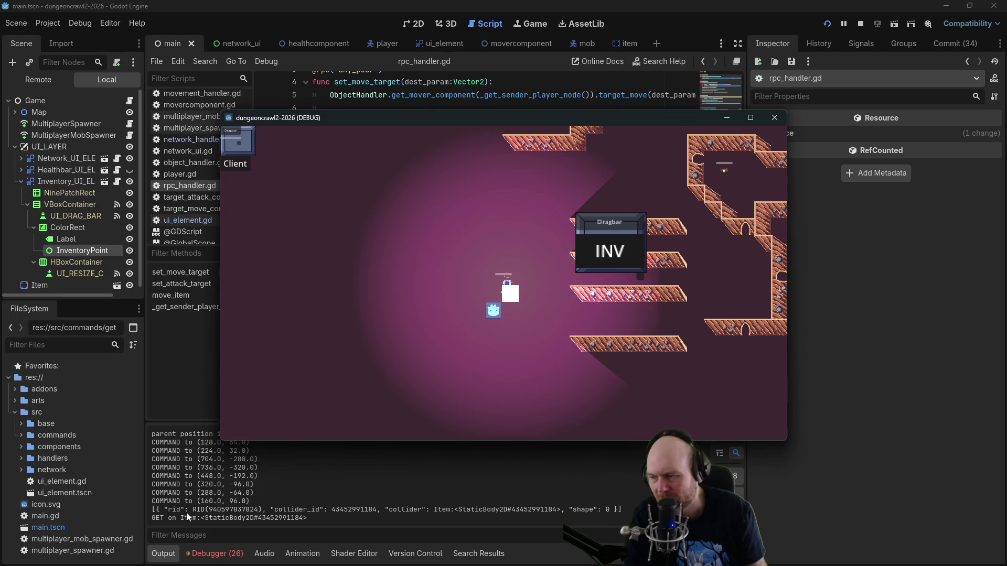
- Reposition and resize the inventory panel, then open the Remote scene tree with Game expanded
mouse_move(603, 235)
mouse_down()
mouse_move(565, 223)
mouse_move(470, 237)
mouse_move(488, 230)
mouse_up()
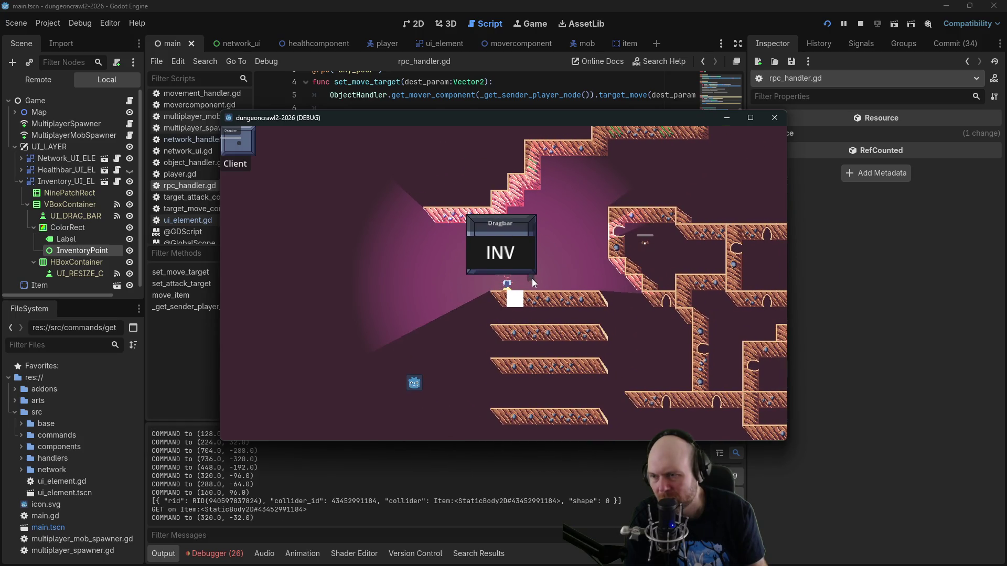
mouse_move(533, 279)
mouse_down()
mouse_move(492, 248)
mouse_move(533, 278)
mouse_up()
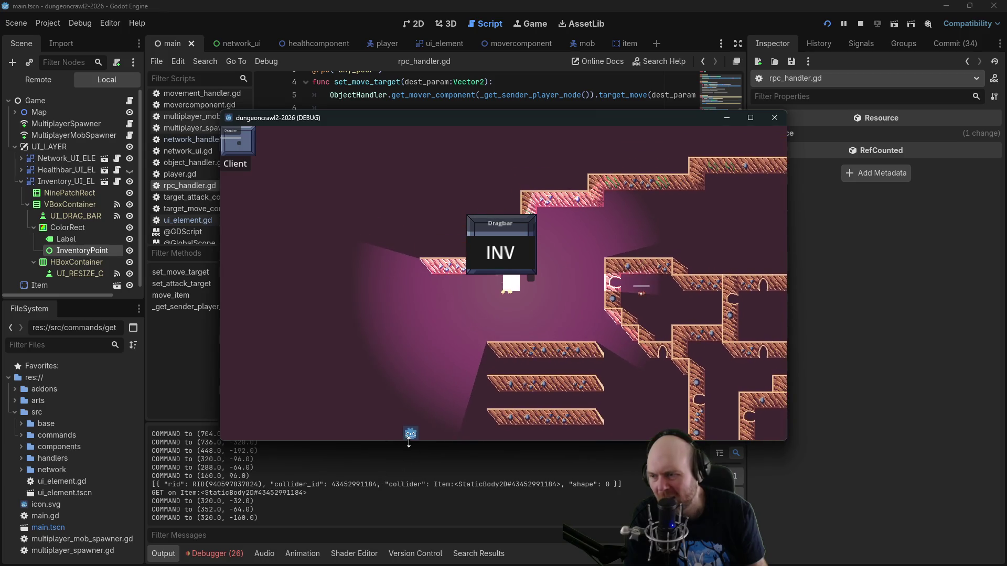
click(429, 397)
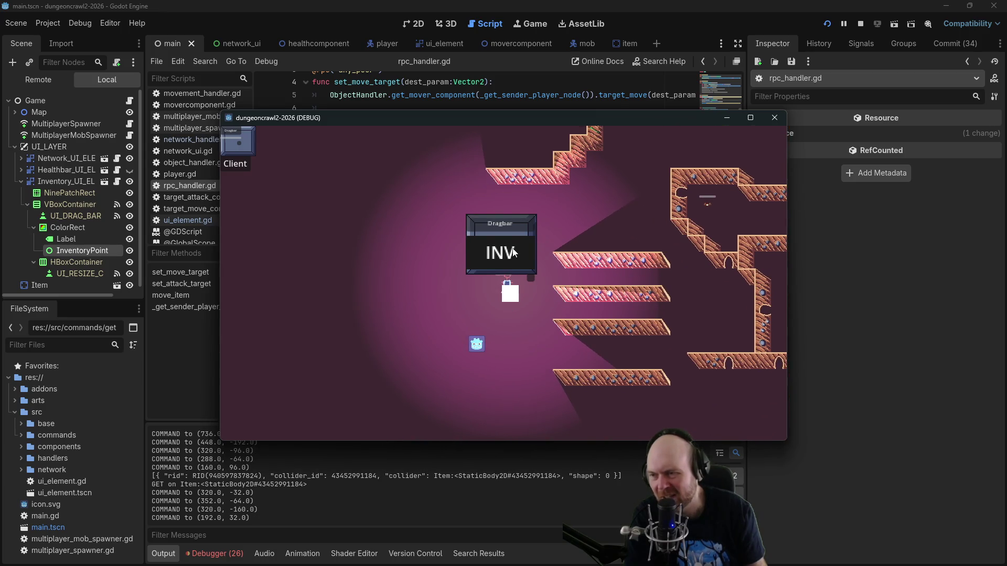
click(27, 81)
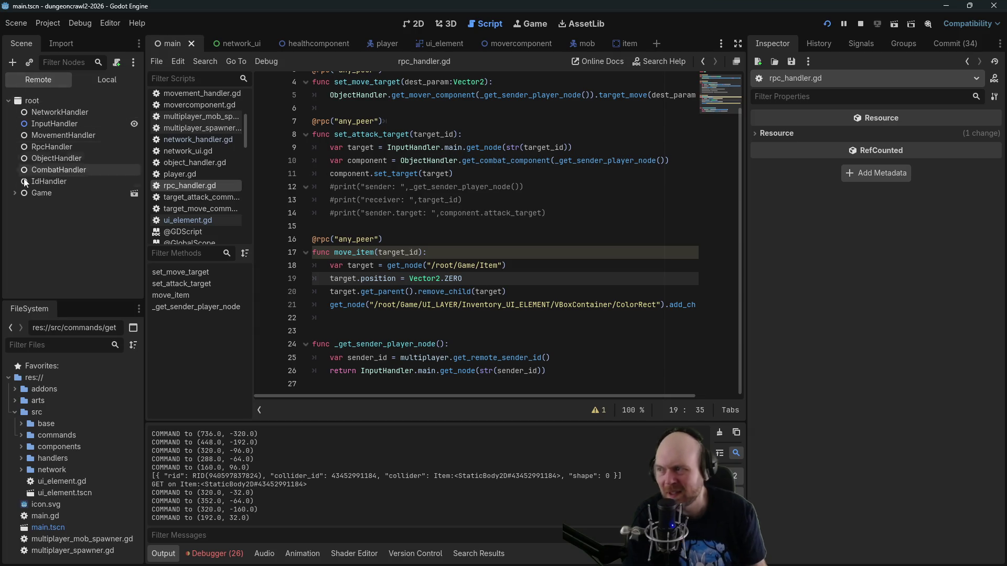
click(15, 192)
- Scroll the remote Game tree to find Item, stop the game, collapse ColorRect, and rerun the project
scroll(59, 240, down, 1)
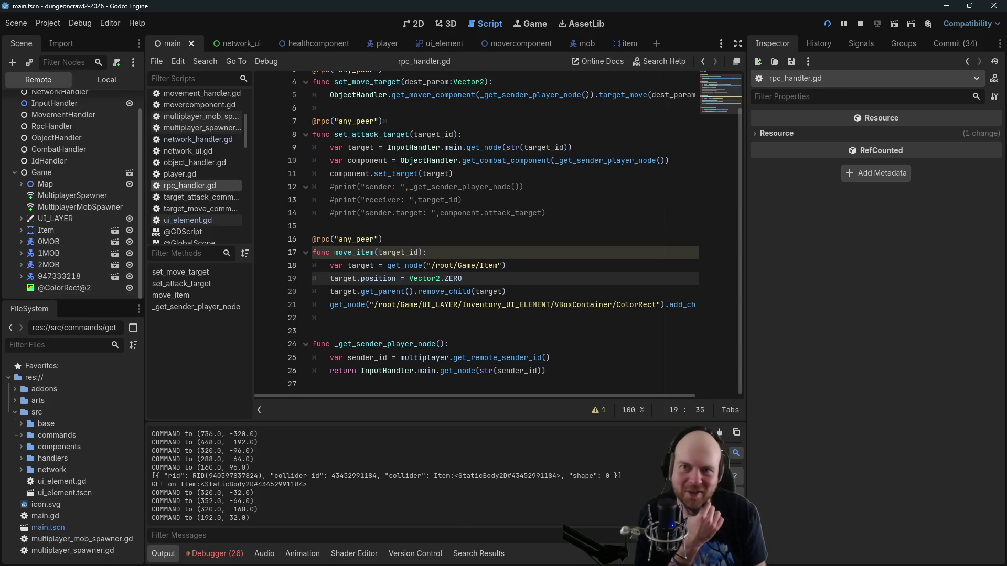
click(859, 20)
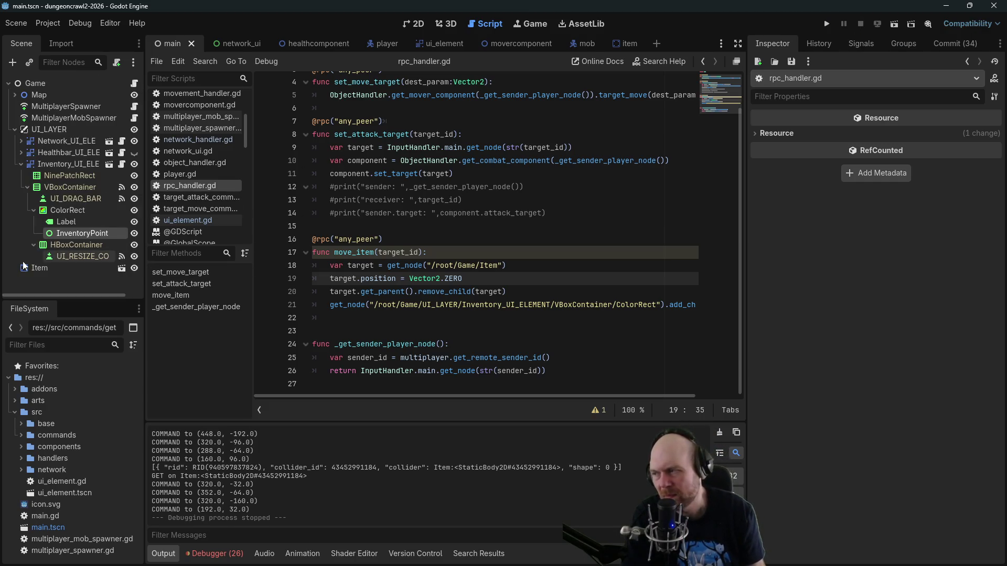
click(33, 209)
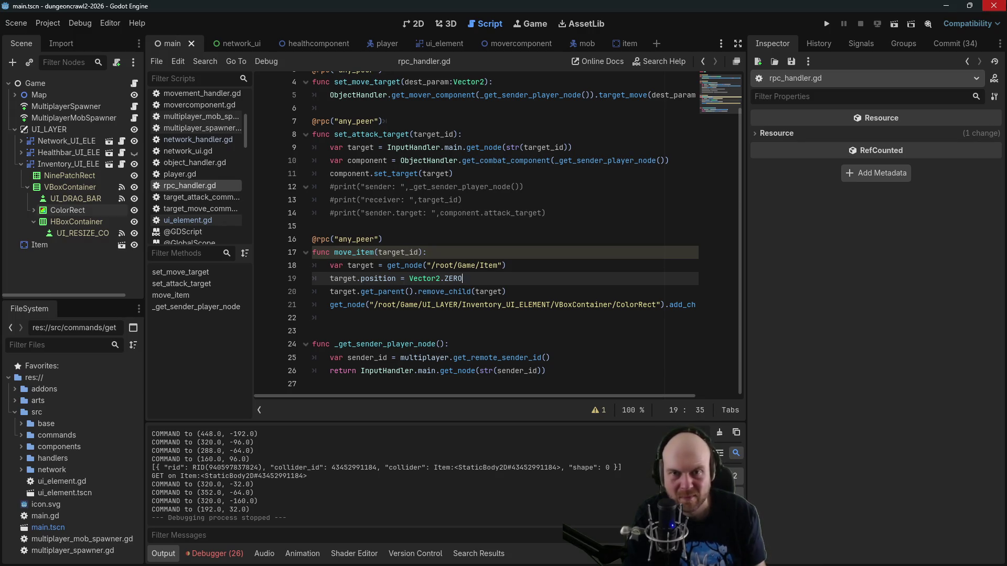
click(826, 23)
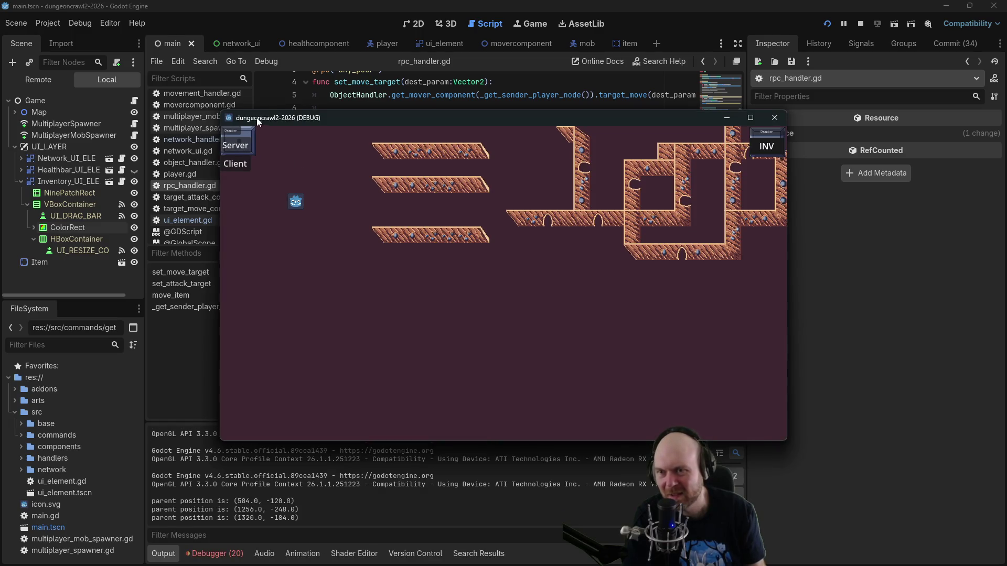
click(235, 145)
drag(322, 119, 172, 90)
click(427, 333)
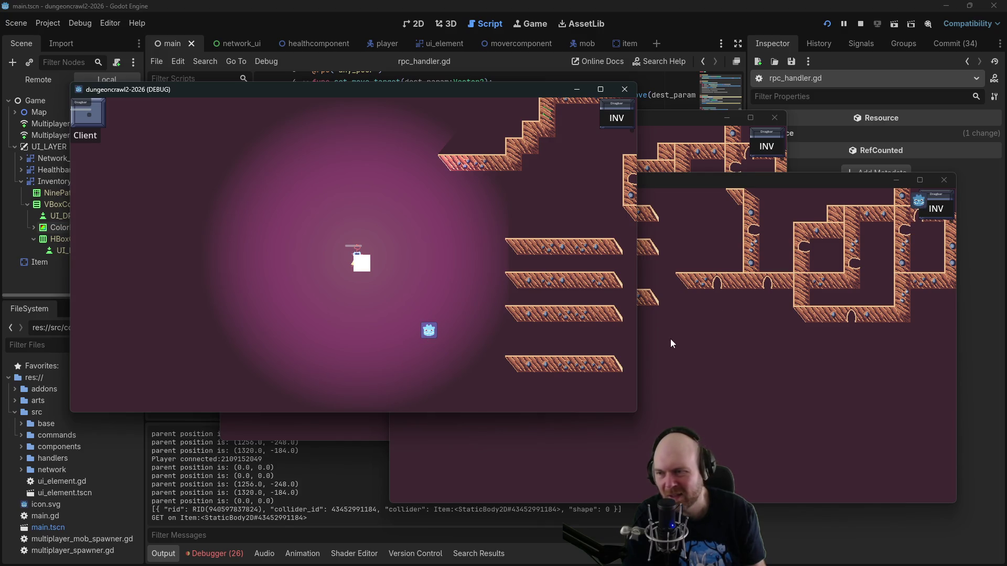
click(624, 89)
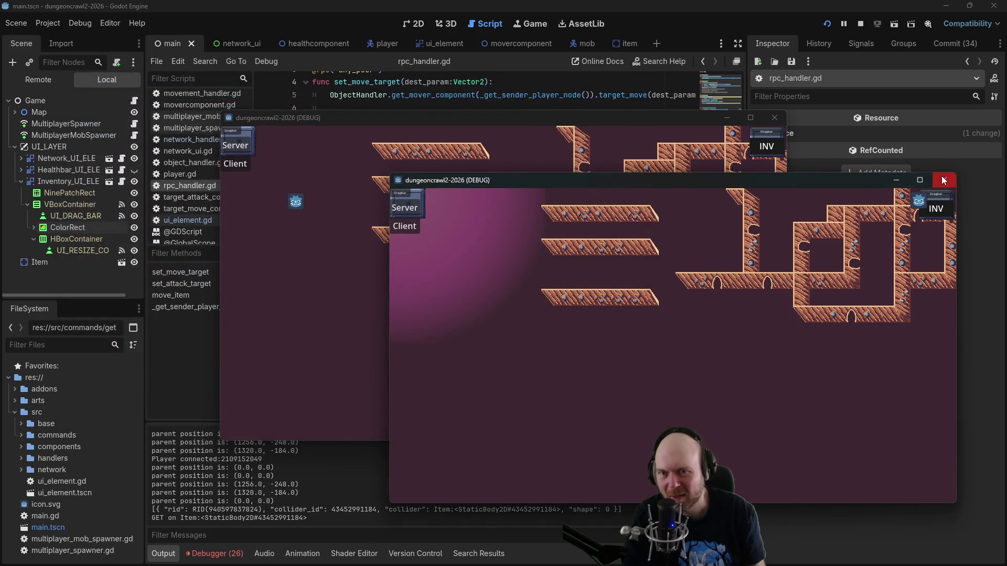
click(944, 180)
click(775, 119)
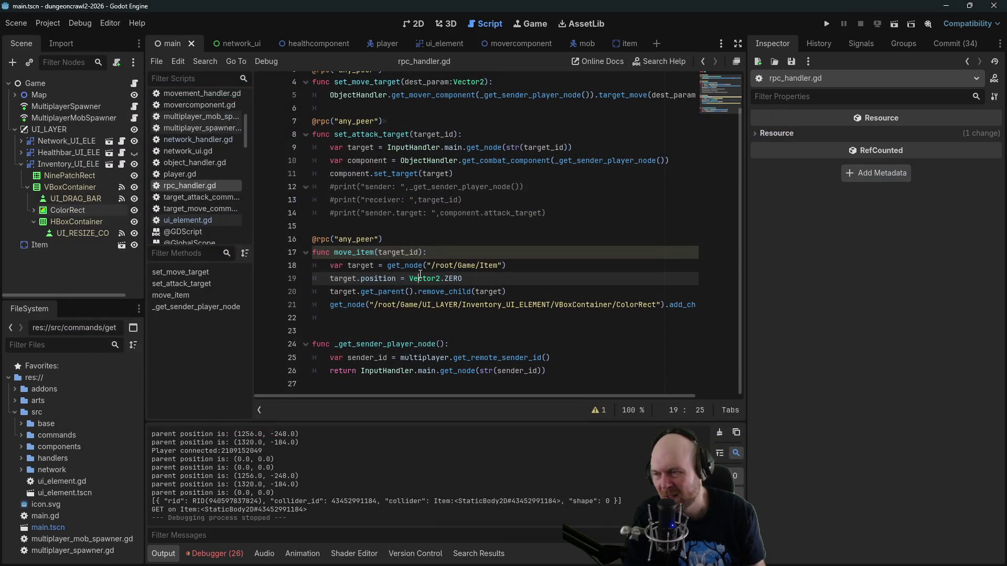
- Collapse Inventory_UI_ELEMENT and UI_LAYER and select the Item node to show its properties
click(439, 229)
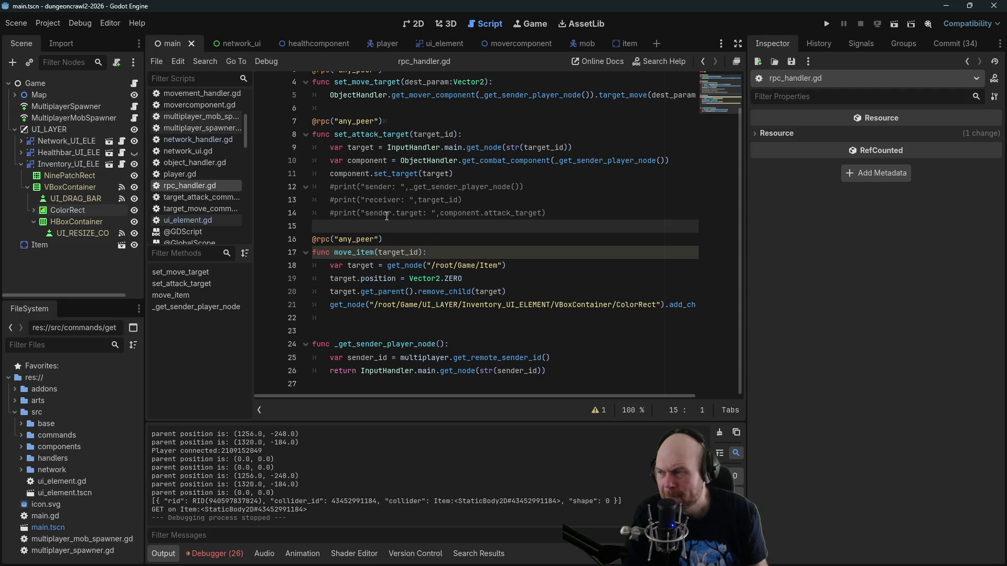
click(21, 164)
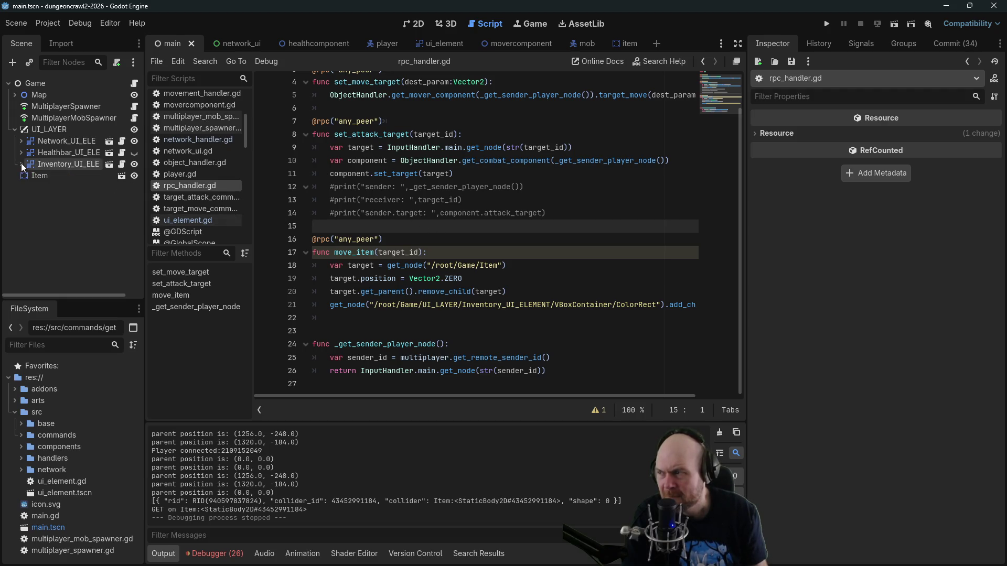
click(24, 174)
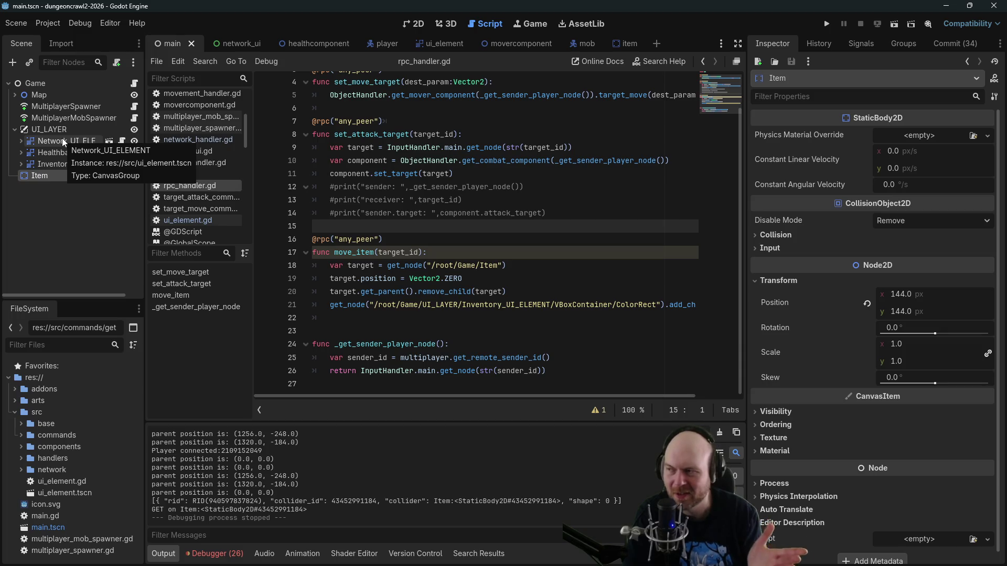
click(14, 129)
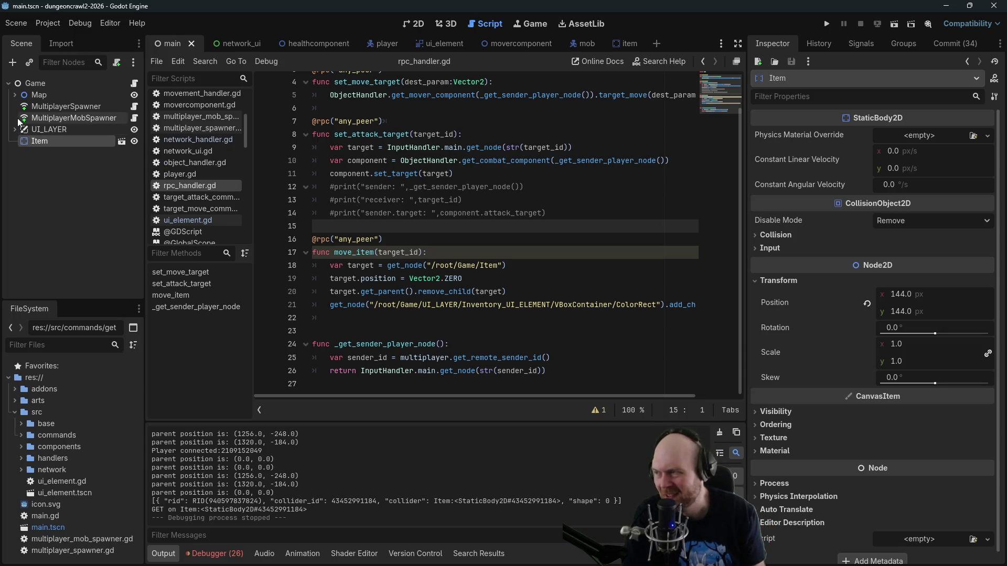
- In the item scene, browse the Item node's properties for the MultiplayerSynchronizer, then cancel without adding any
click(626, 43)
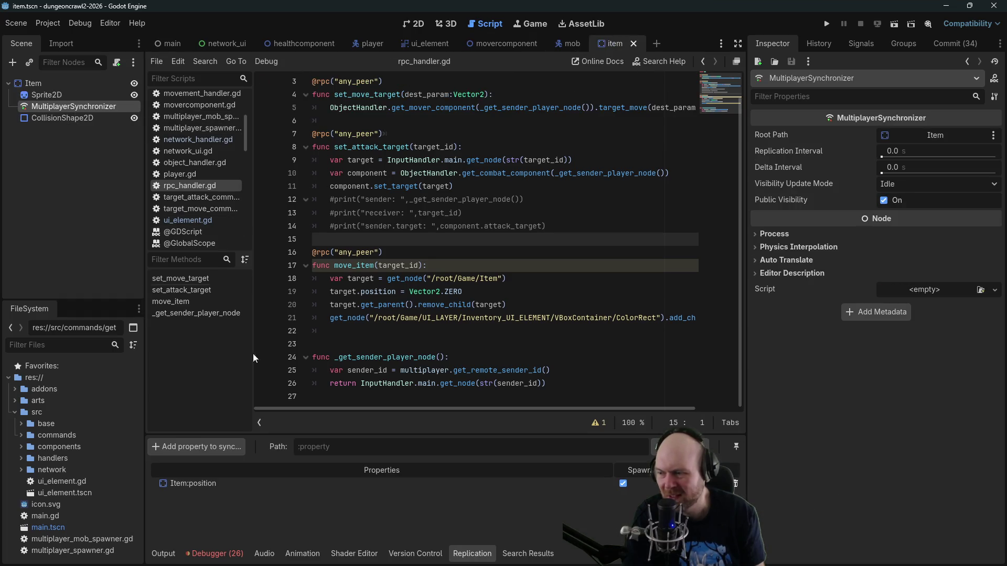
click(225, 450)
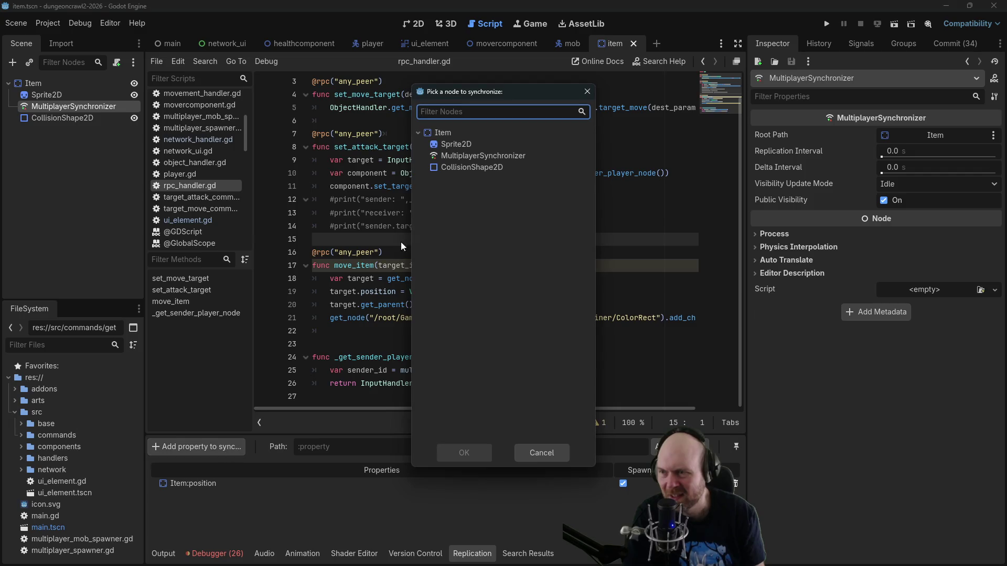
click(449, 133)
click(473, 452)
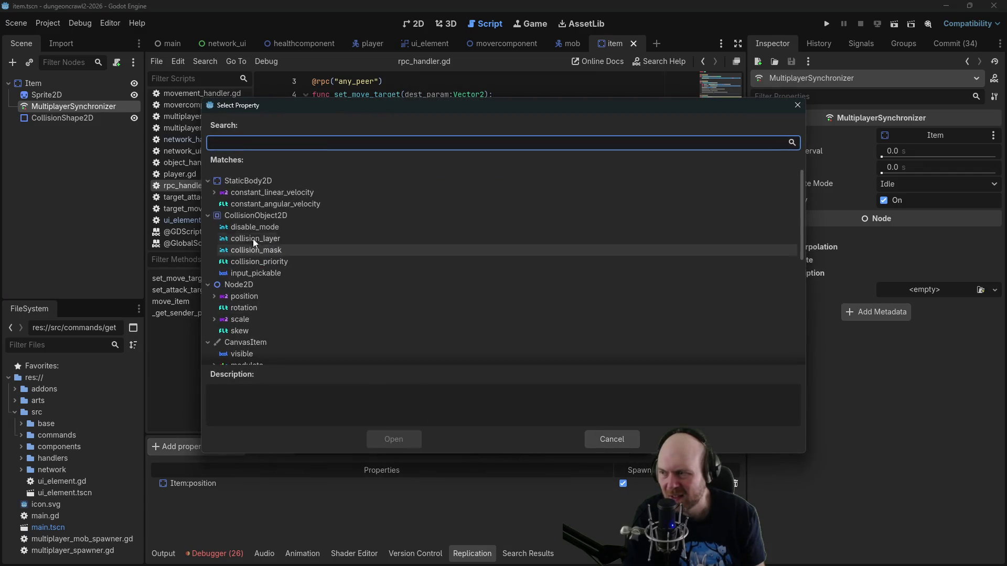
scroll(452, 250, down, 5)
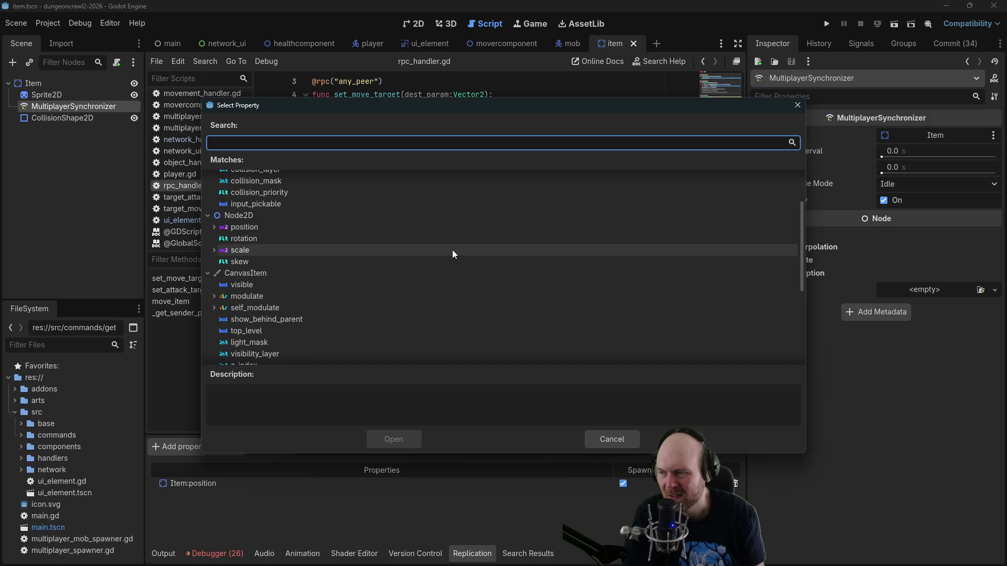
scroll(455, 250, down, 2)
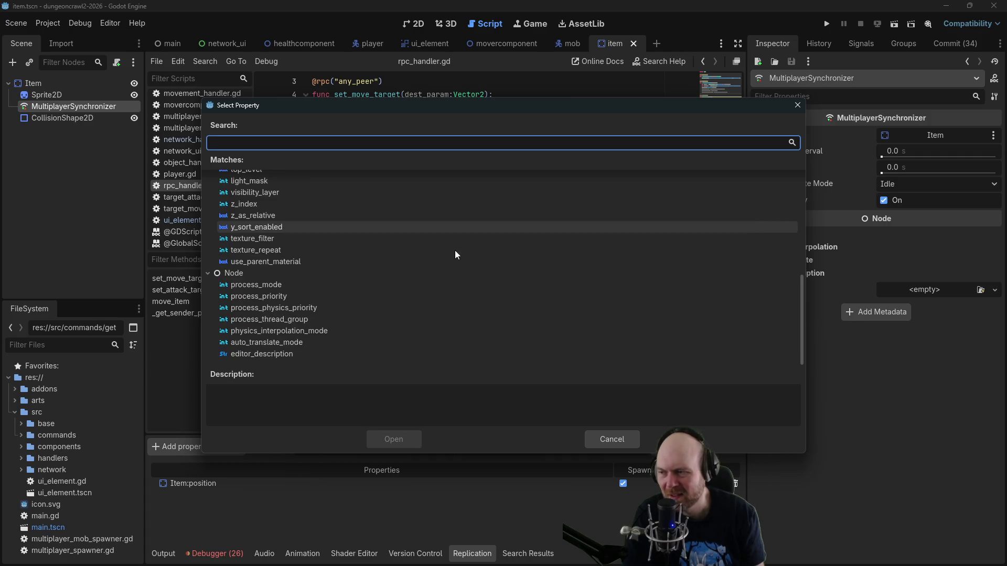
click(630, 441)
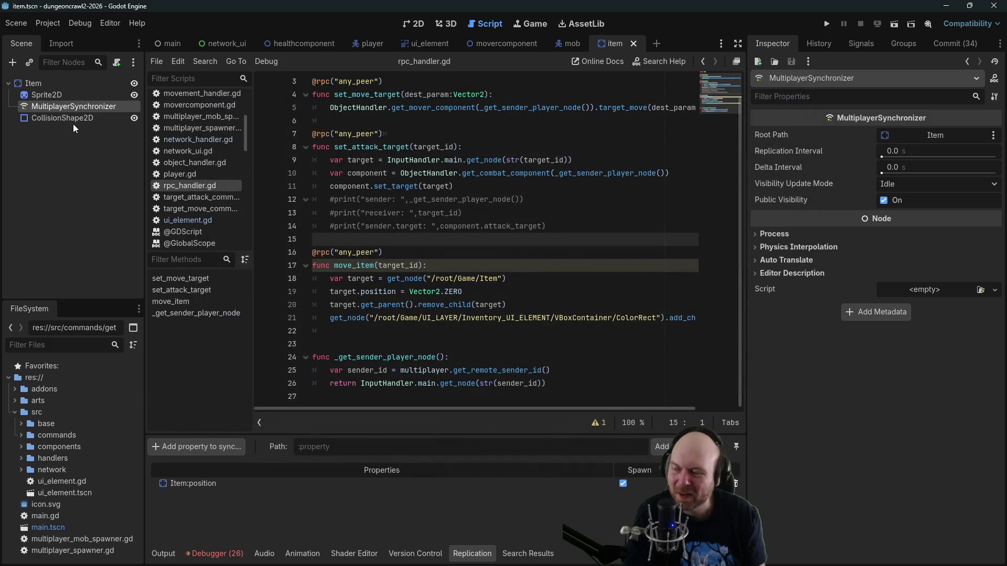
- Compare the MultiplayerMobSpawner and MultiplayerSpawner settings in the main scene, then switch to the browser
click(423, 24)
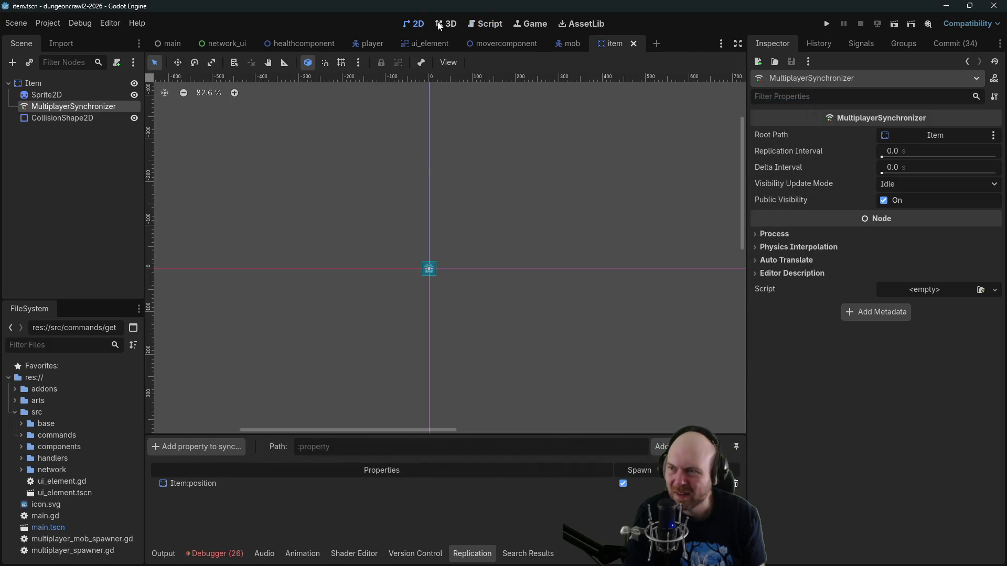
click(485, 23)
click(175, 46)
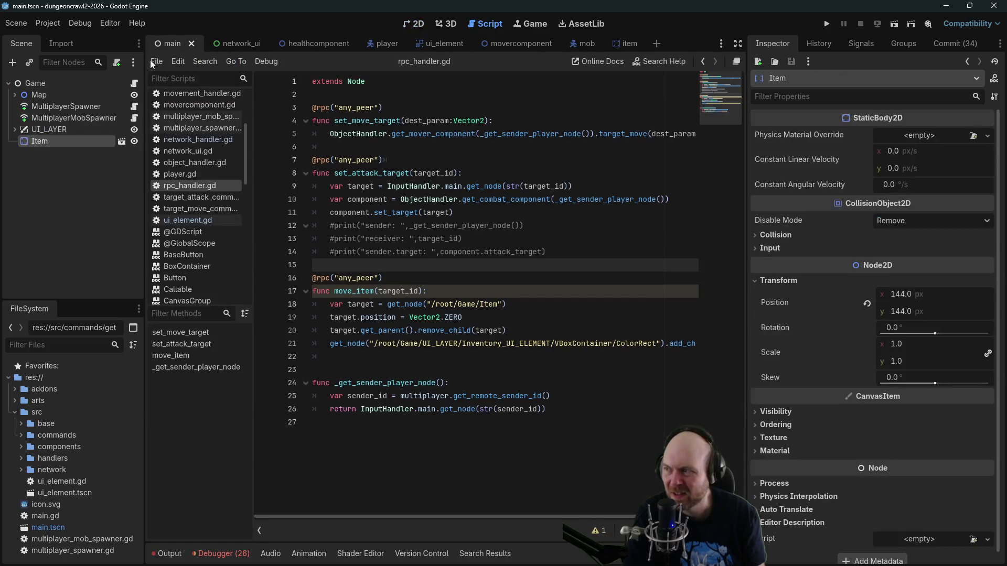
click(70, 118)
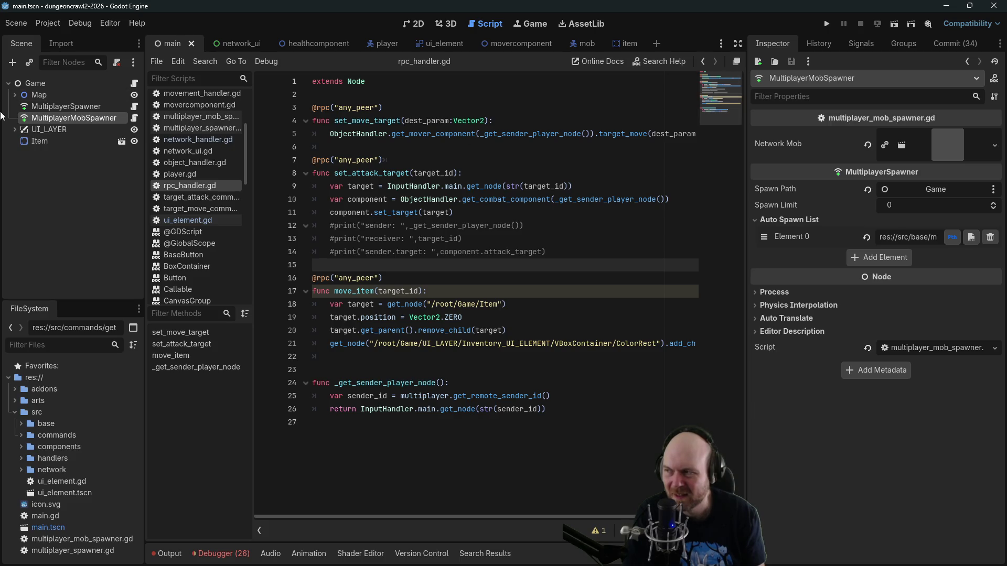
click(34, 105)
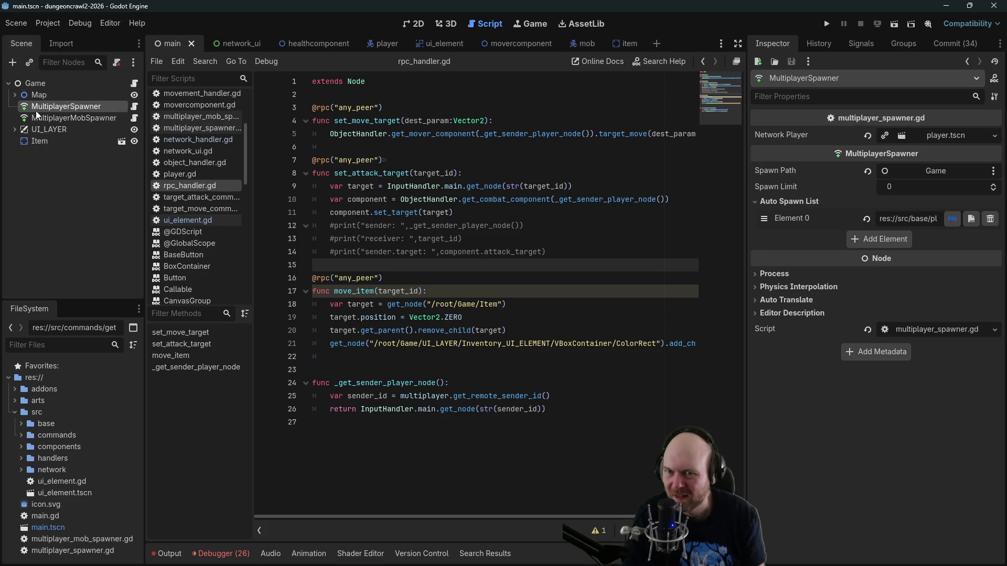
click(37, 117)
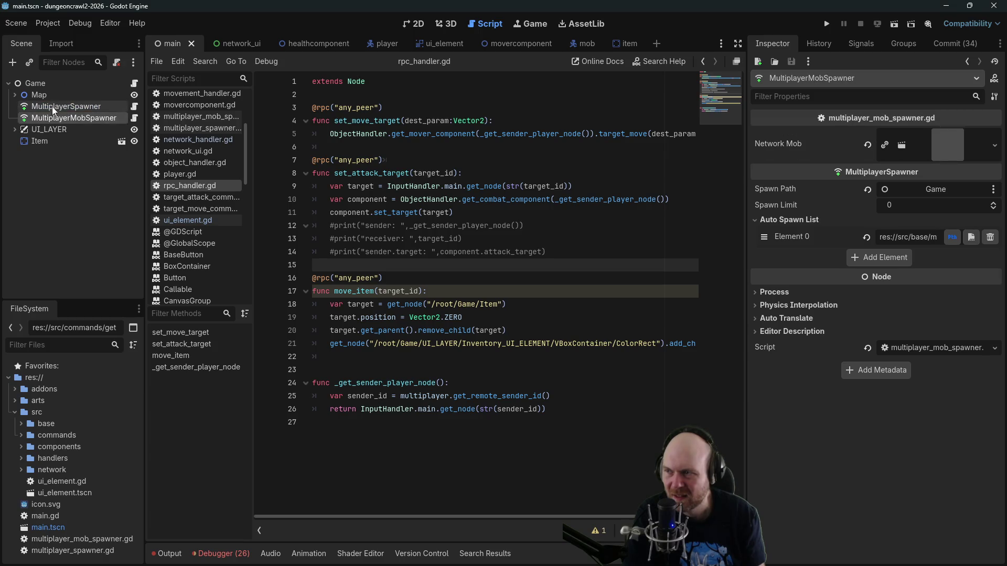
click(58, 103)
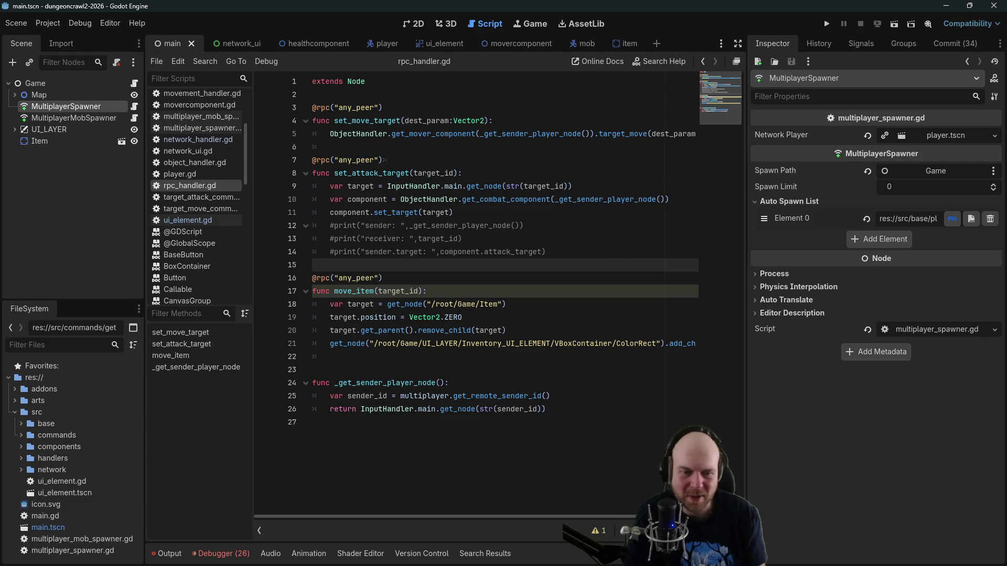
key(alt+Tab)
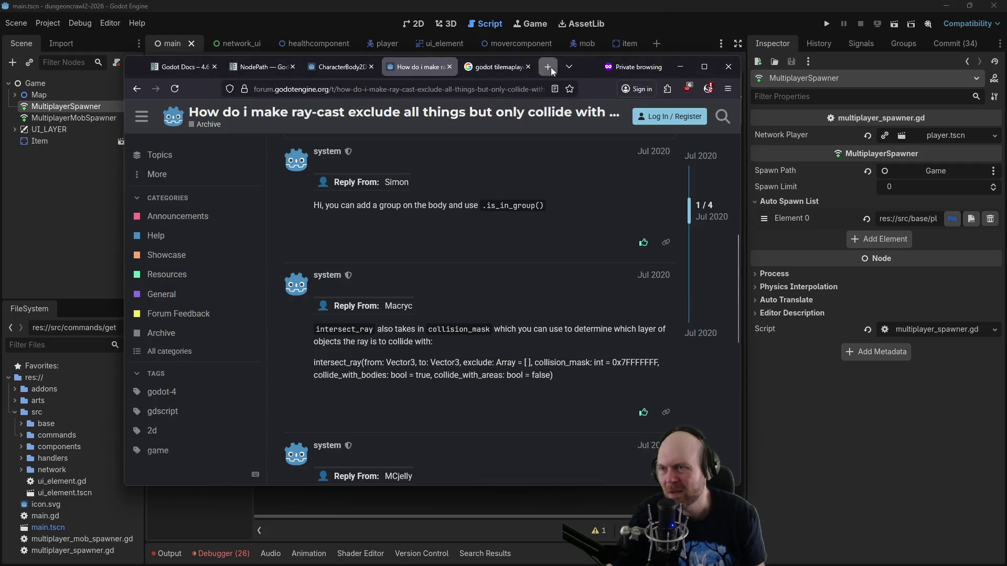
- Search the web for 'godot multiplayerspawner' and open the MultiplayerSpawner class reference
click(547, 67)
text(godot multiplayerspaw)
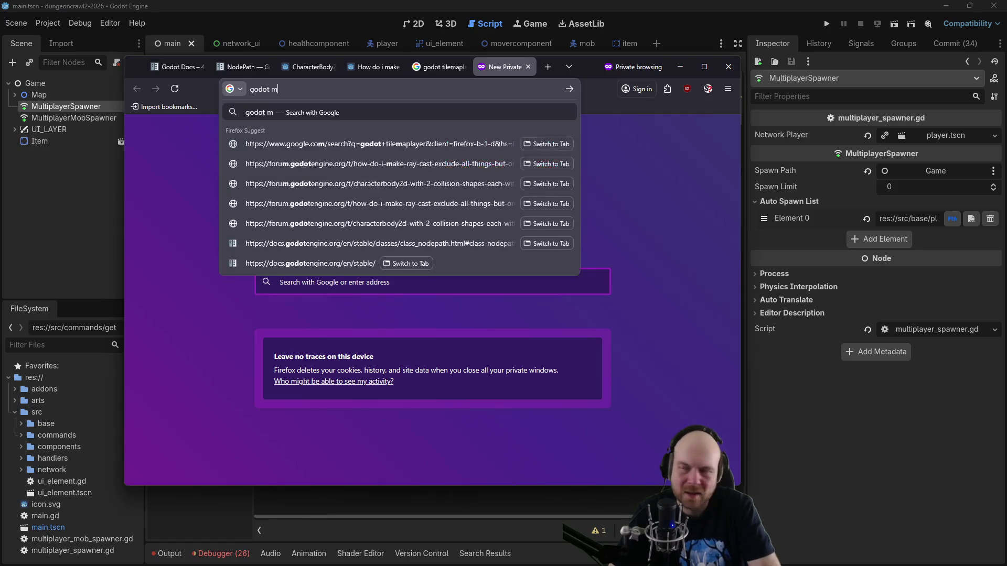
text(ner)
key(Return)
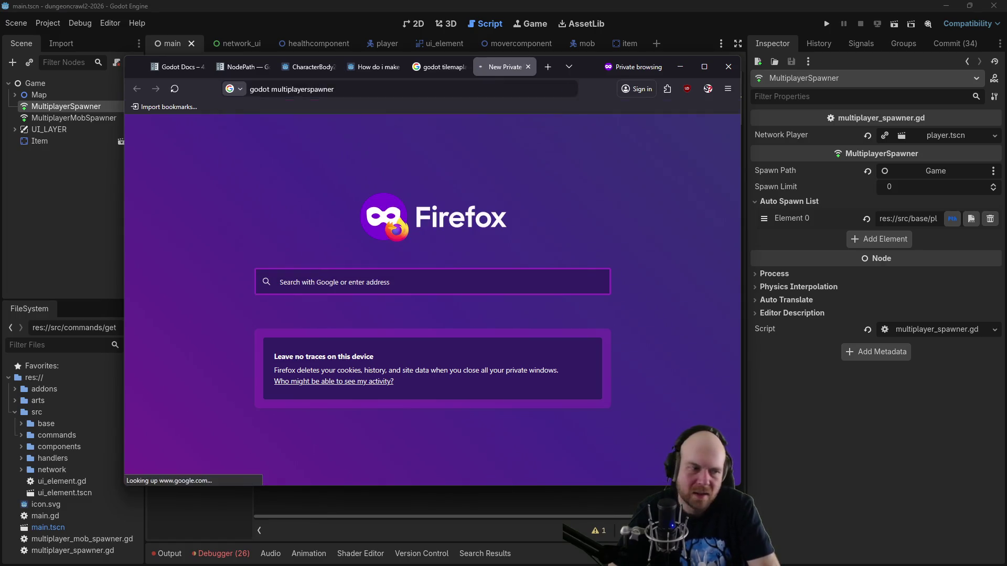
click(202, 218)
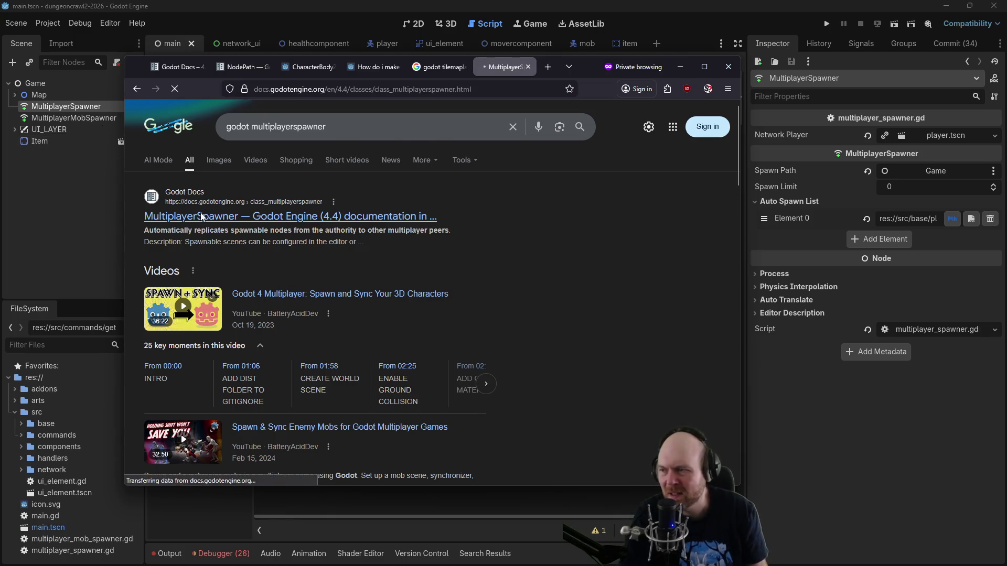
- Read through the reference's Properties, Signals and Methods, then close the tab and minimize the browser
scroll(409, 245, down, 3)
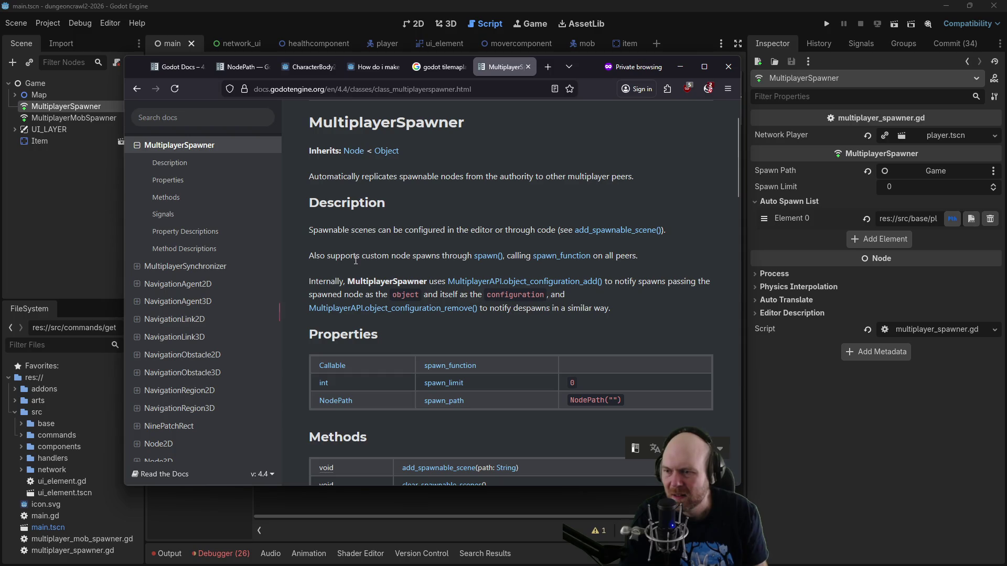
scroll(354, 262, down, 1)
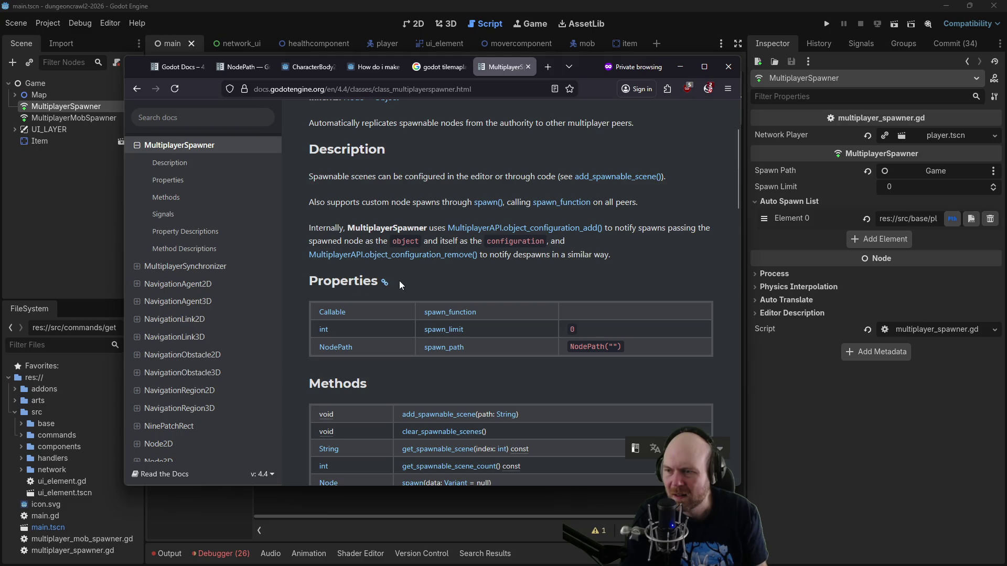
scroll(396, 278, down, 2)
scroll(389, 271, down, 4)
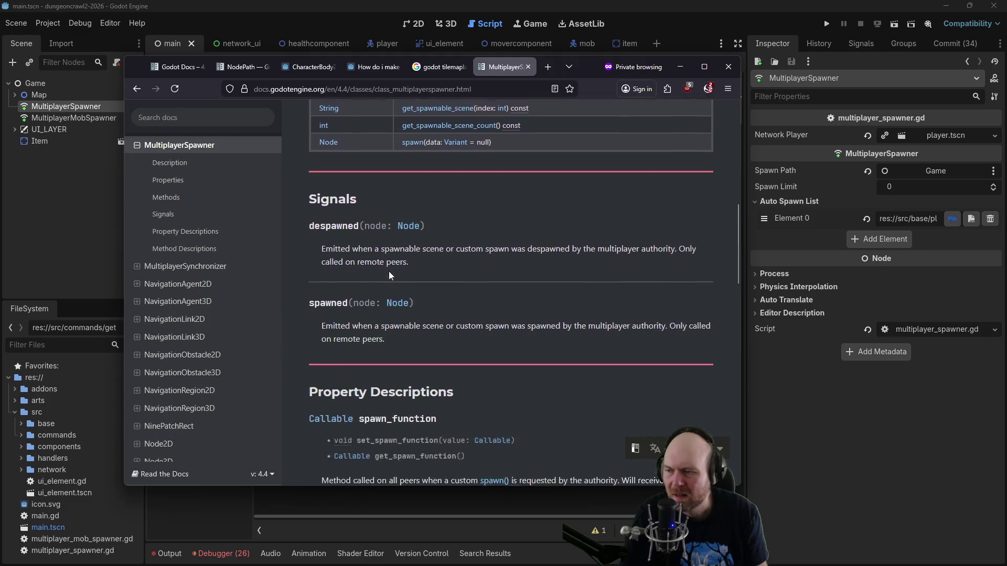
scroll(398, 304, down, 3)
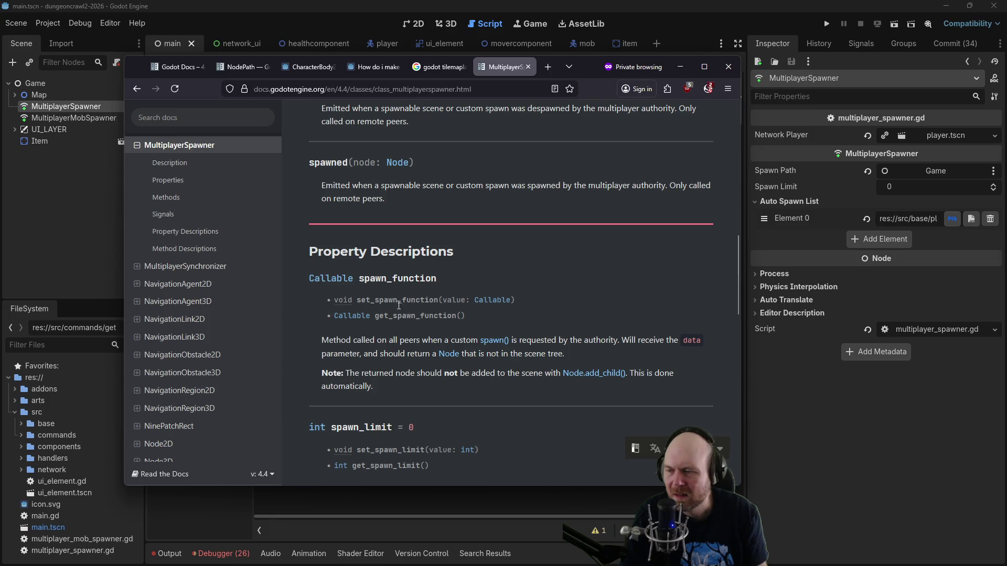
scroll(399, 305, down, 4)
scroll(398, 306, down, 4)
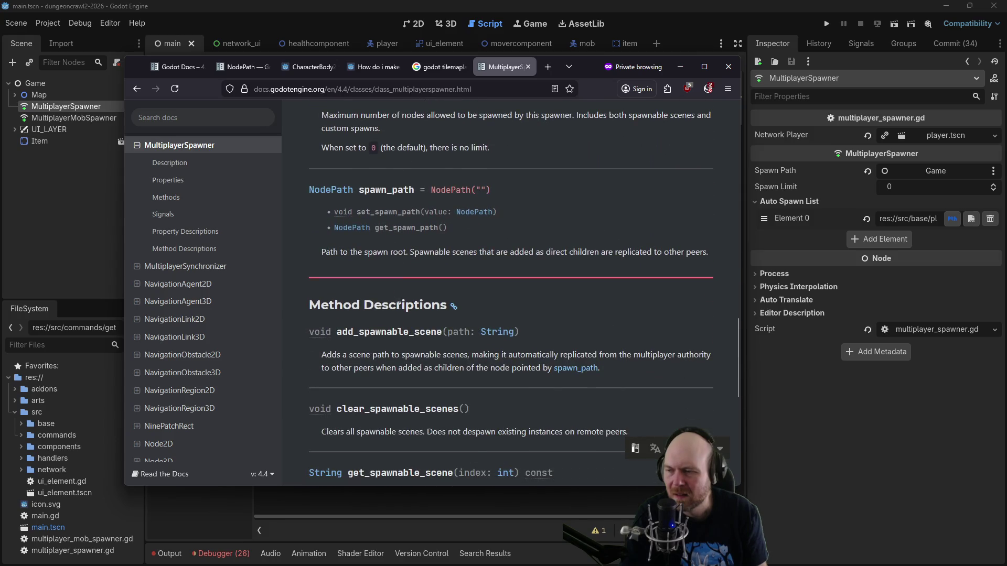
scroll(397, 307, up, 1)
scroll(396, 308, down, 2)
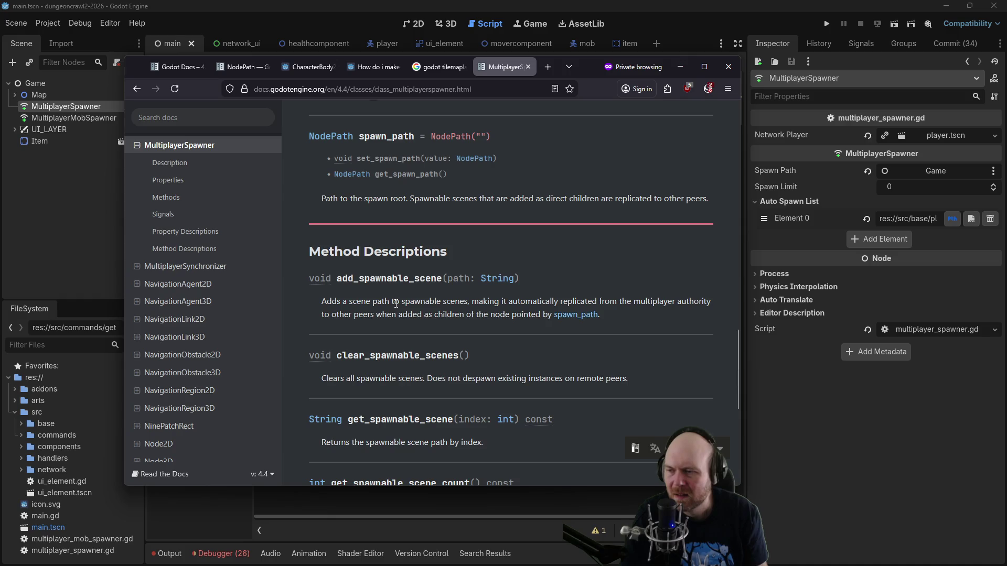
scroll(396, 304, down, 6)
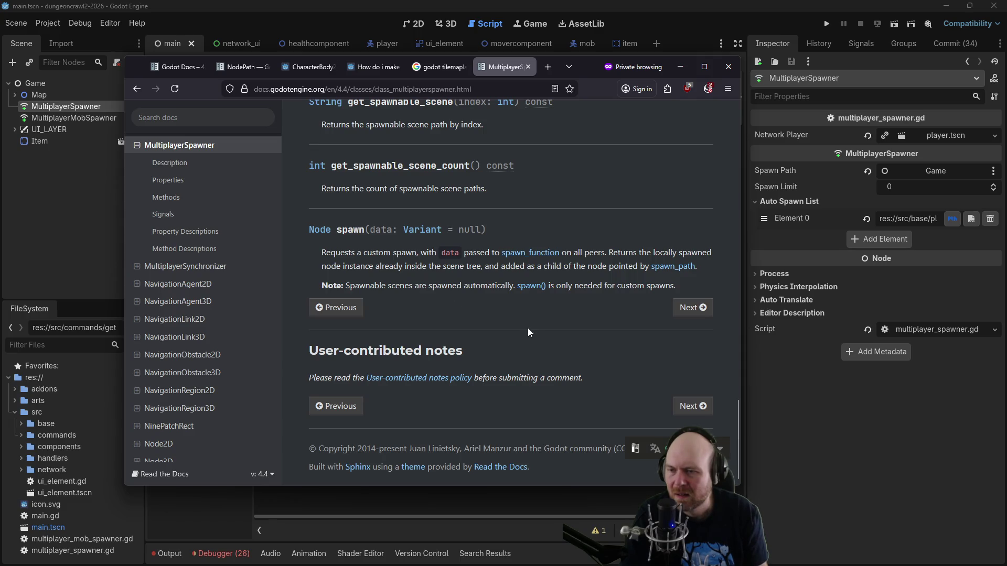
scroll(525, 329, up, 10)
scroll(589, 433, down, 10)
click(530, 67)
click(680, 66)
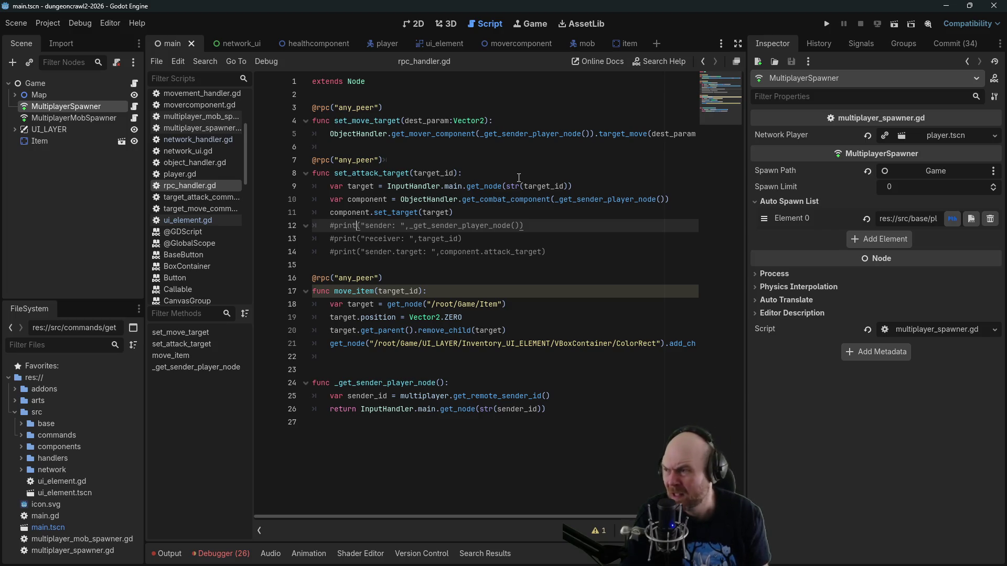
click(416, 165)
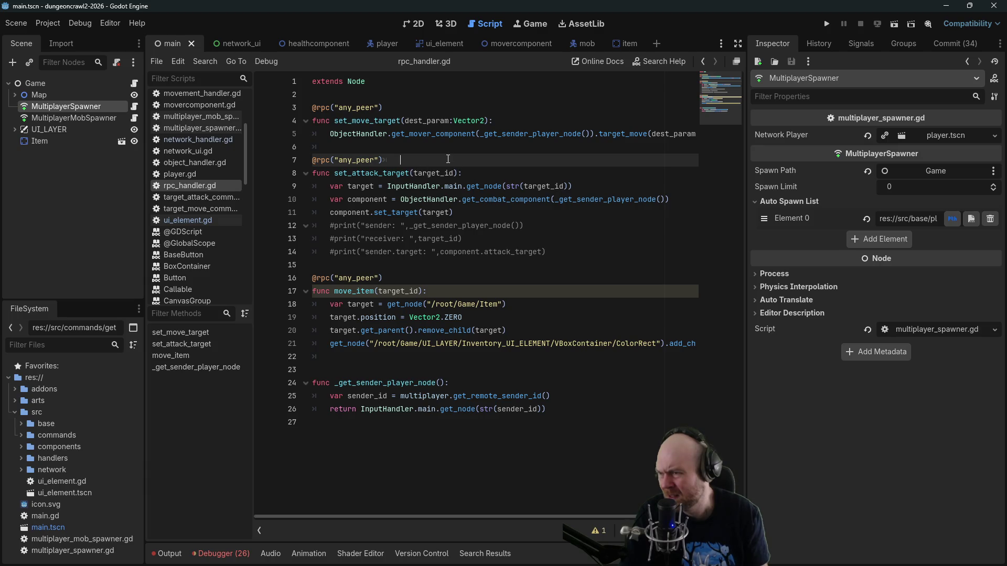
click(435, 104)
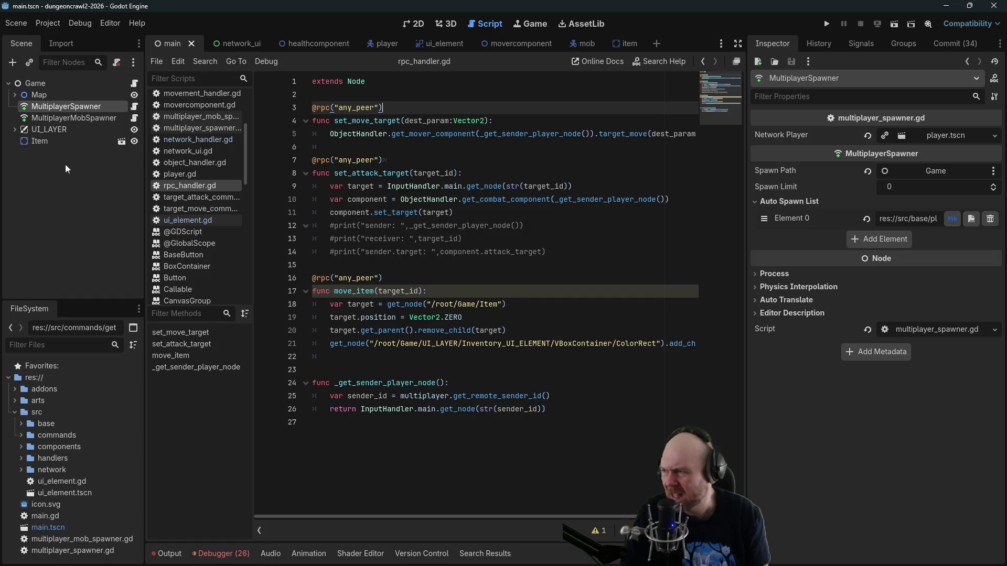
click(29, 142)
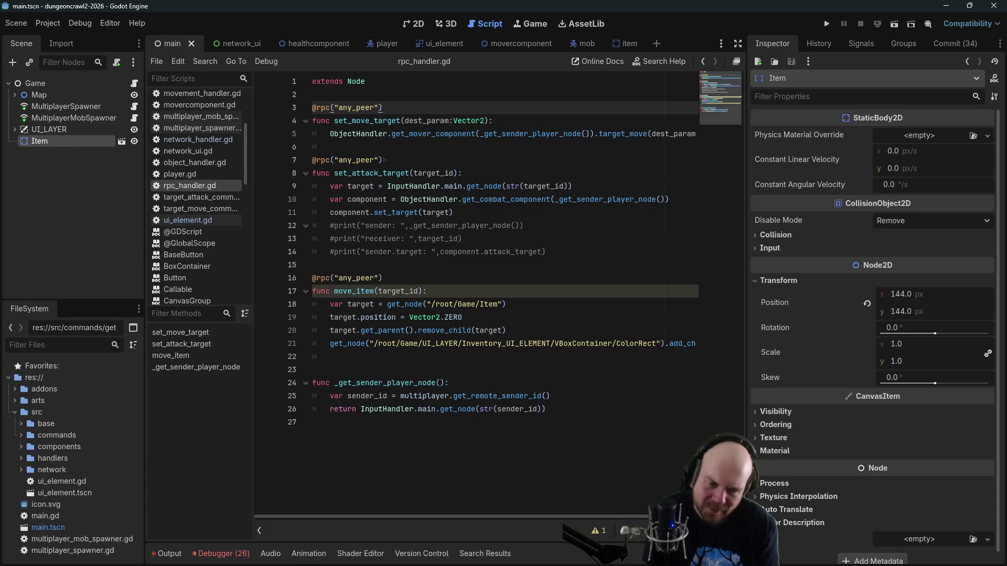
click(414, 224)
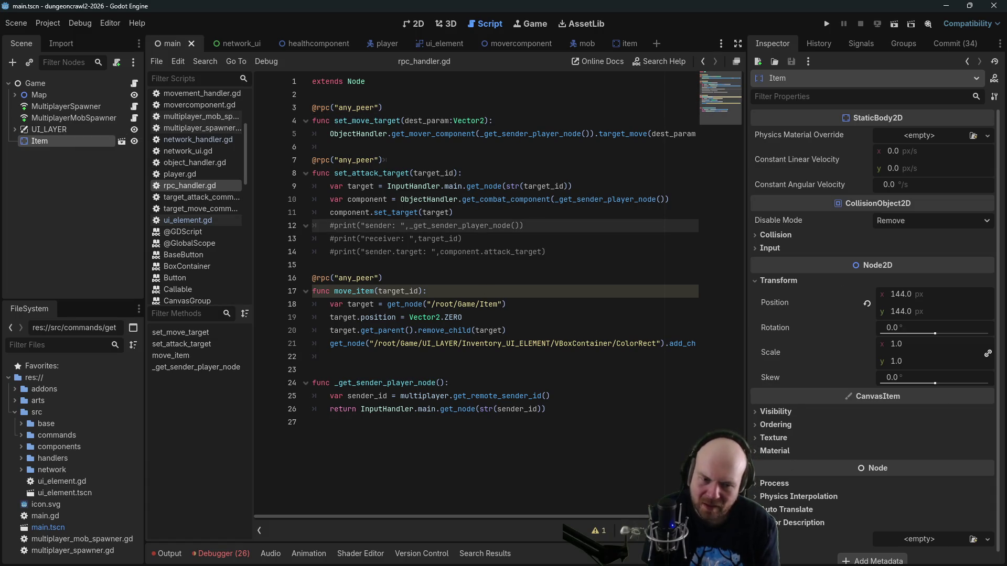
key(alt+Tab)
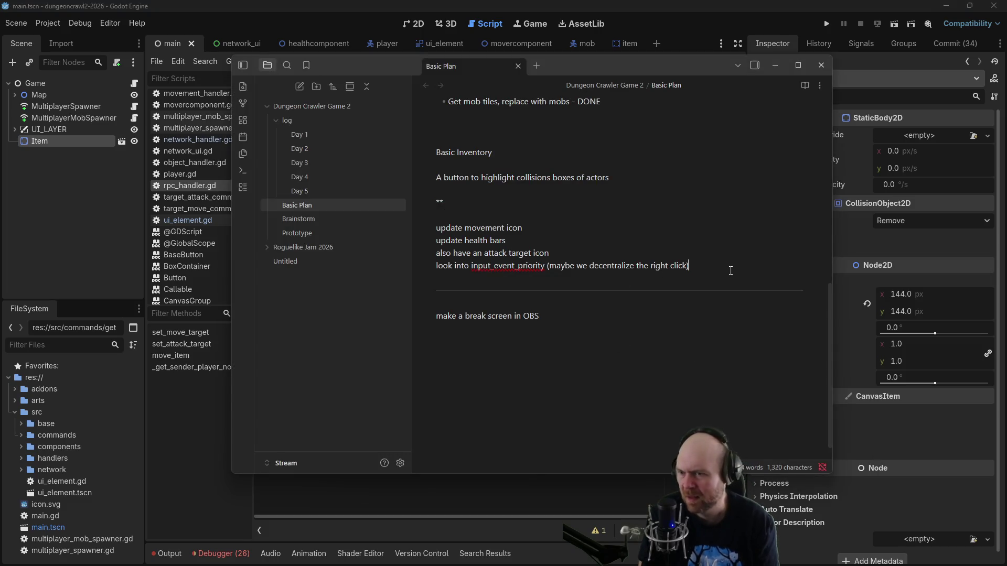
- Add a to-do line: 'think about item parenting in a world where that's not synchronized…'
click(735, 266)
key(Return)
text(think about )
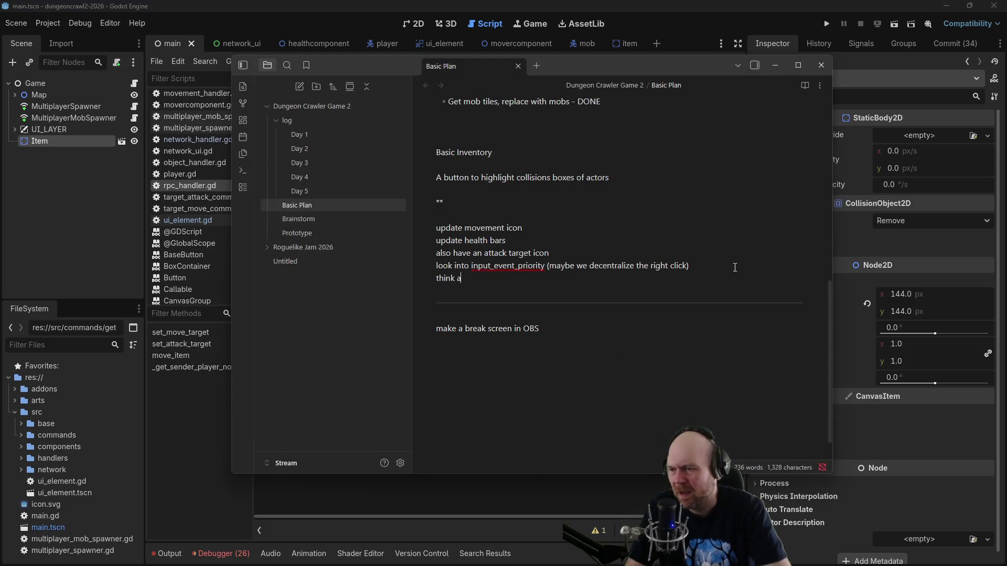
text(item )
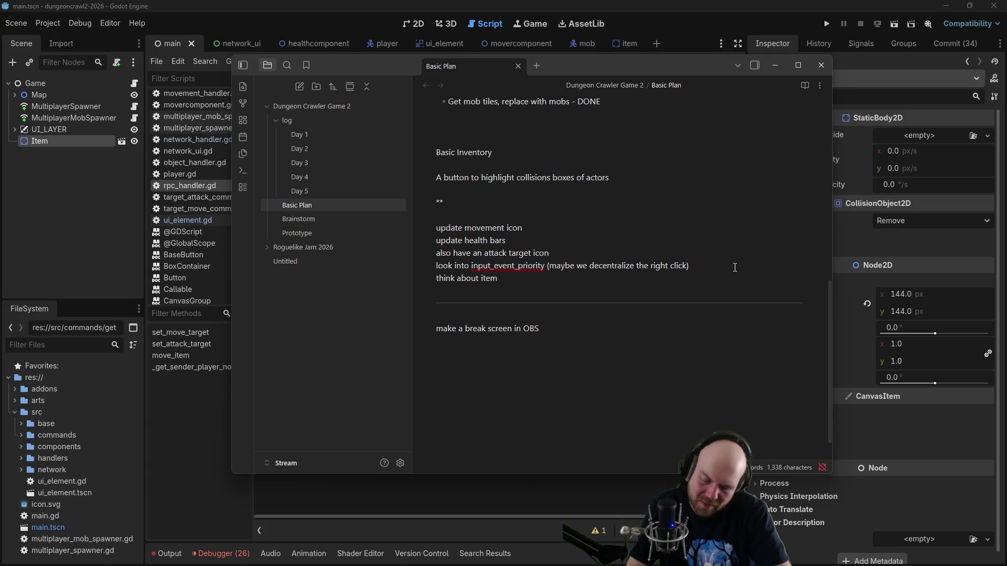
text(parenting in)
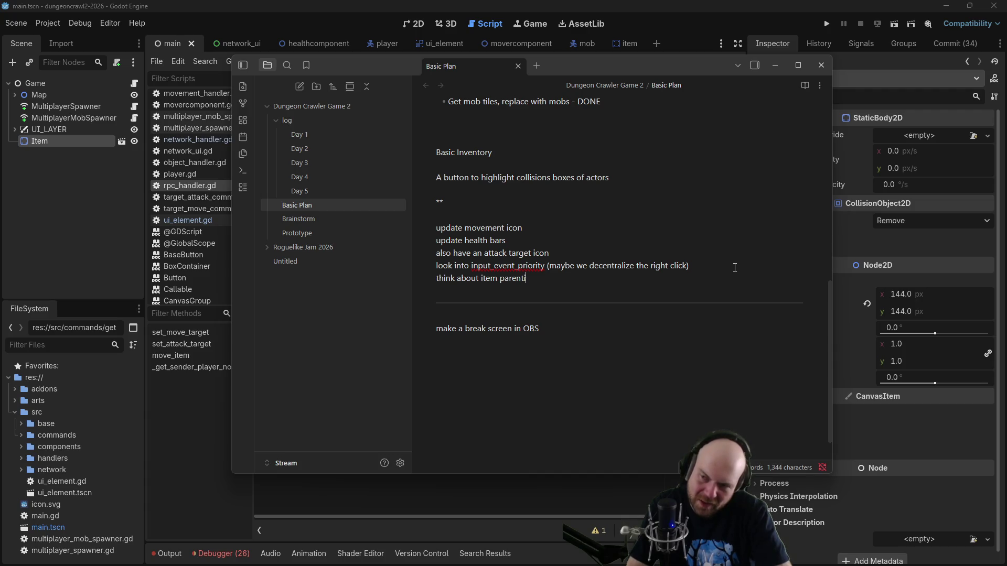
text( a world where that)
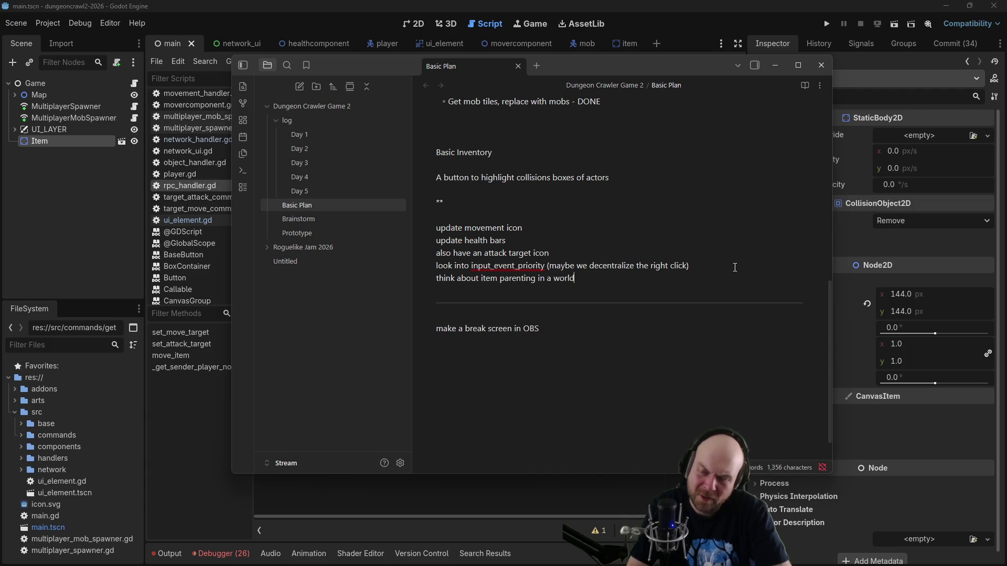
text('s not synchroniz)
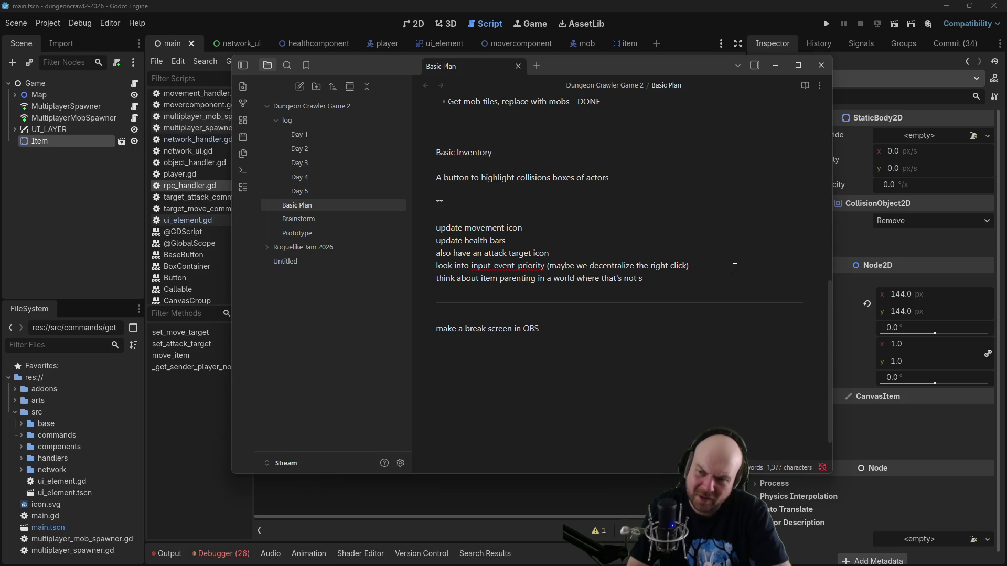
text(ed (or mayb)
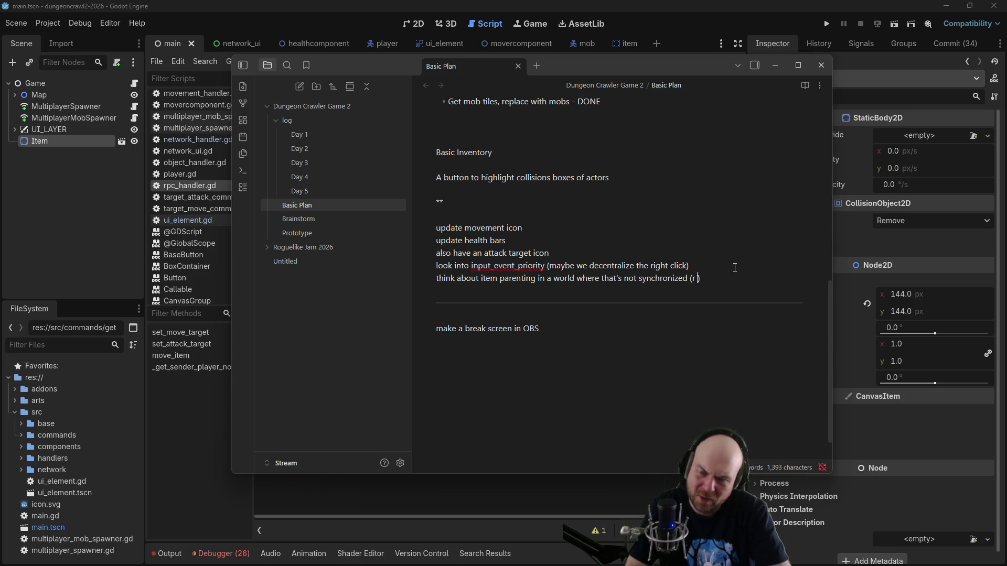
text(e it is with the r)
text(ight config?)
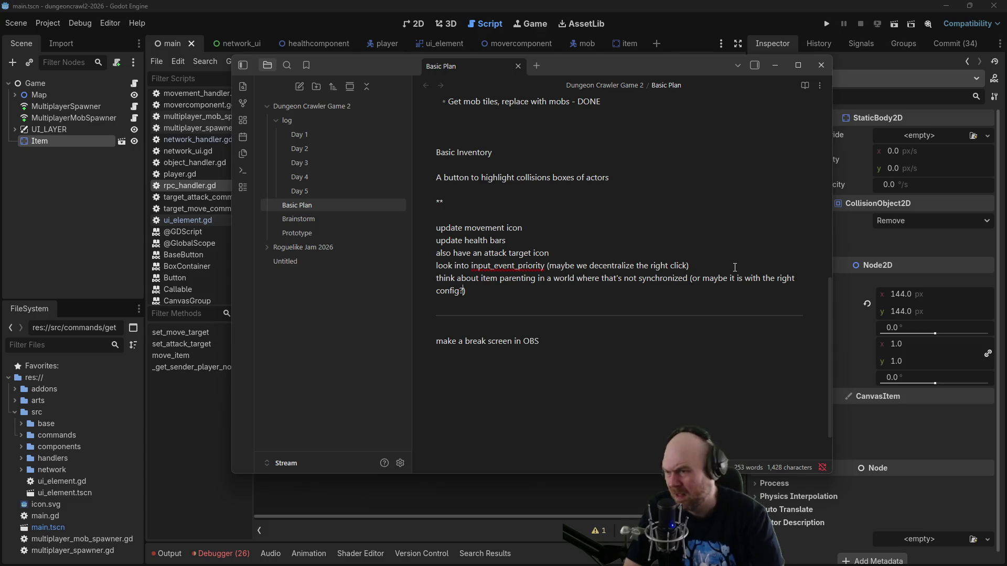
- Return to Godot's 2D view and pan the canvas to centre the origin and the item
click(657, 21)
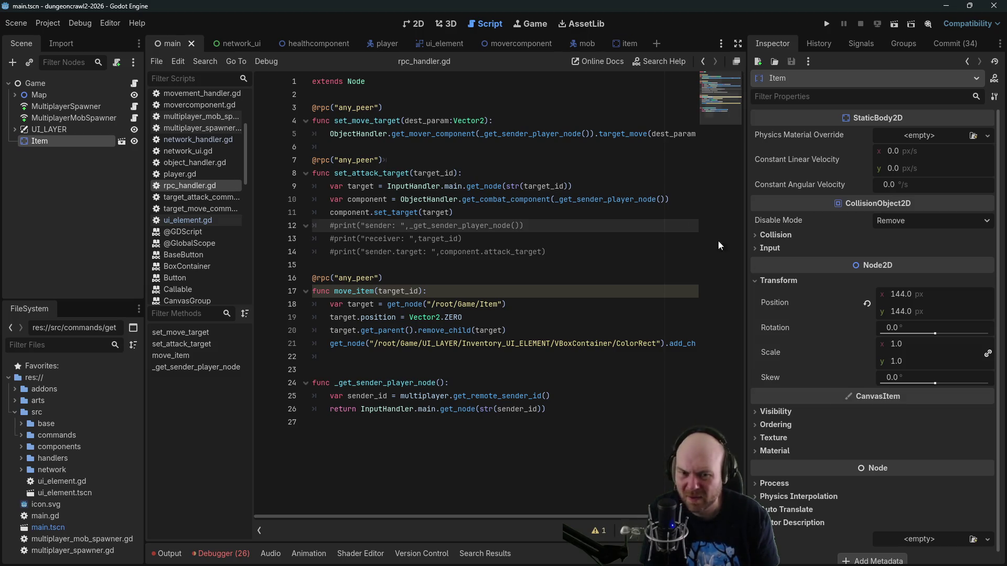
key(alt+Tab)
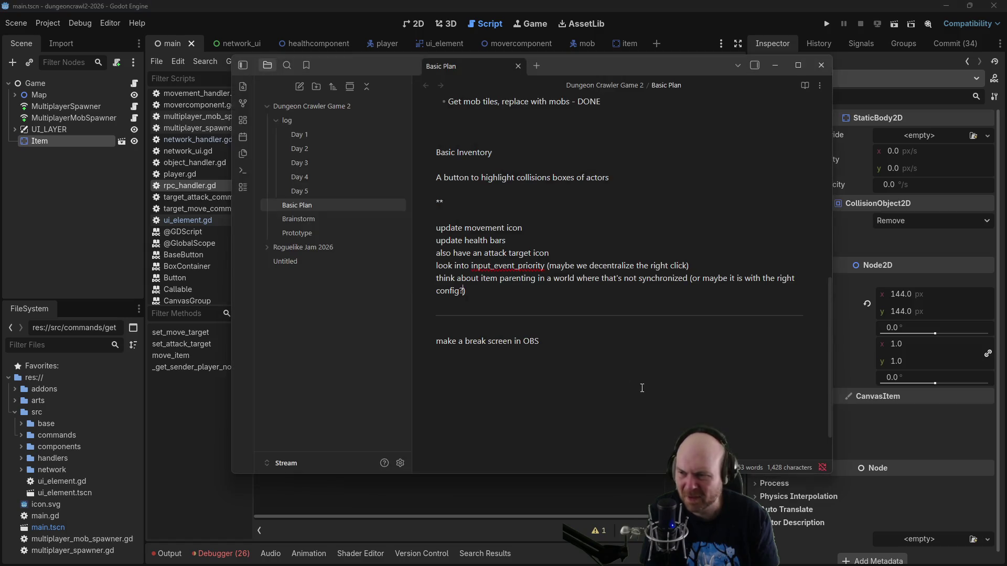
scroll(521, 268, up, 3)
scroll(521, 268, up, 4)
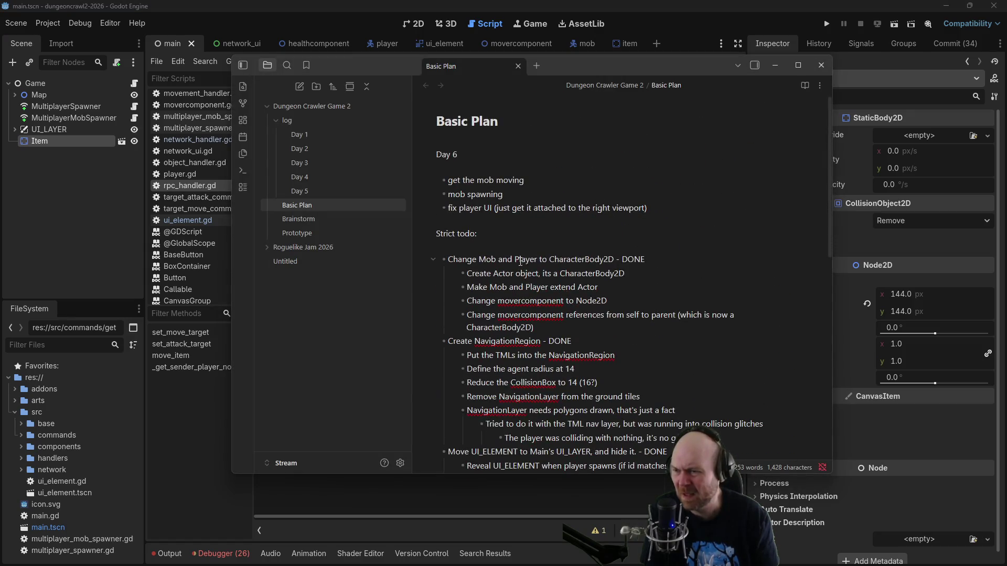
click(394, 15)
click(411, 23)
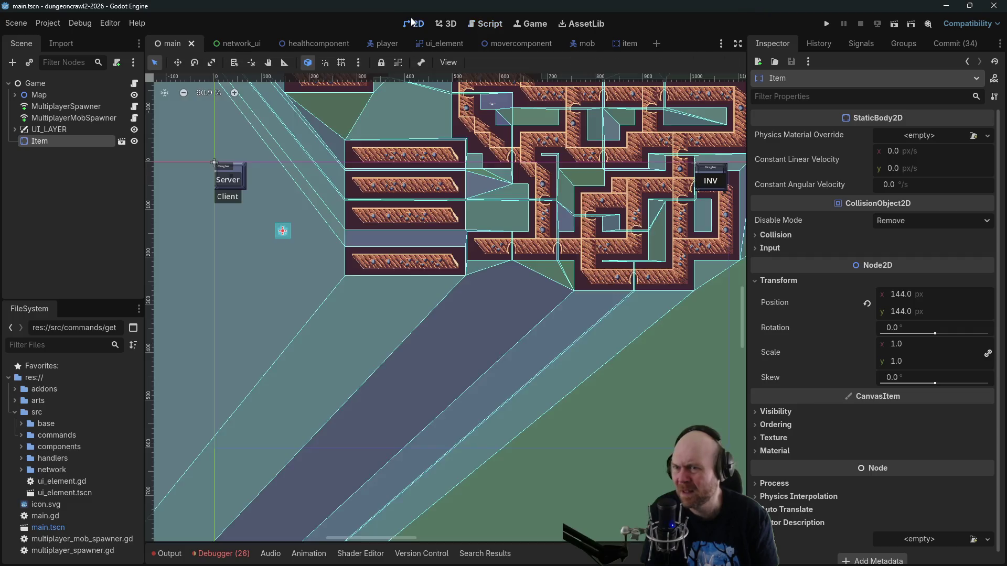
mouse_move(297, 195)
mouse_down()
mouse_move(330, 258)
mouse_move(445, 359)
mouse_up()
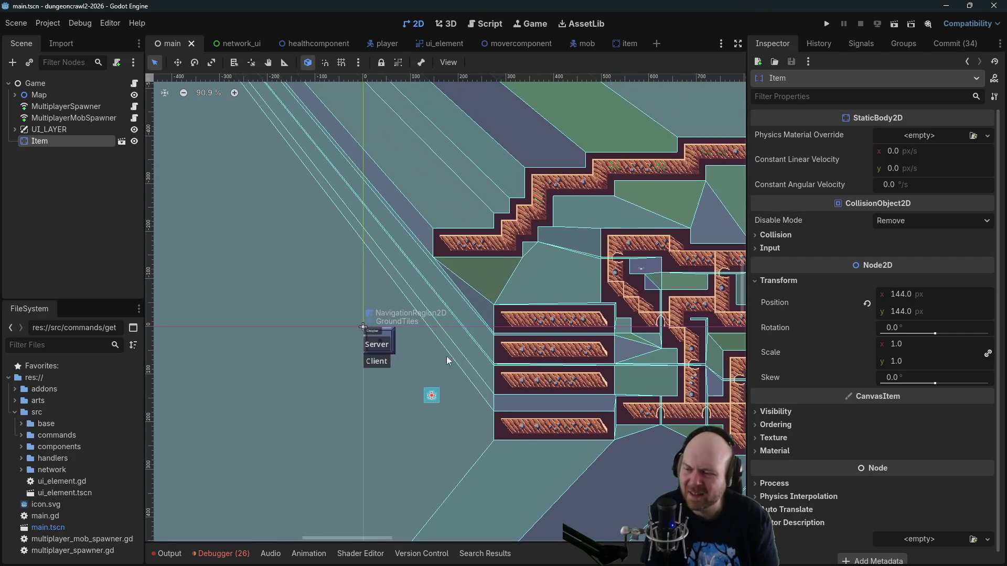